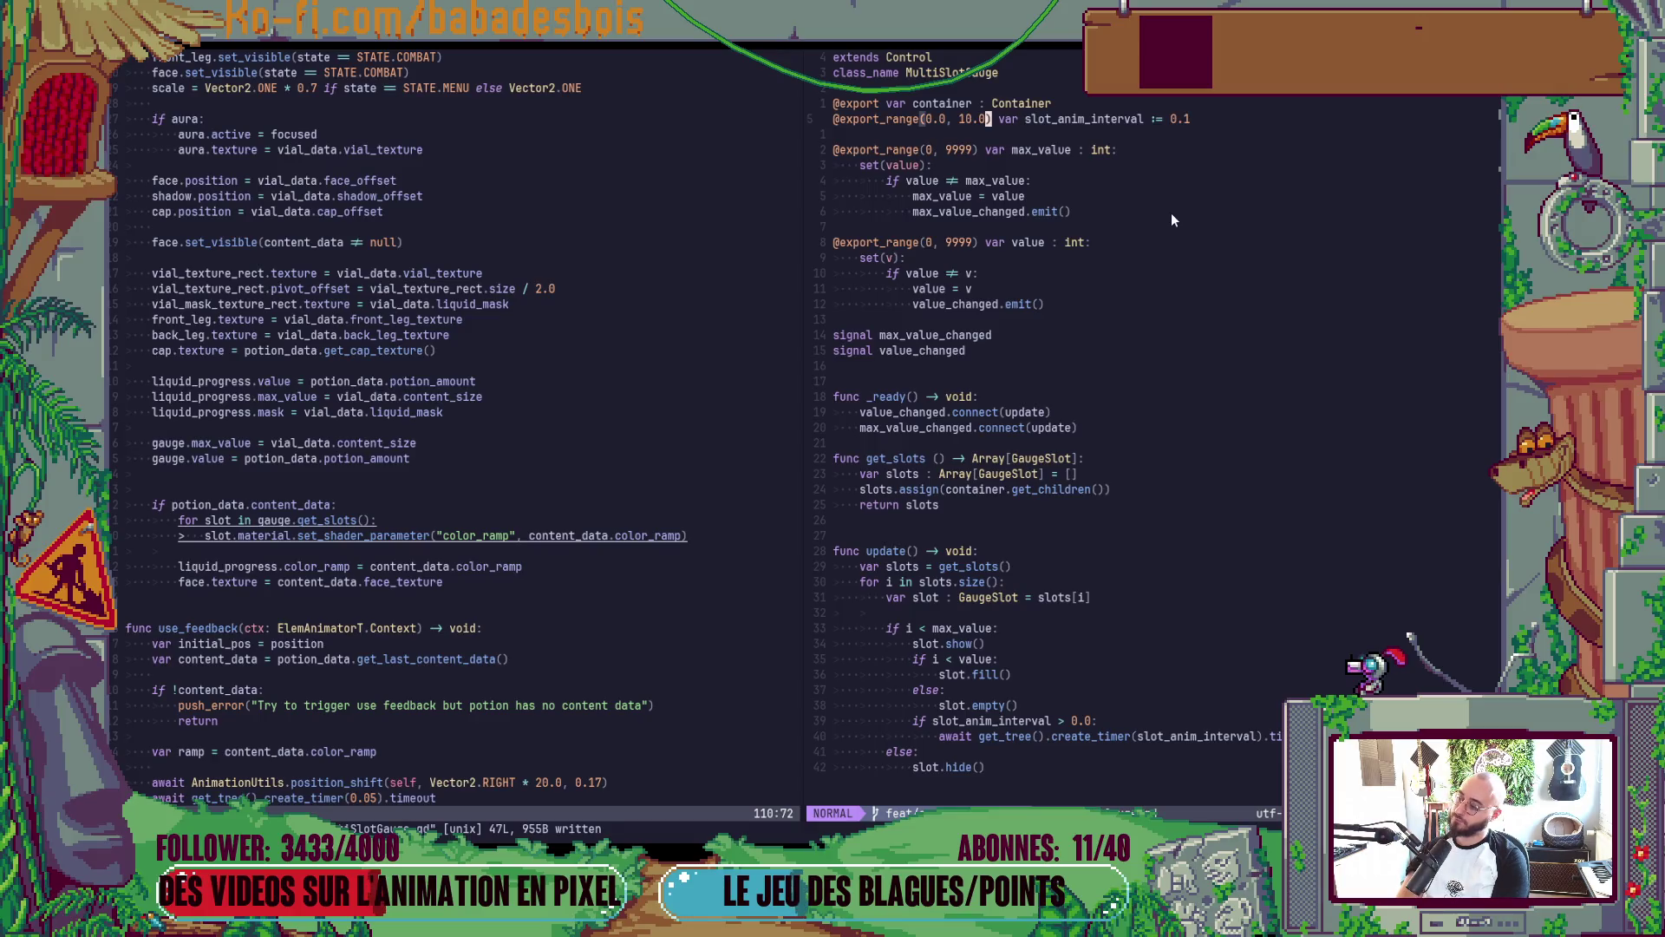
key("j")
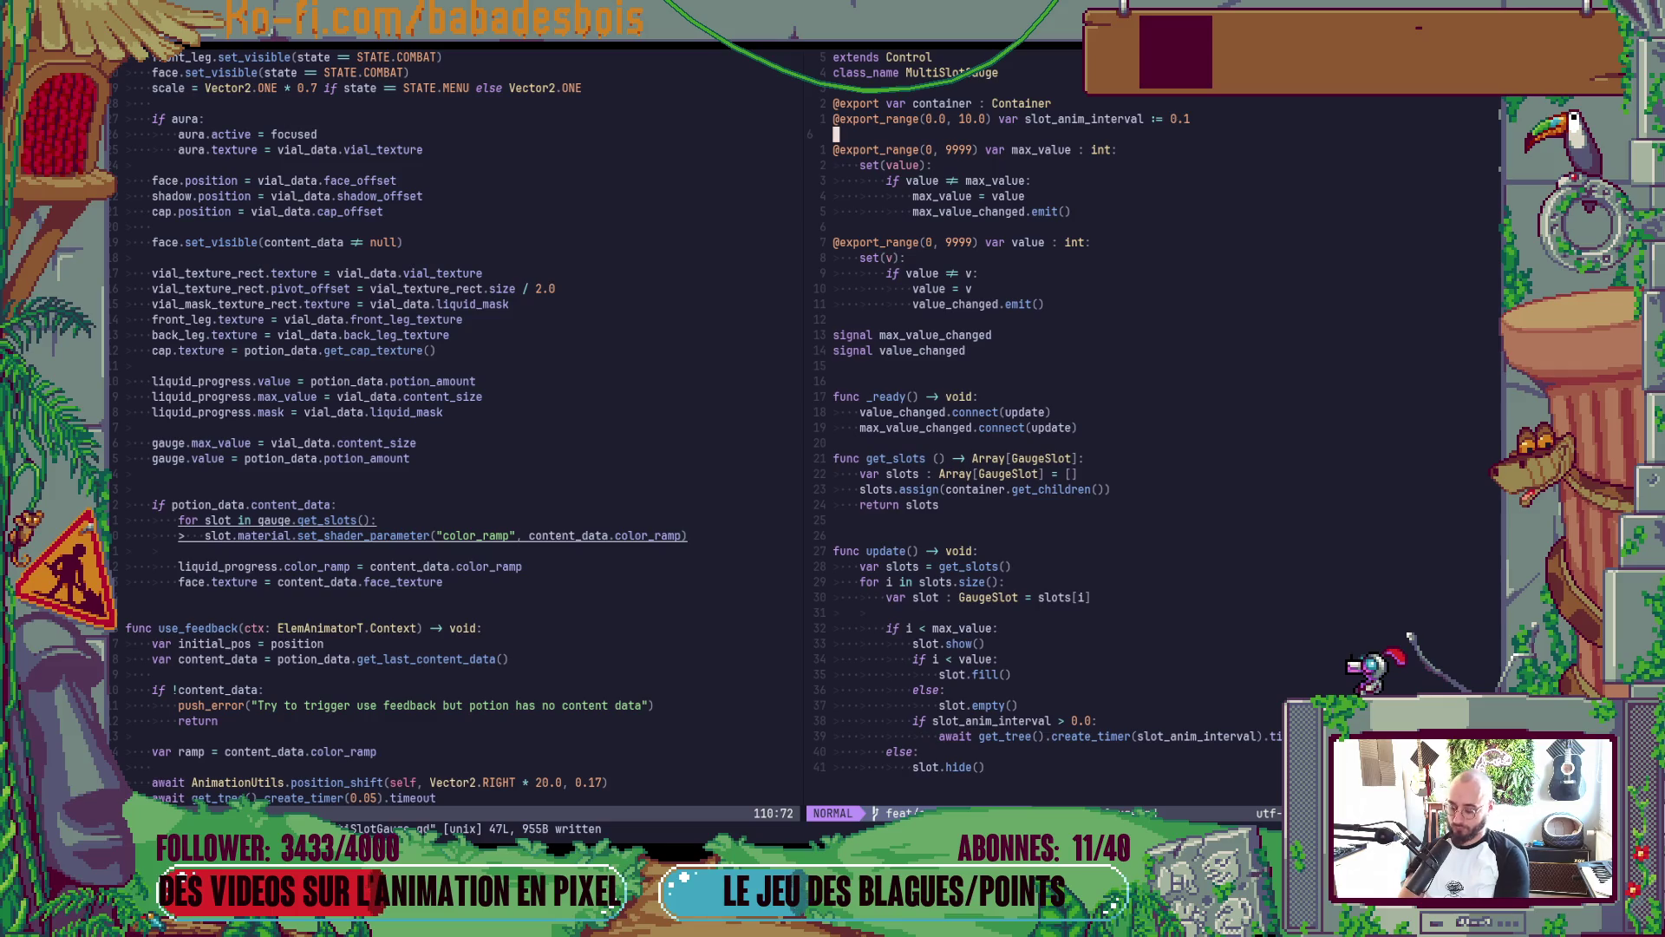
key("shift+o")
type("expo")
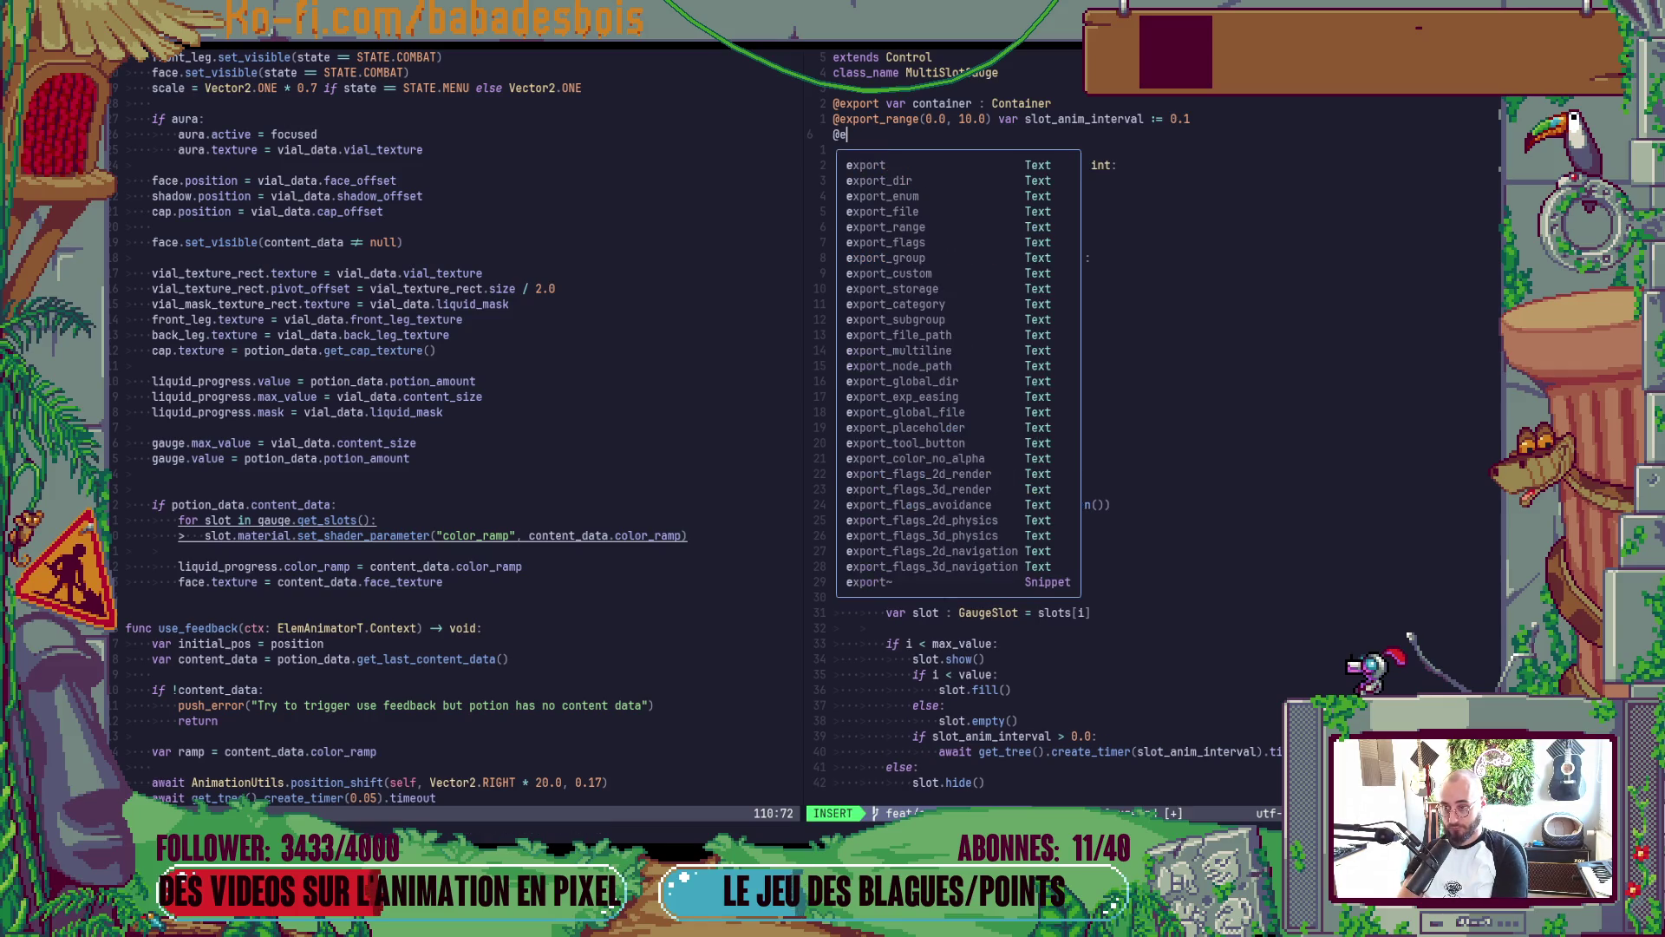
type("rt ")
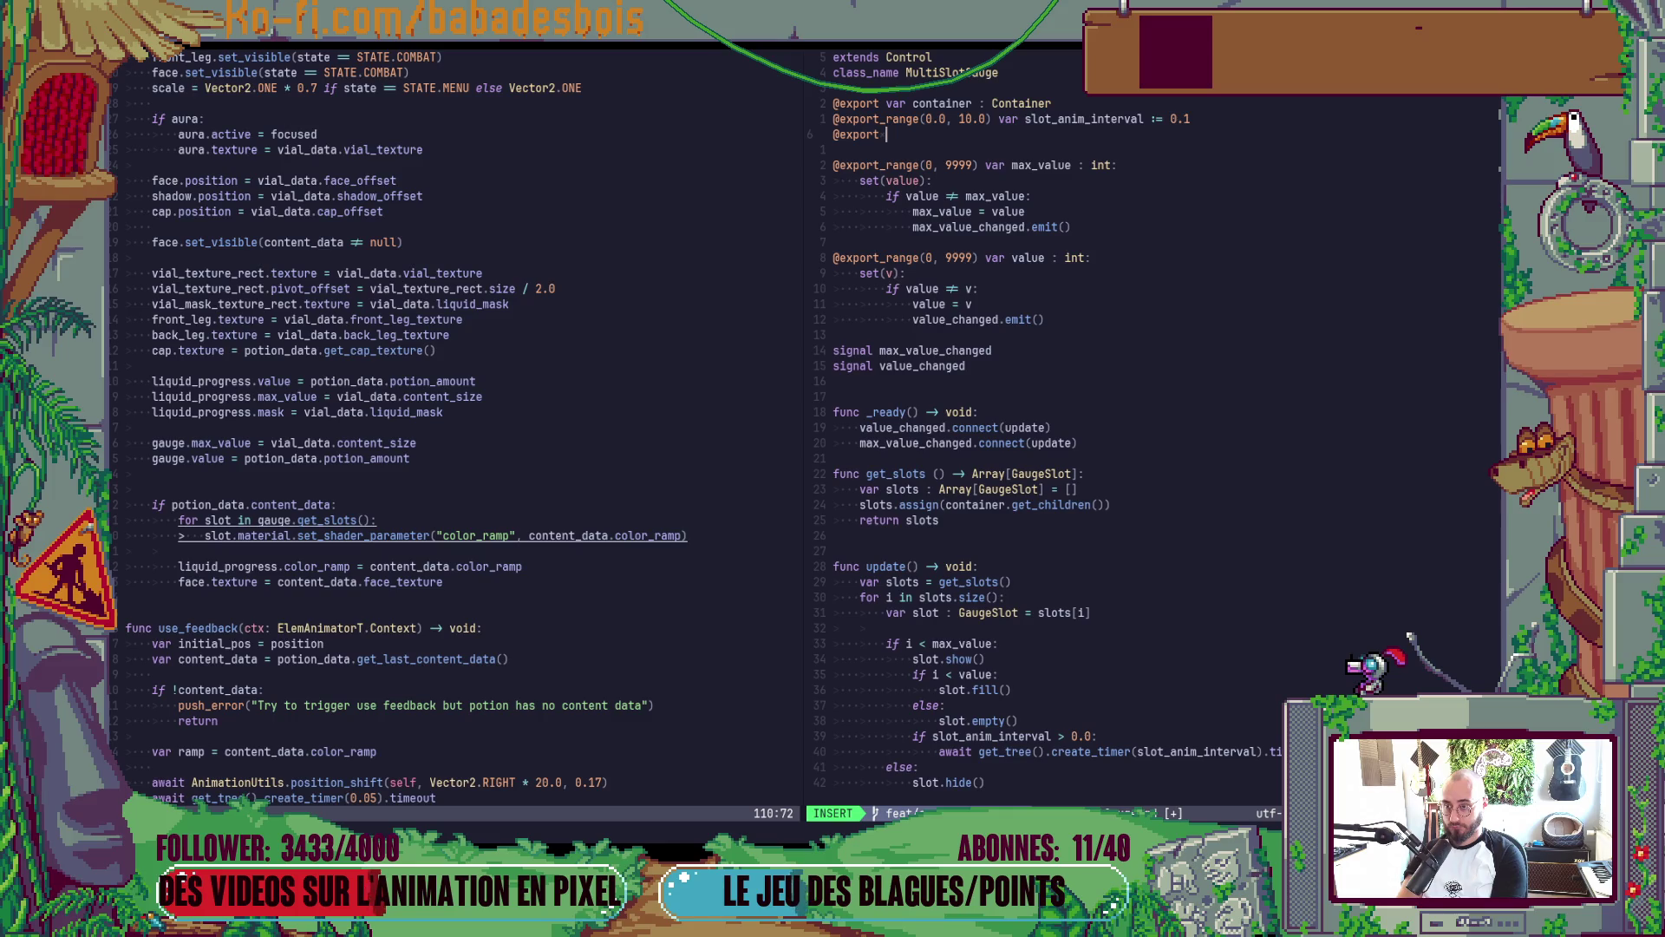
type("var invert_fill_direction :=")
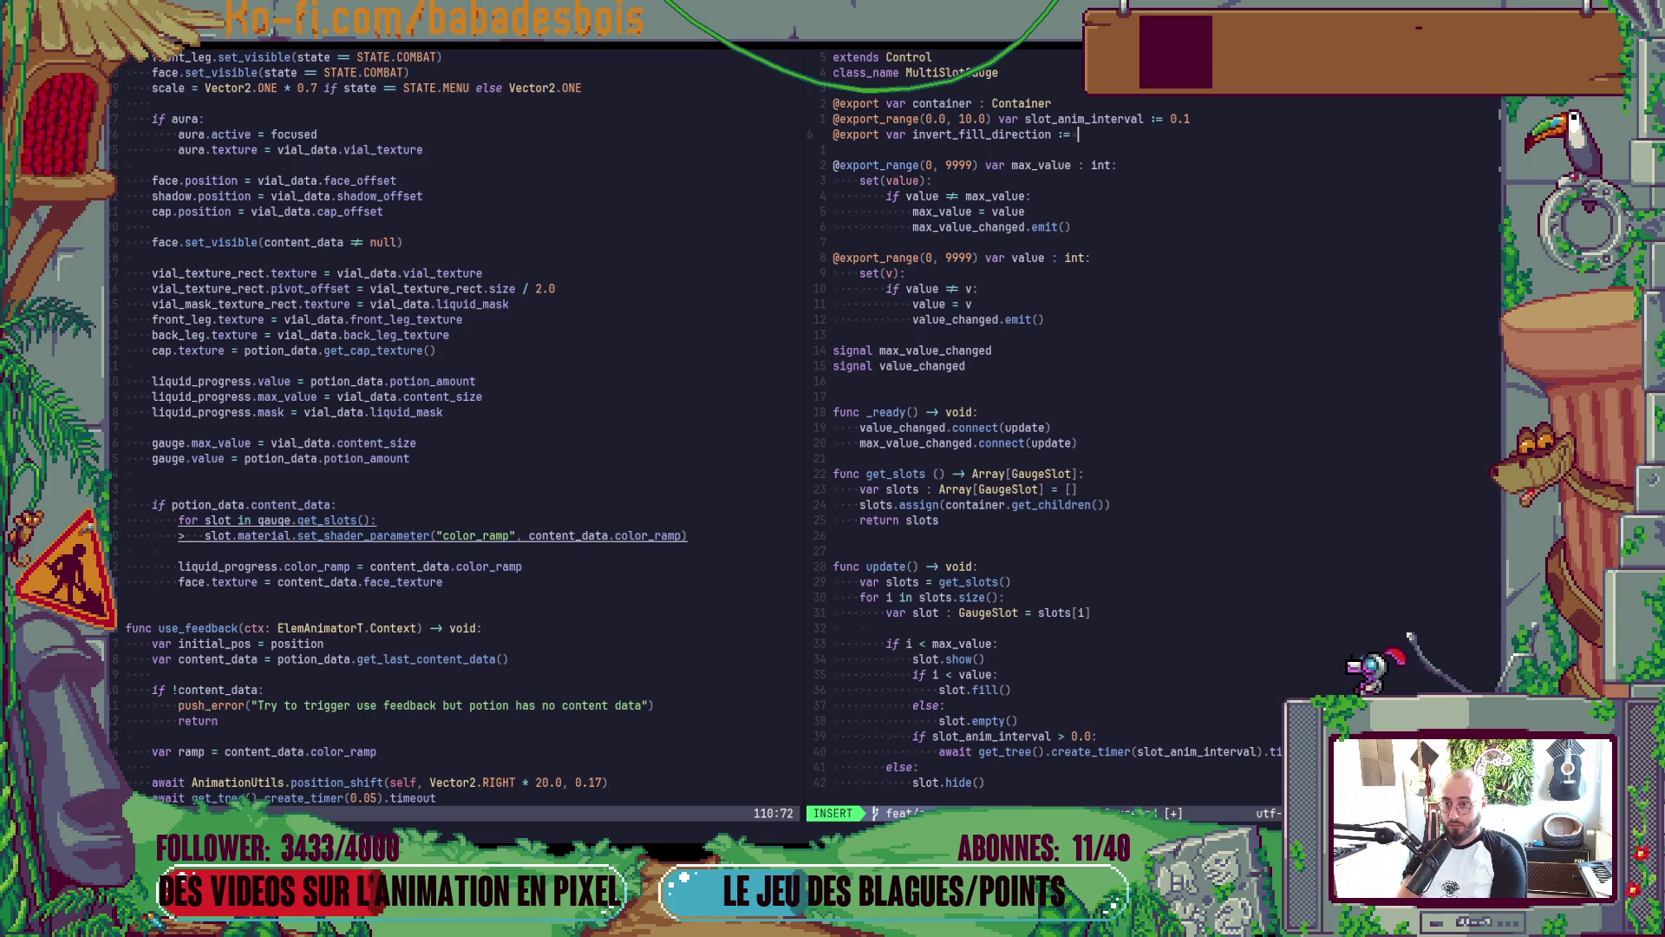
type("false")
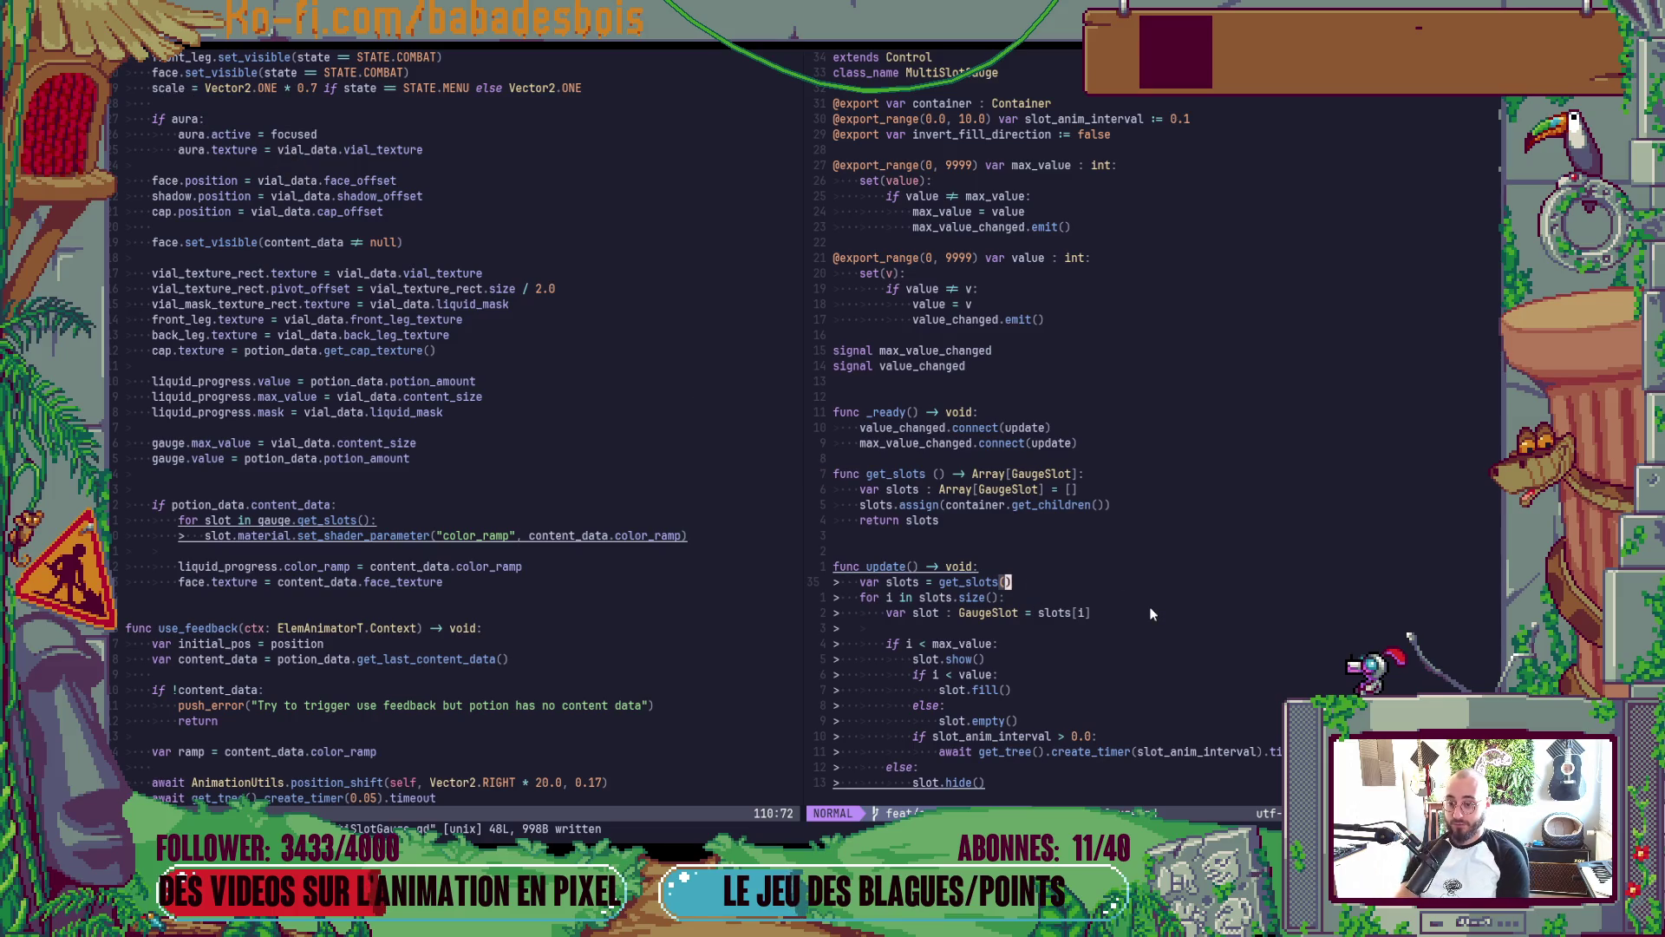
Add an 'if invert_fill_direction:' condition below the get_slots() line.
type("oif s")
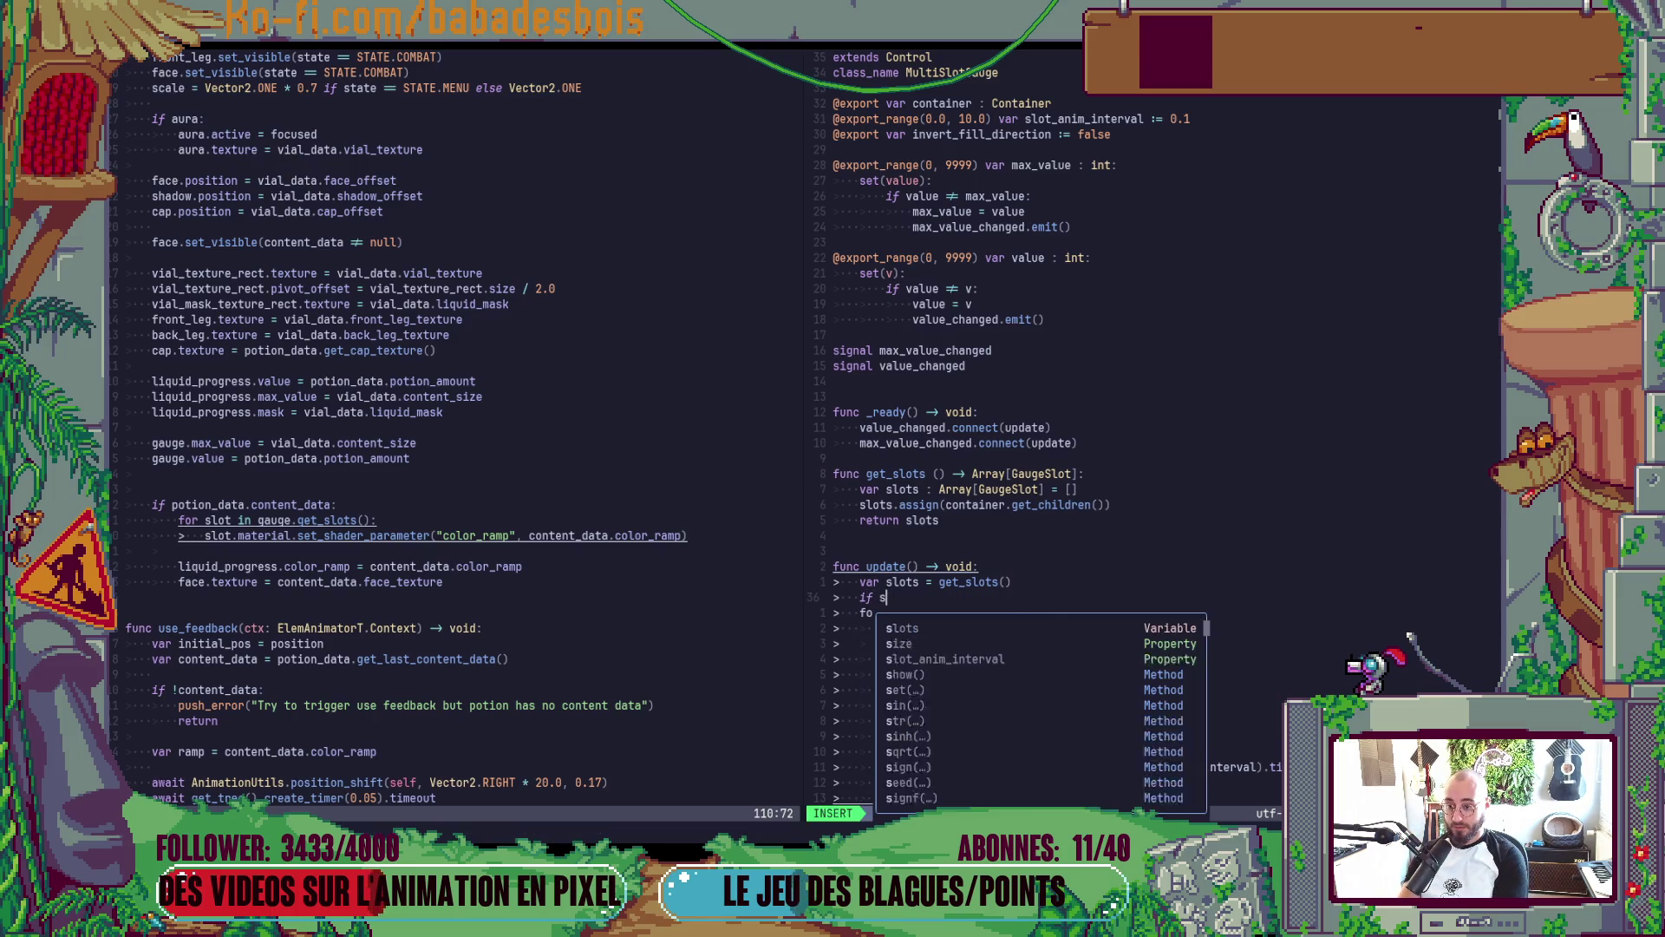
key("BackSpace")
type("in")
key("Down")
key("Down")
key("Down")
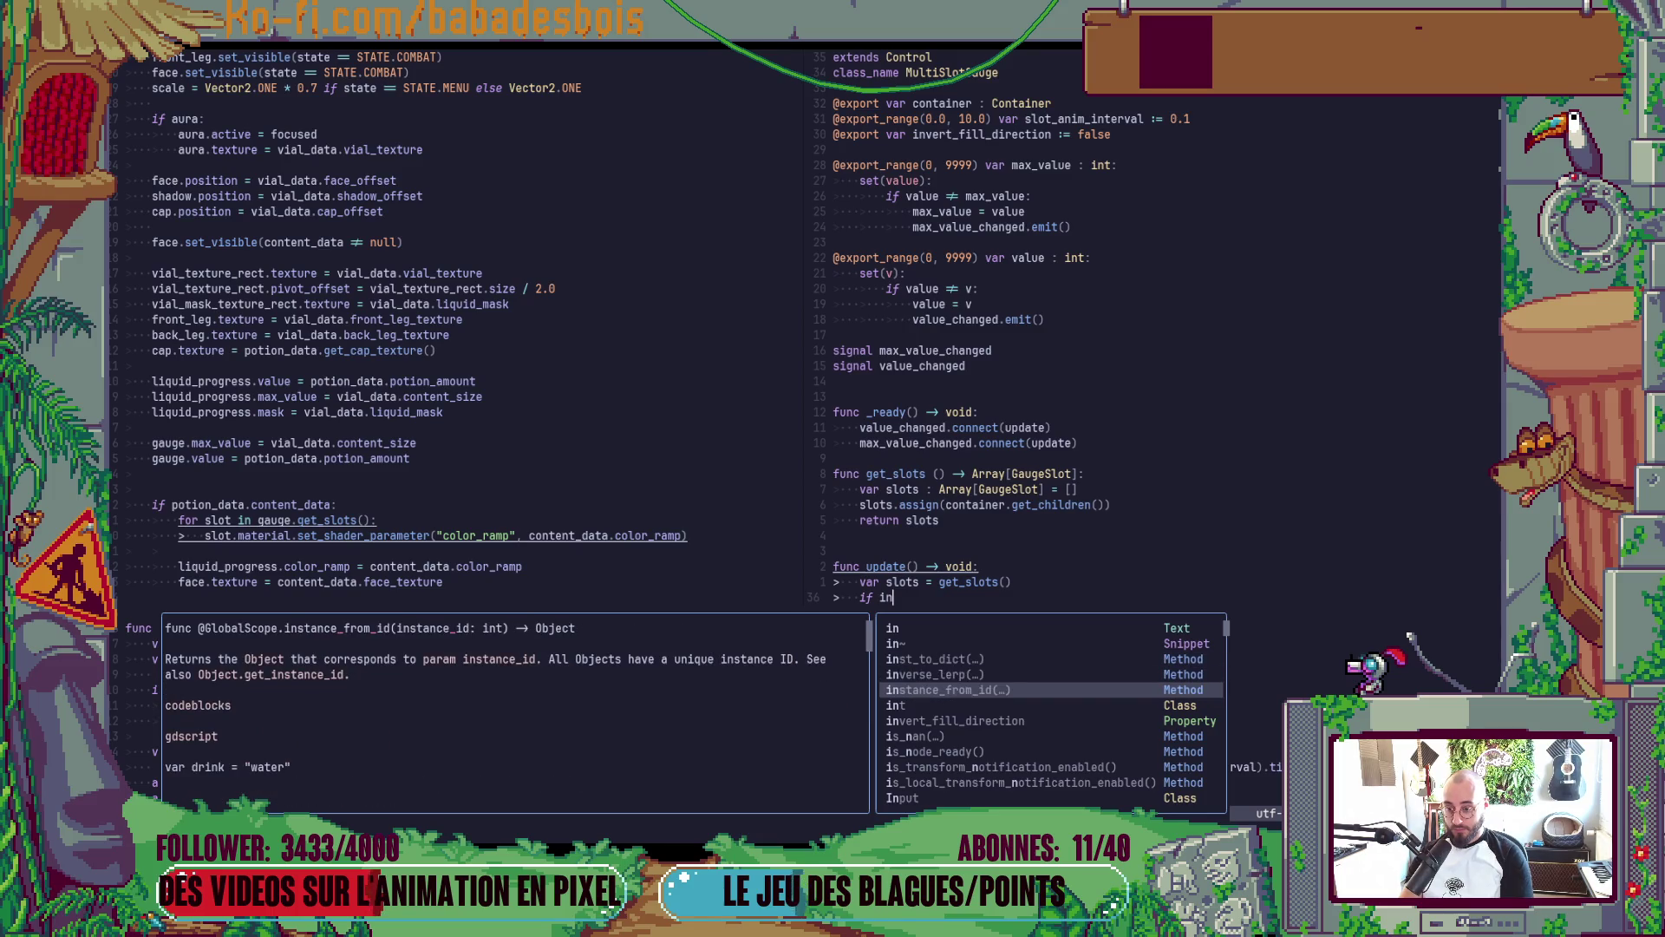
key("Return")
type(":")
key("Return")
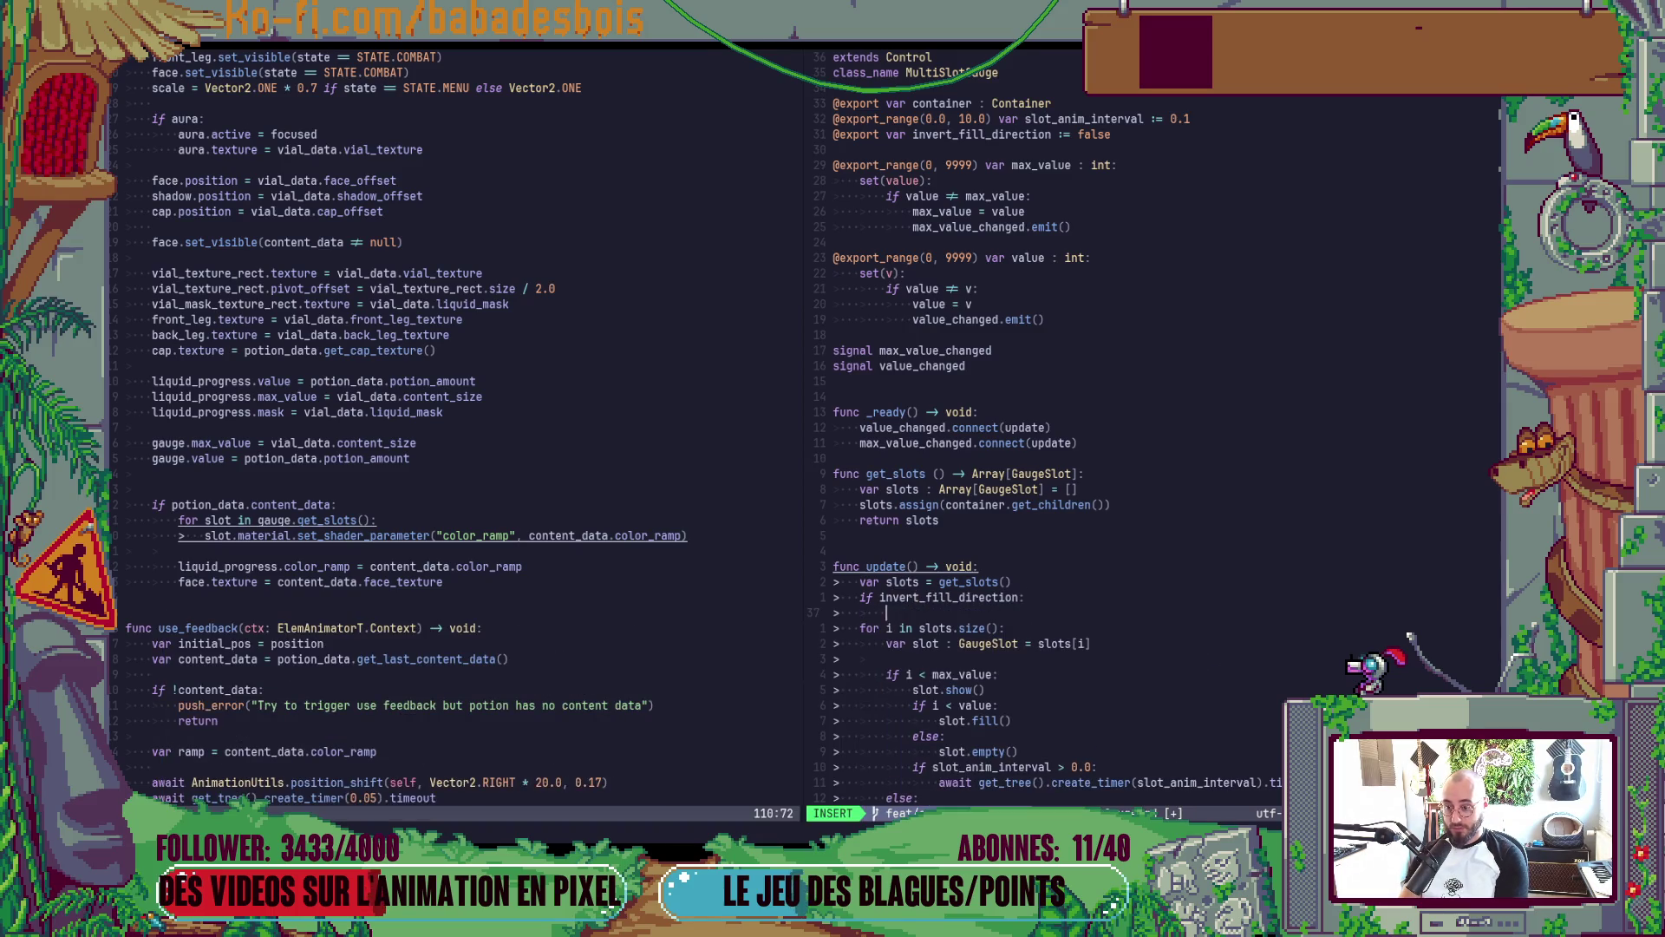
Call slots.reverse() inside the condition and surround the block with blank lines.
type("slots.i")
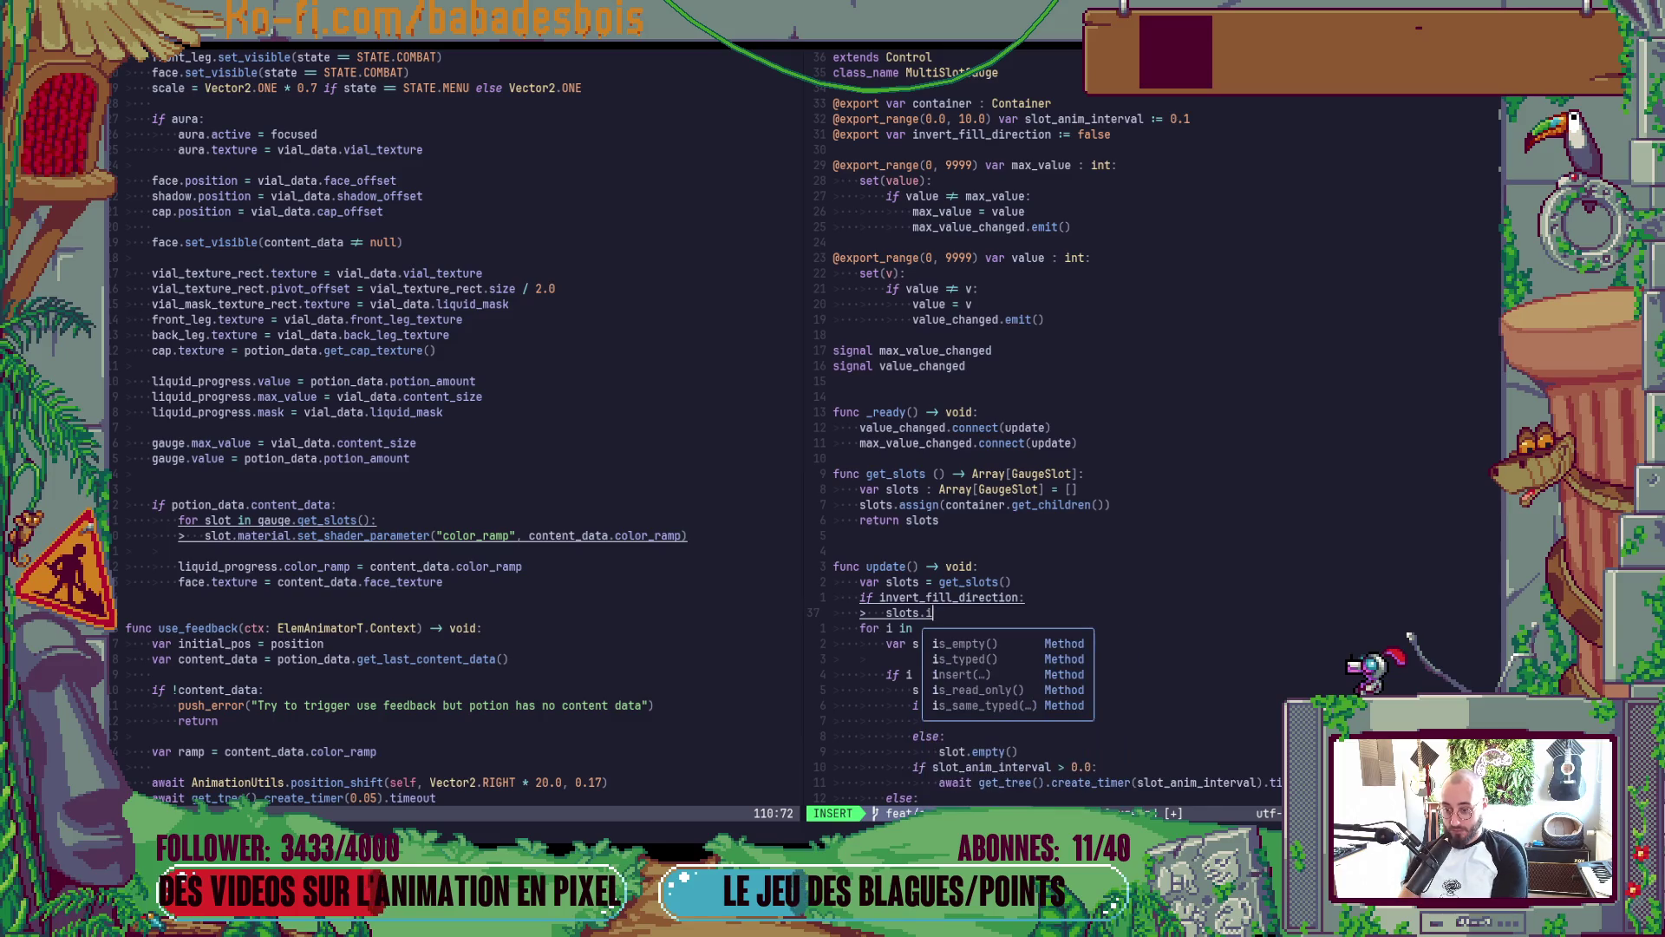
type("n")
key("BackSpace")
key("BackSpace")
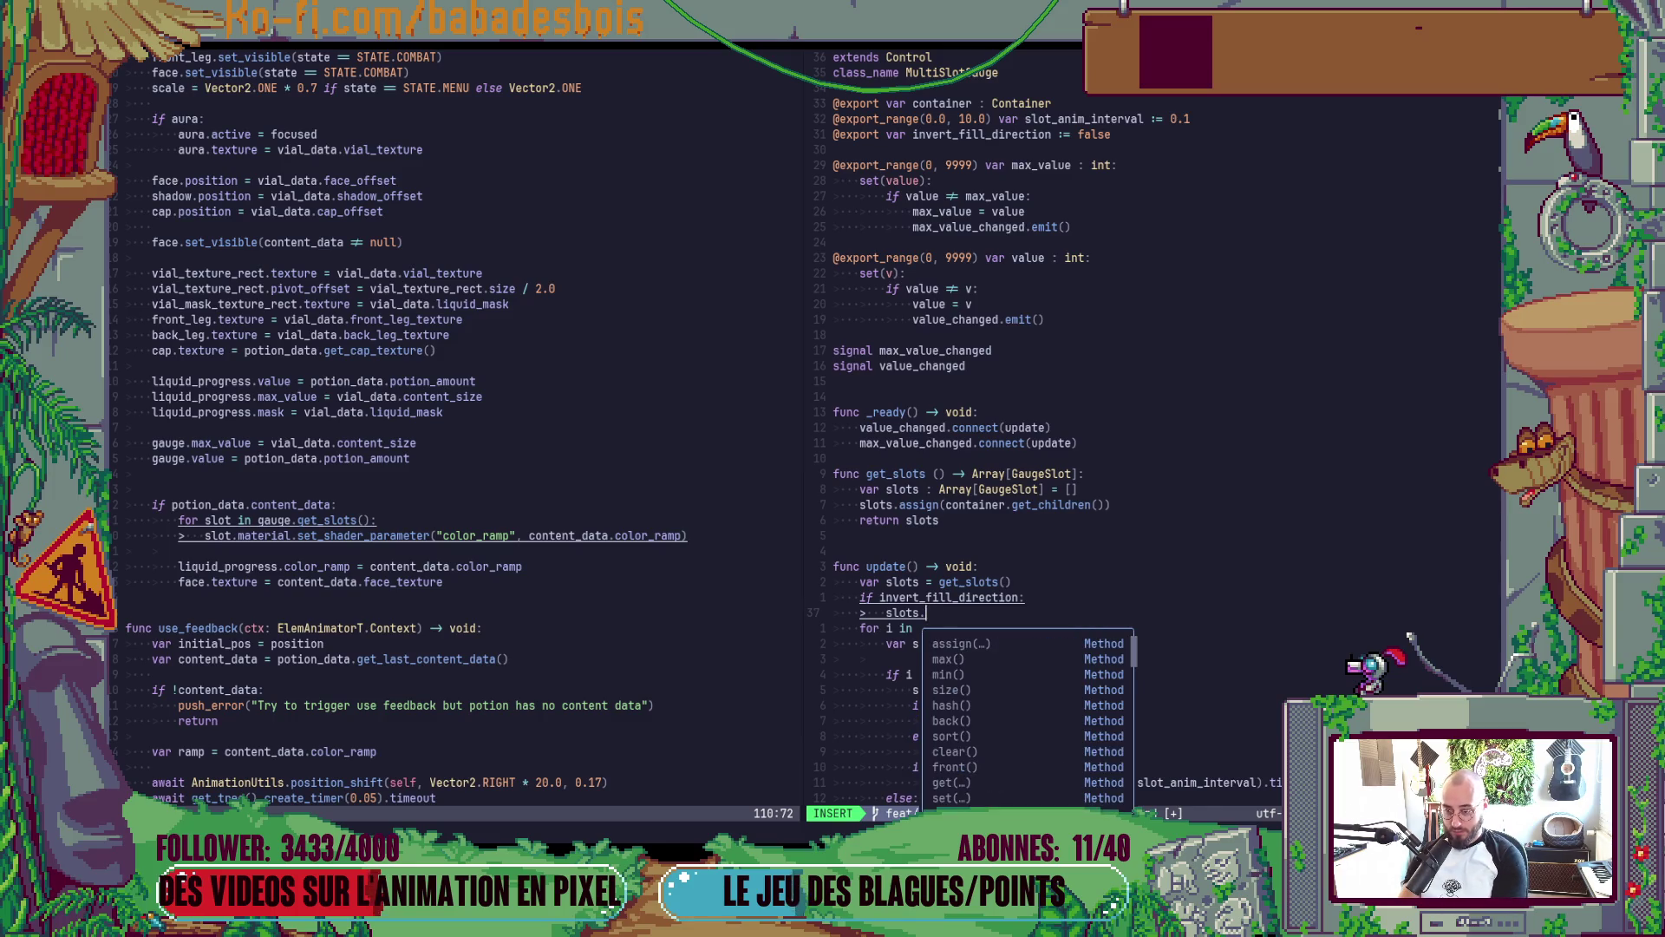
type("in")
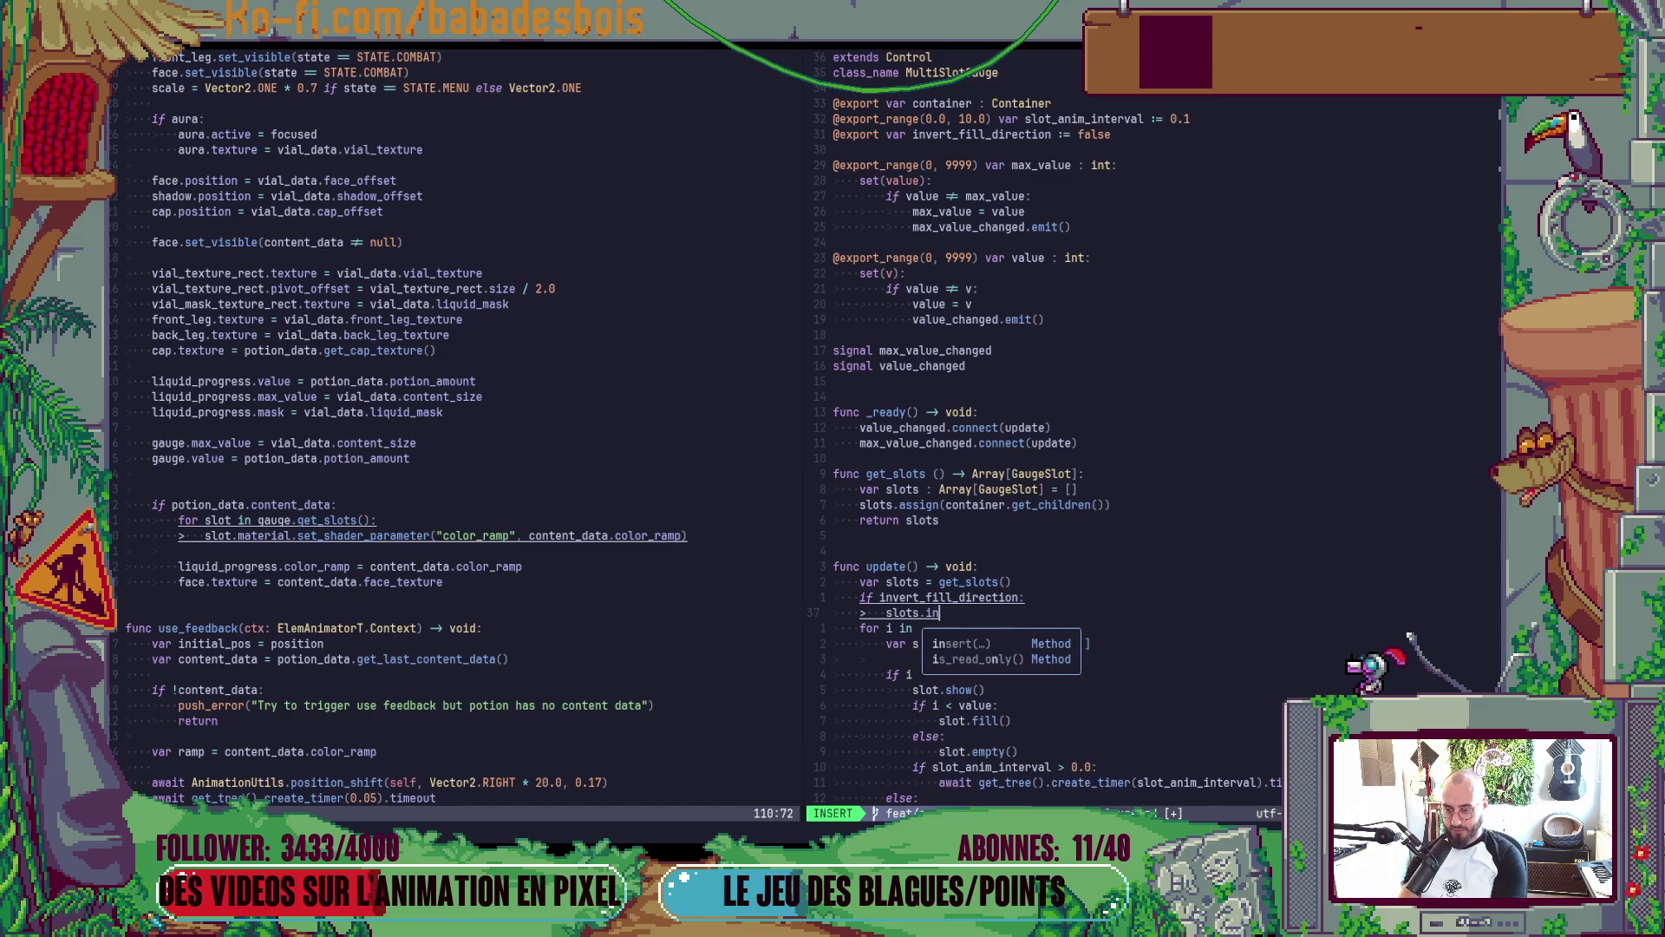
key("BackSpace")
key("BackSpace")
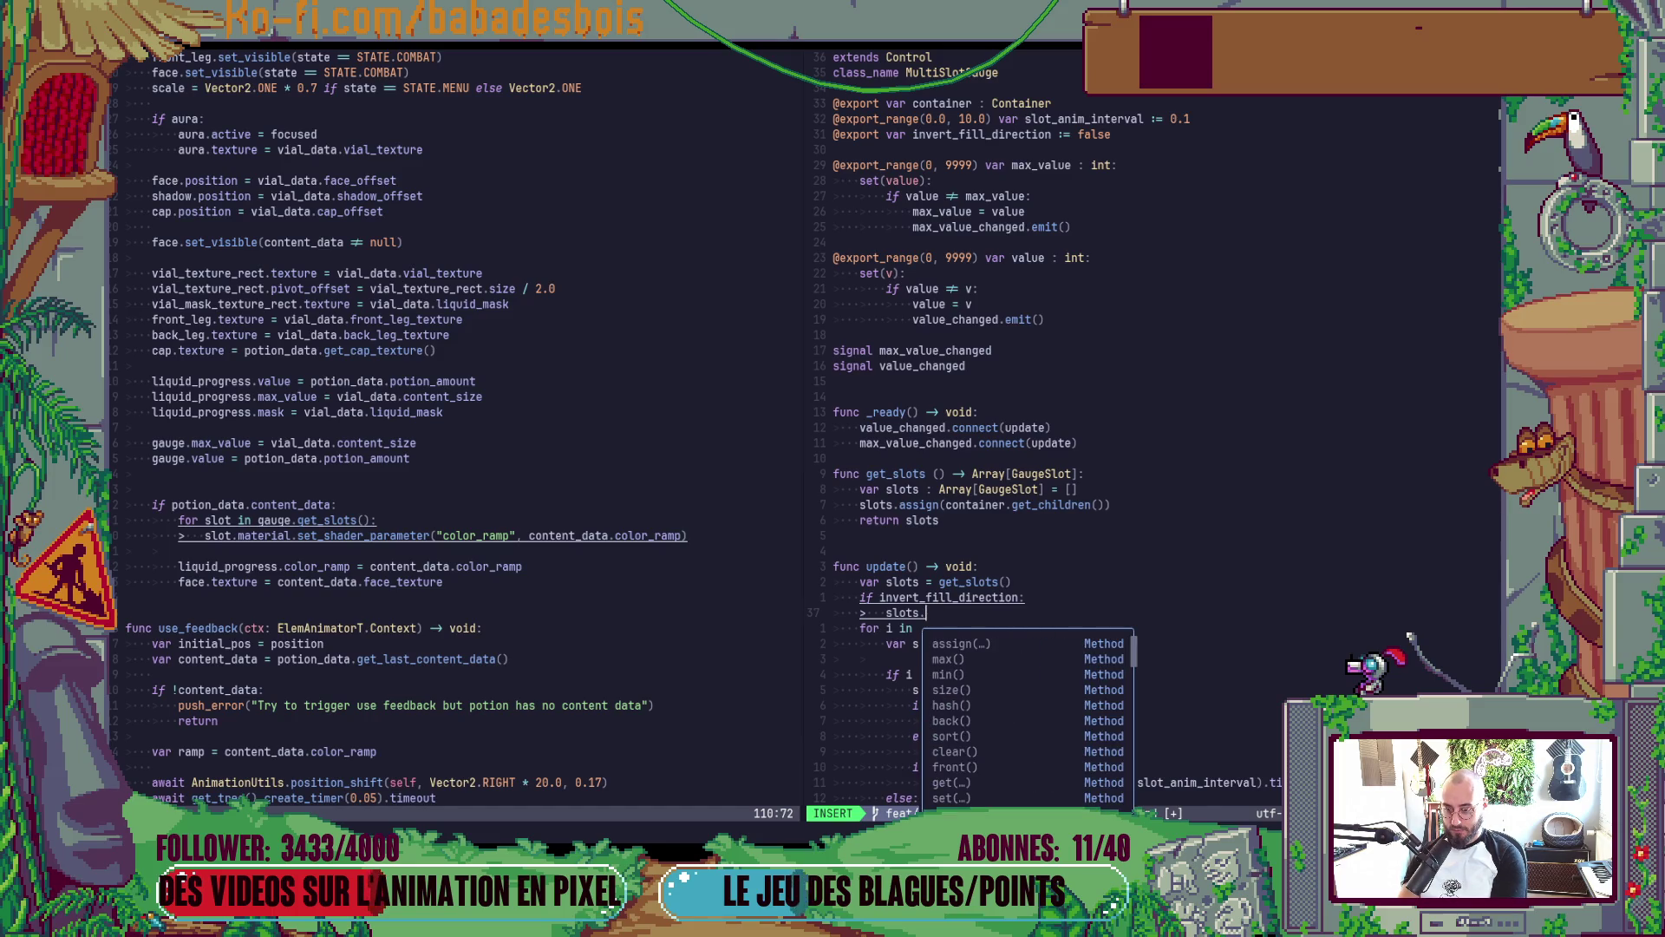
key("Down")
key("Down")
key("Down")
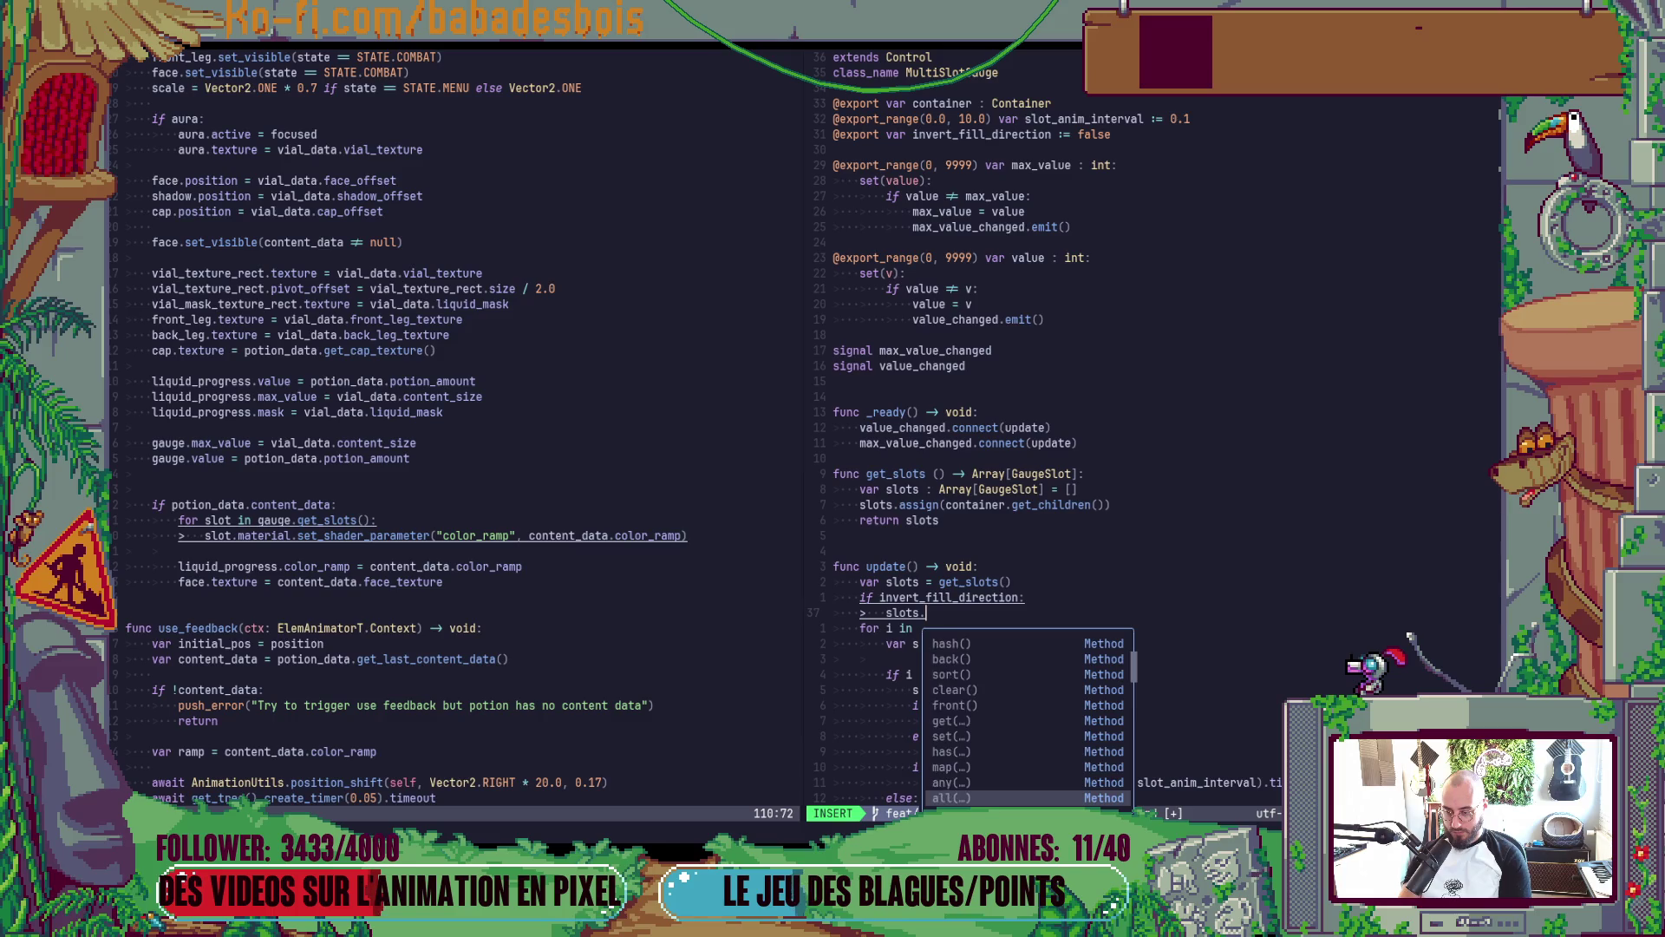
key("Up")
key("Return")
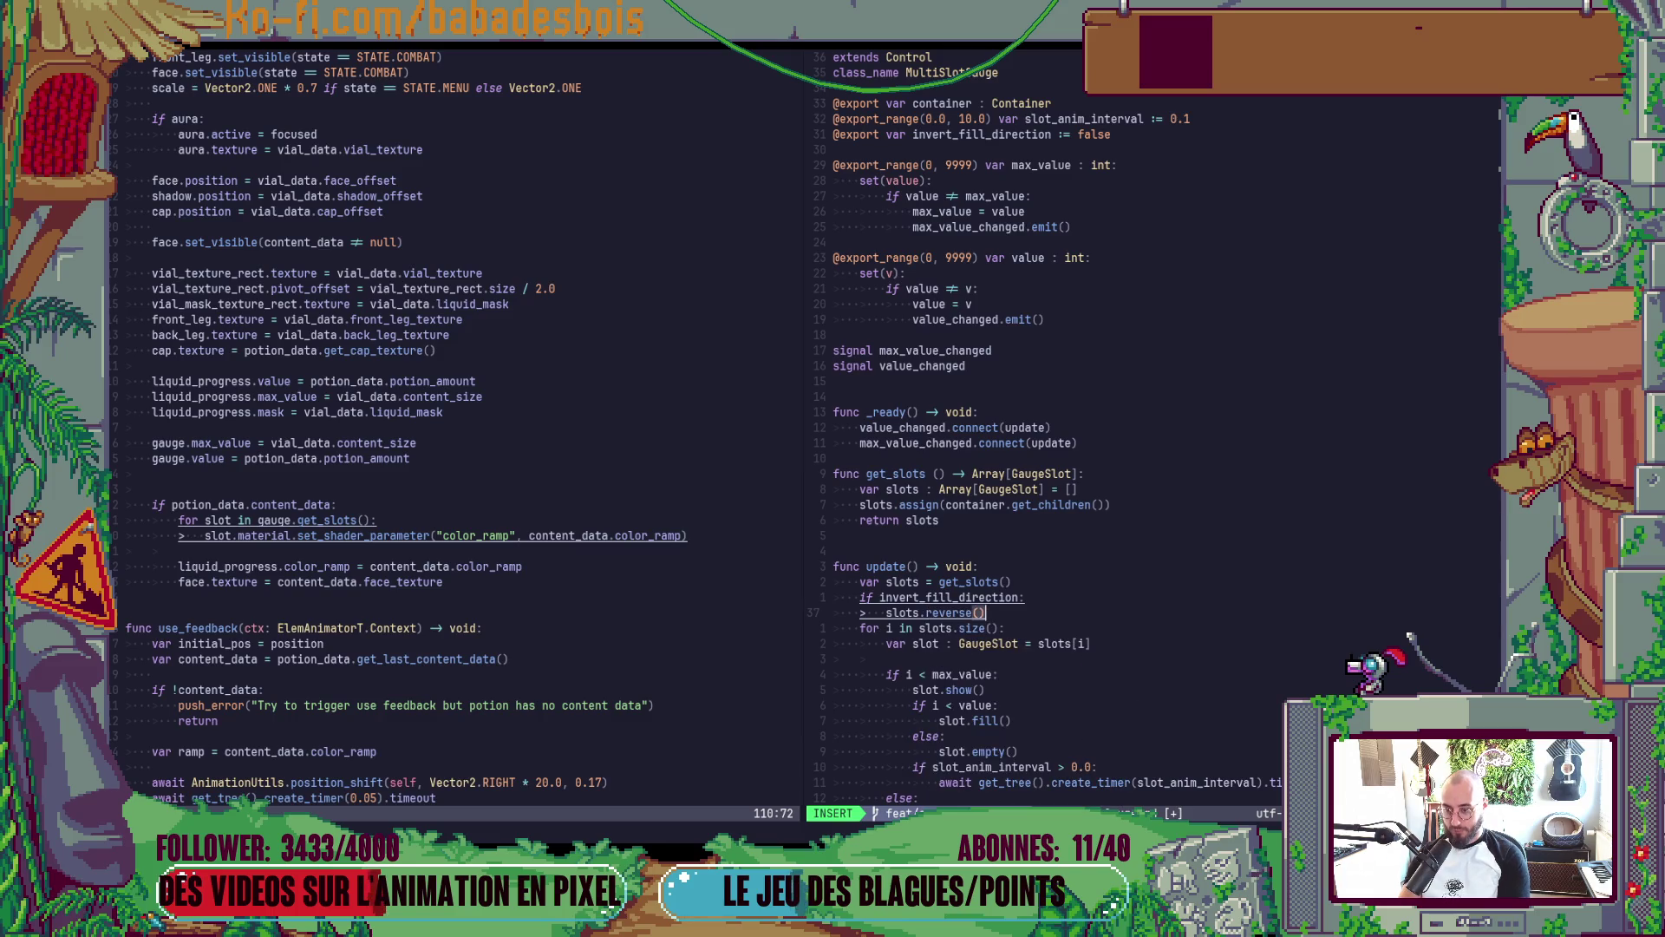
key("bracketright")
key("space")
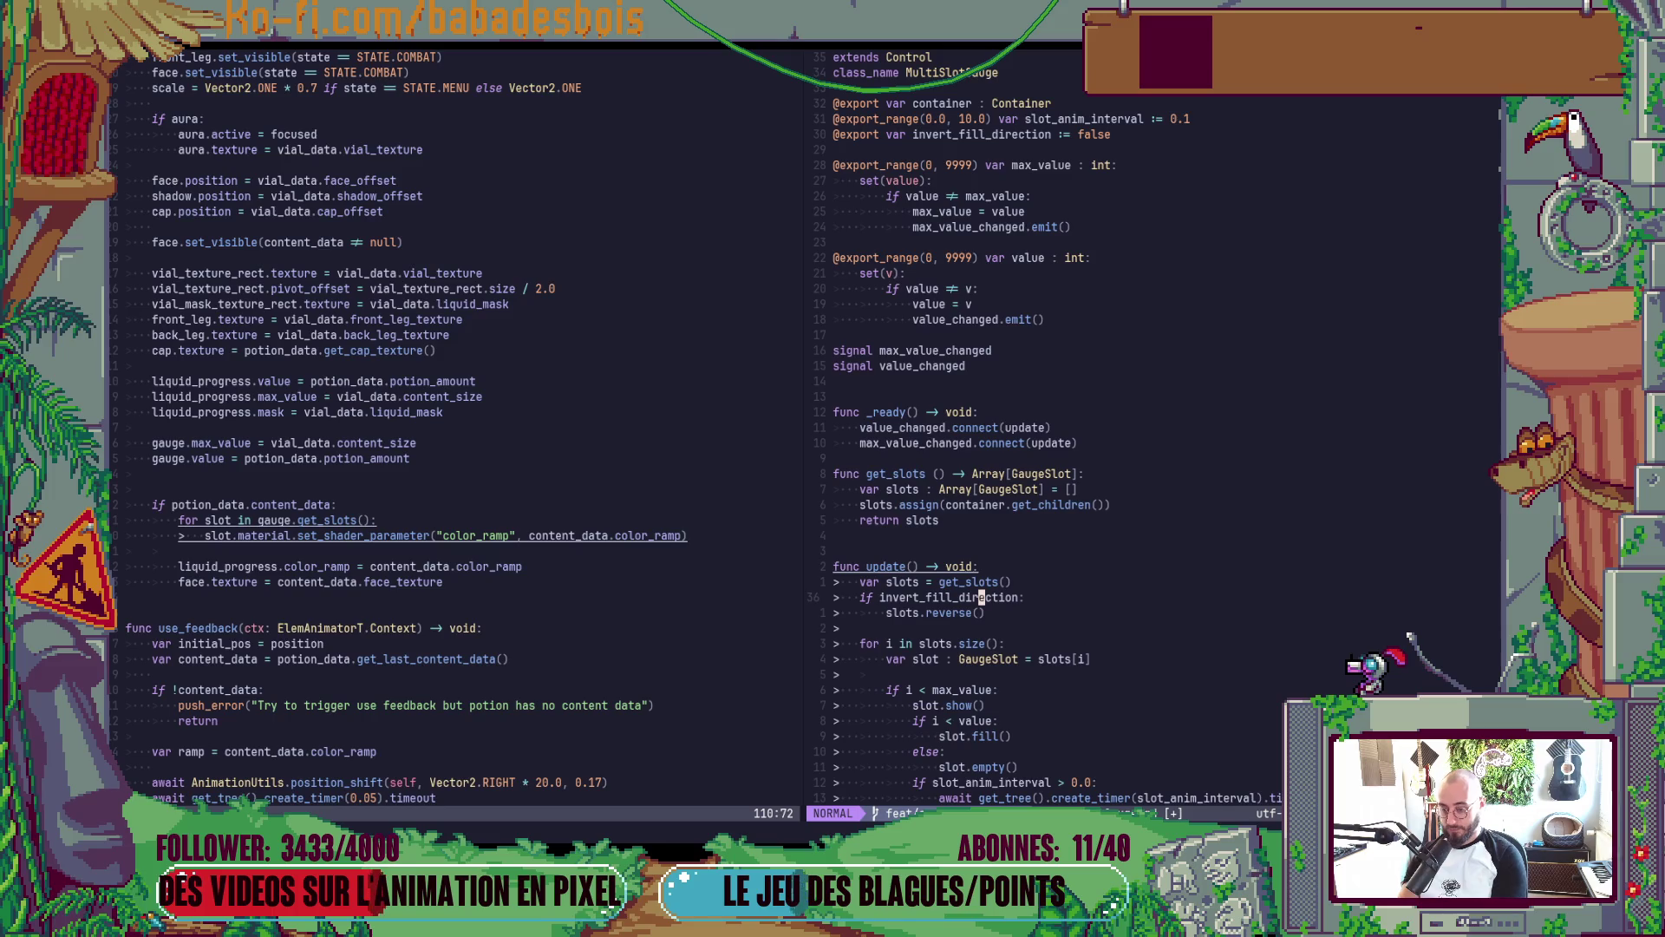
key("bracketleft")
key("space")
key("alt+Tab")
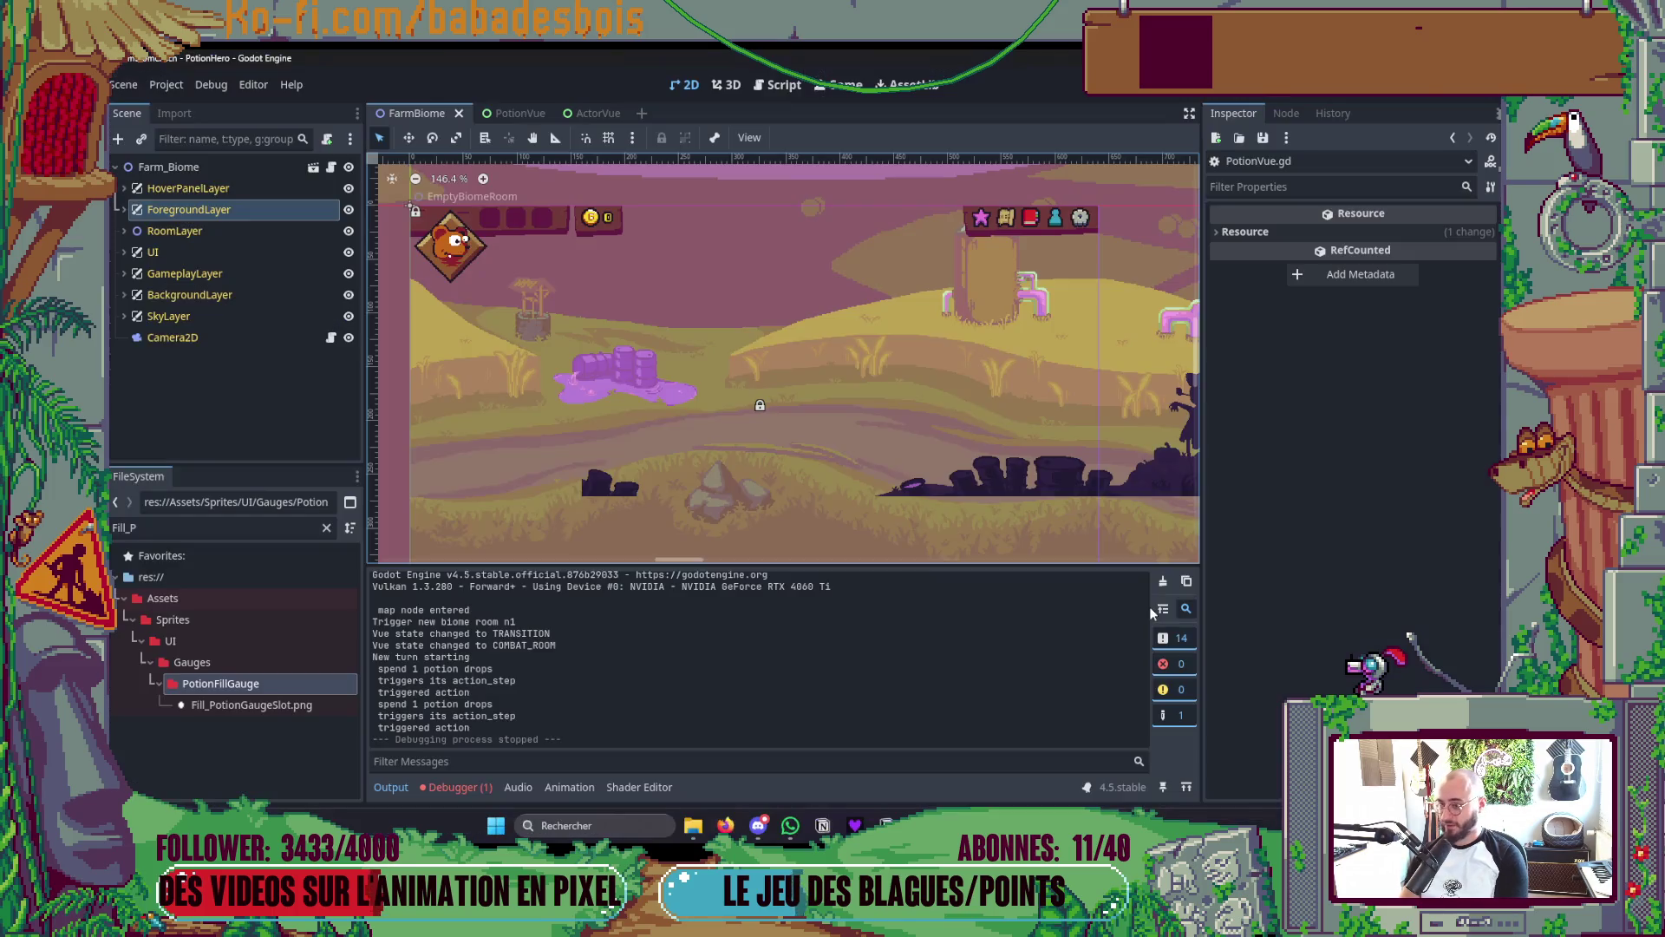
Test-run the game, open the map, then close the game window.
key("F5")
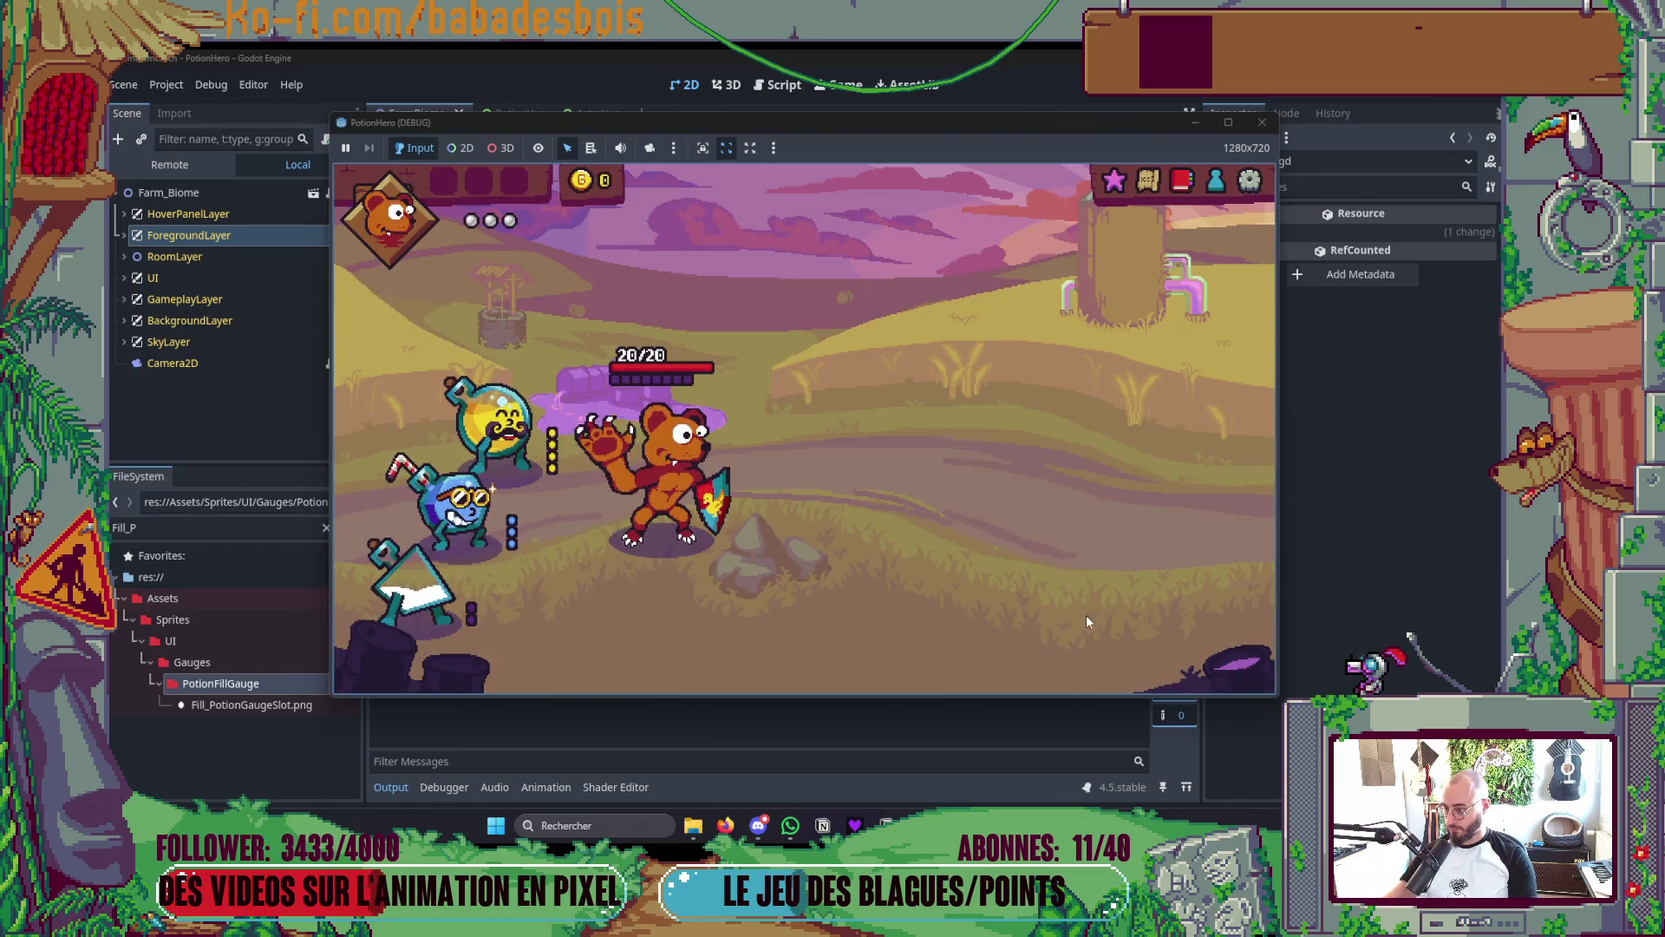
left_click(1153, 187)
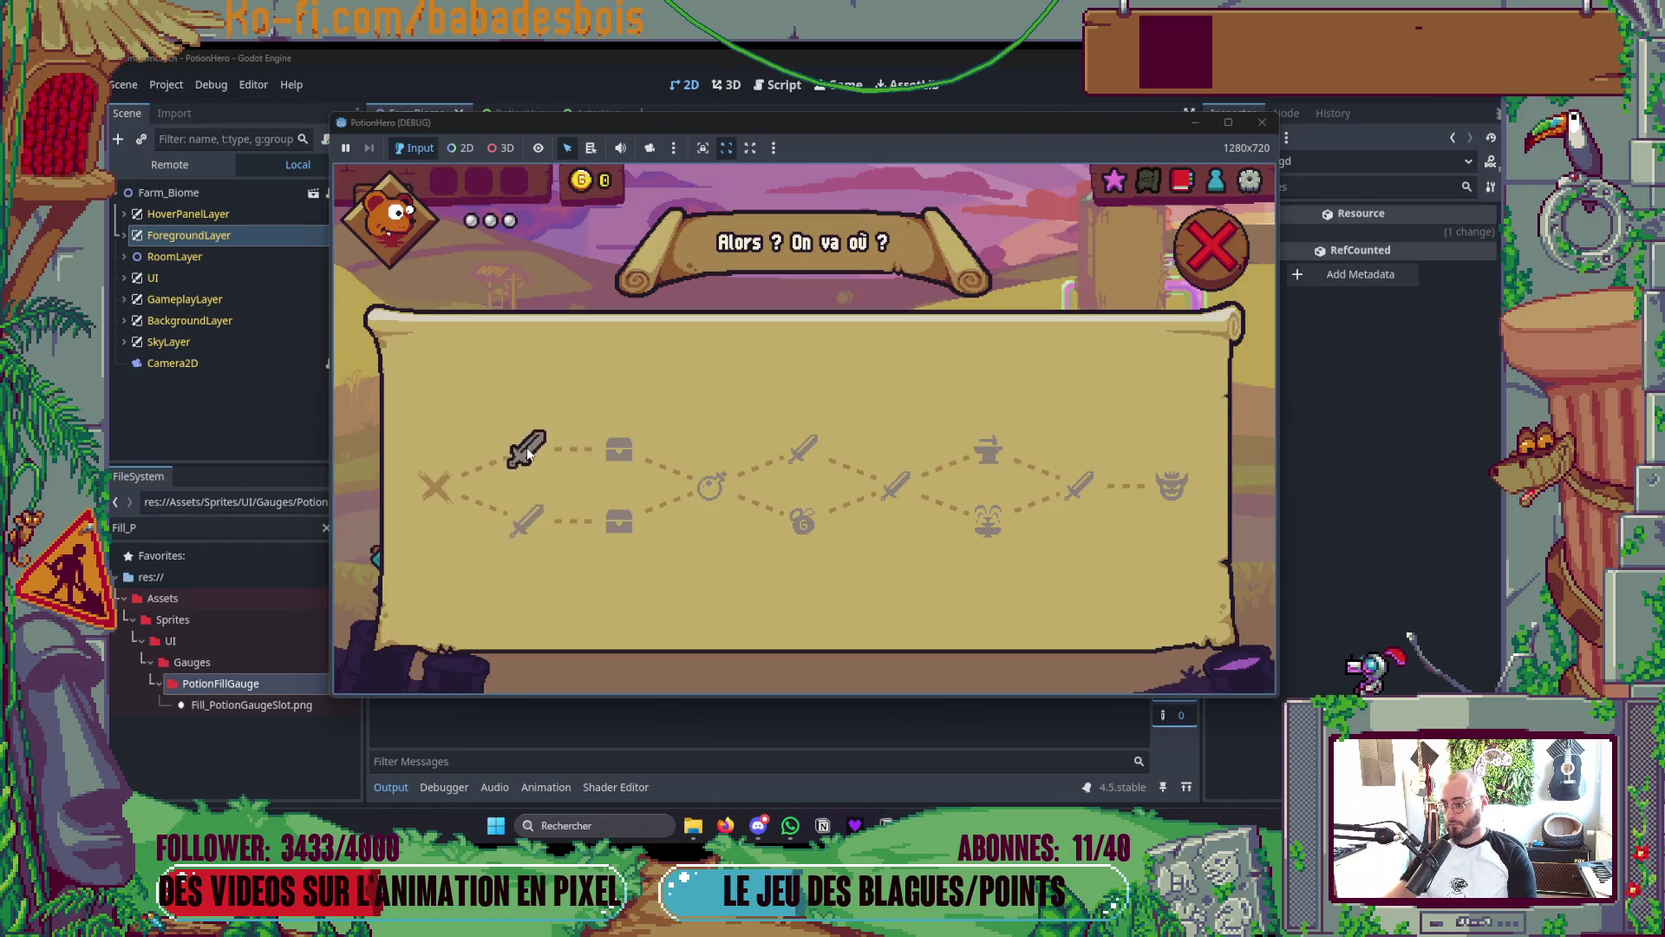
left_click(1263, 122)
Enable Invert Fill Direction on PotionVue's PotionGauge and relaunch the game.
left_click(508, 113)
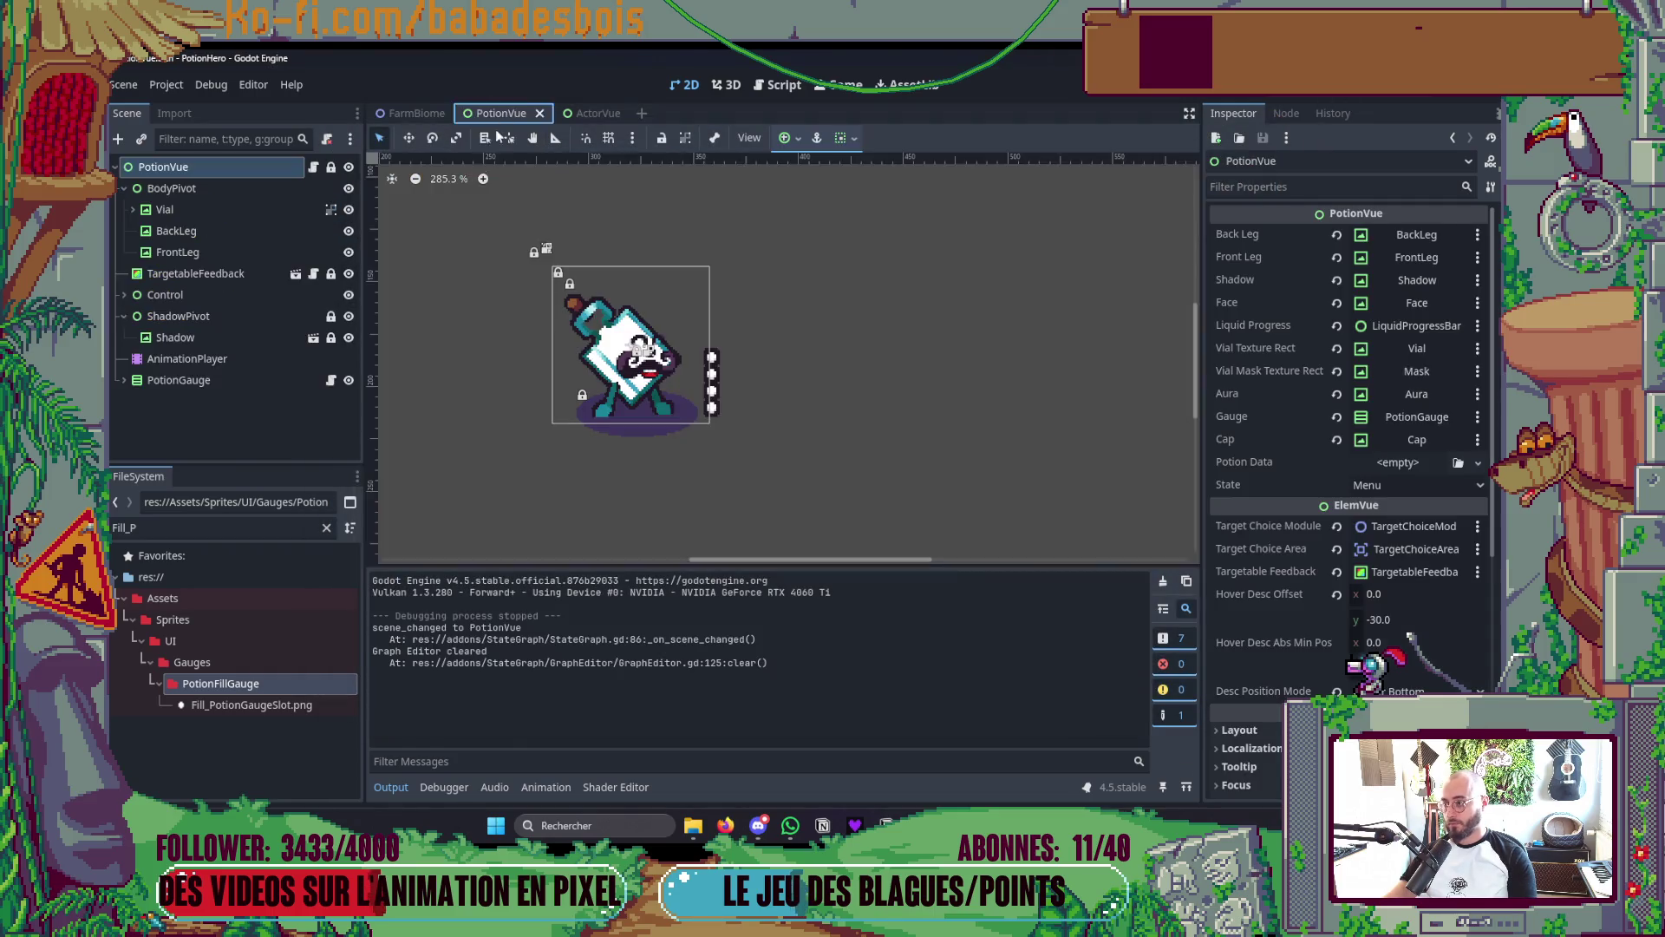
left_click(243, 380)
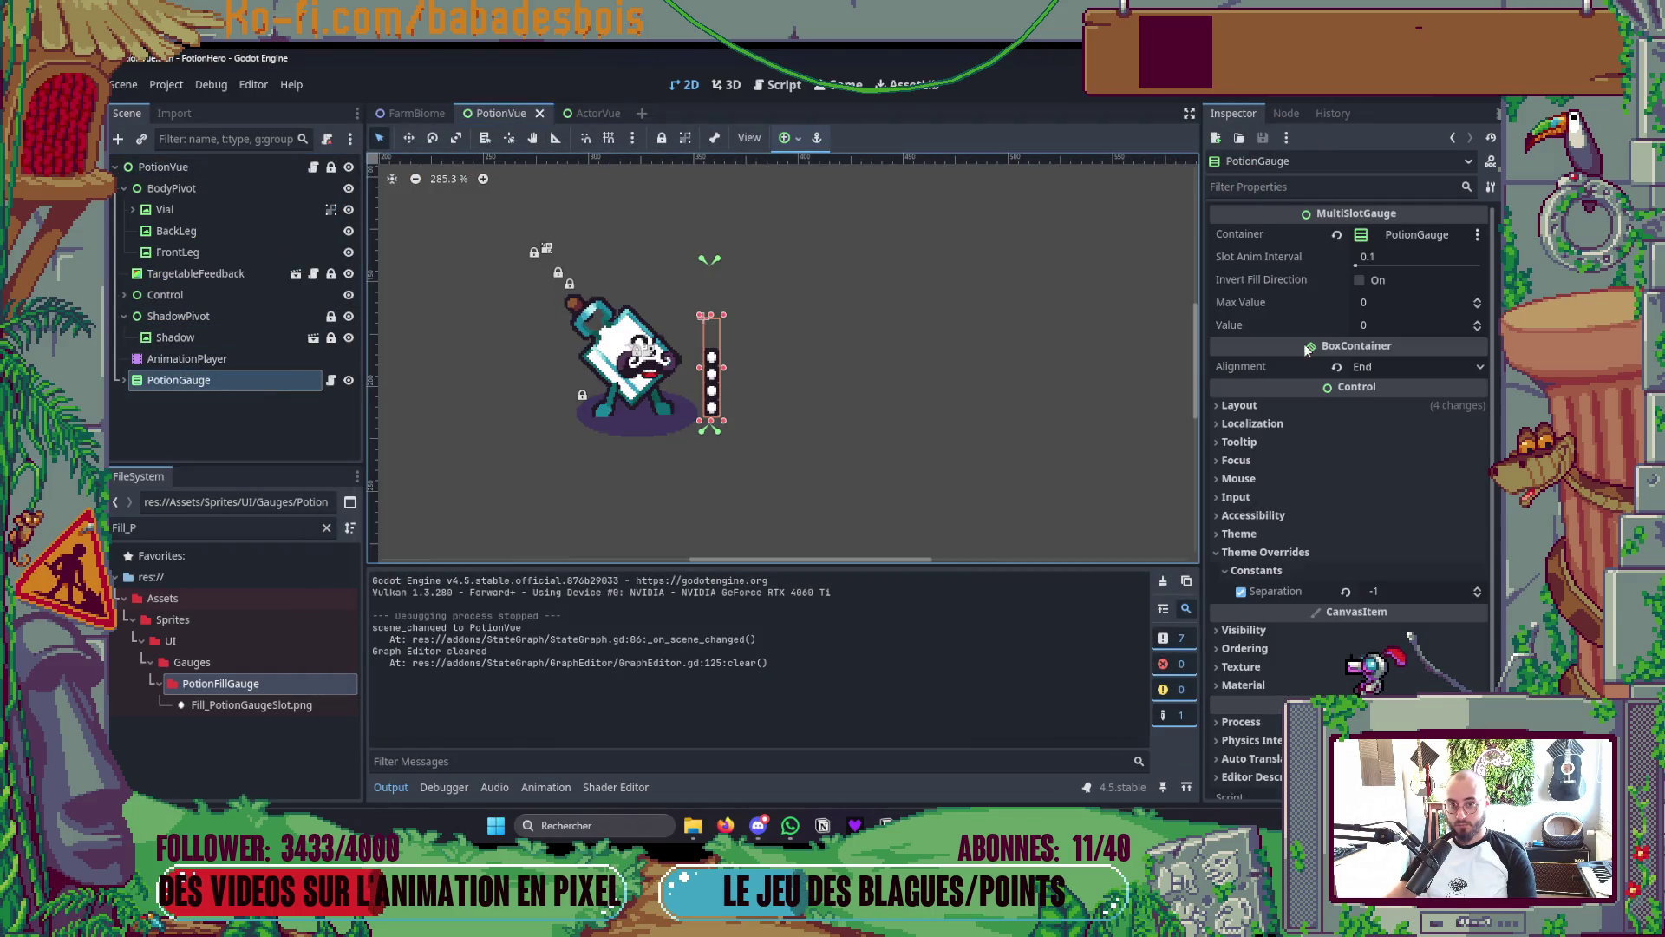
left_click(1359, 281)
key("F6")
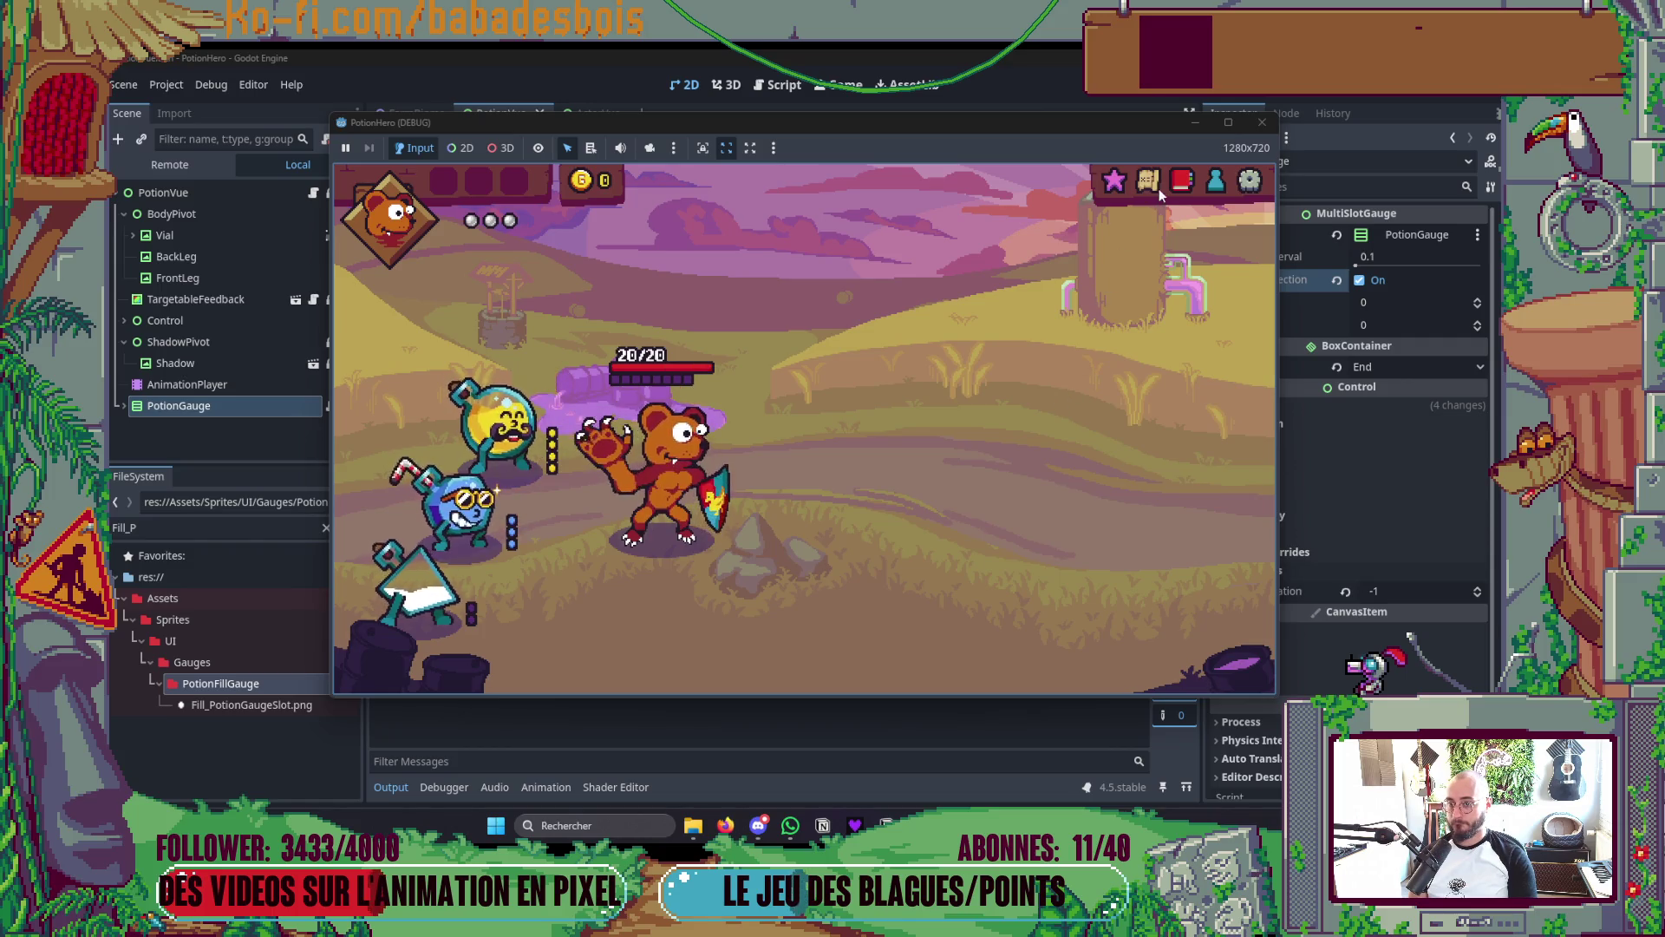
Travel from the map to the next fight and inspect the bear and potion gauges.
left_click(1149, 182)
left_click(527, 425)
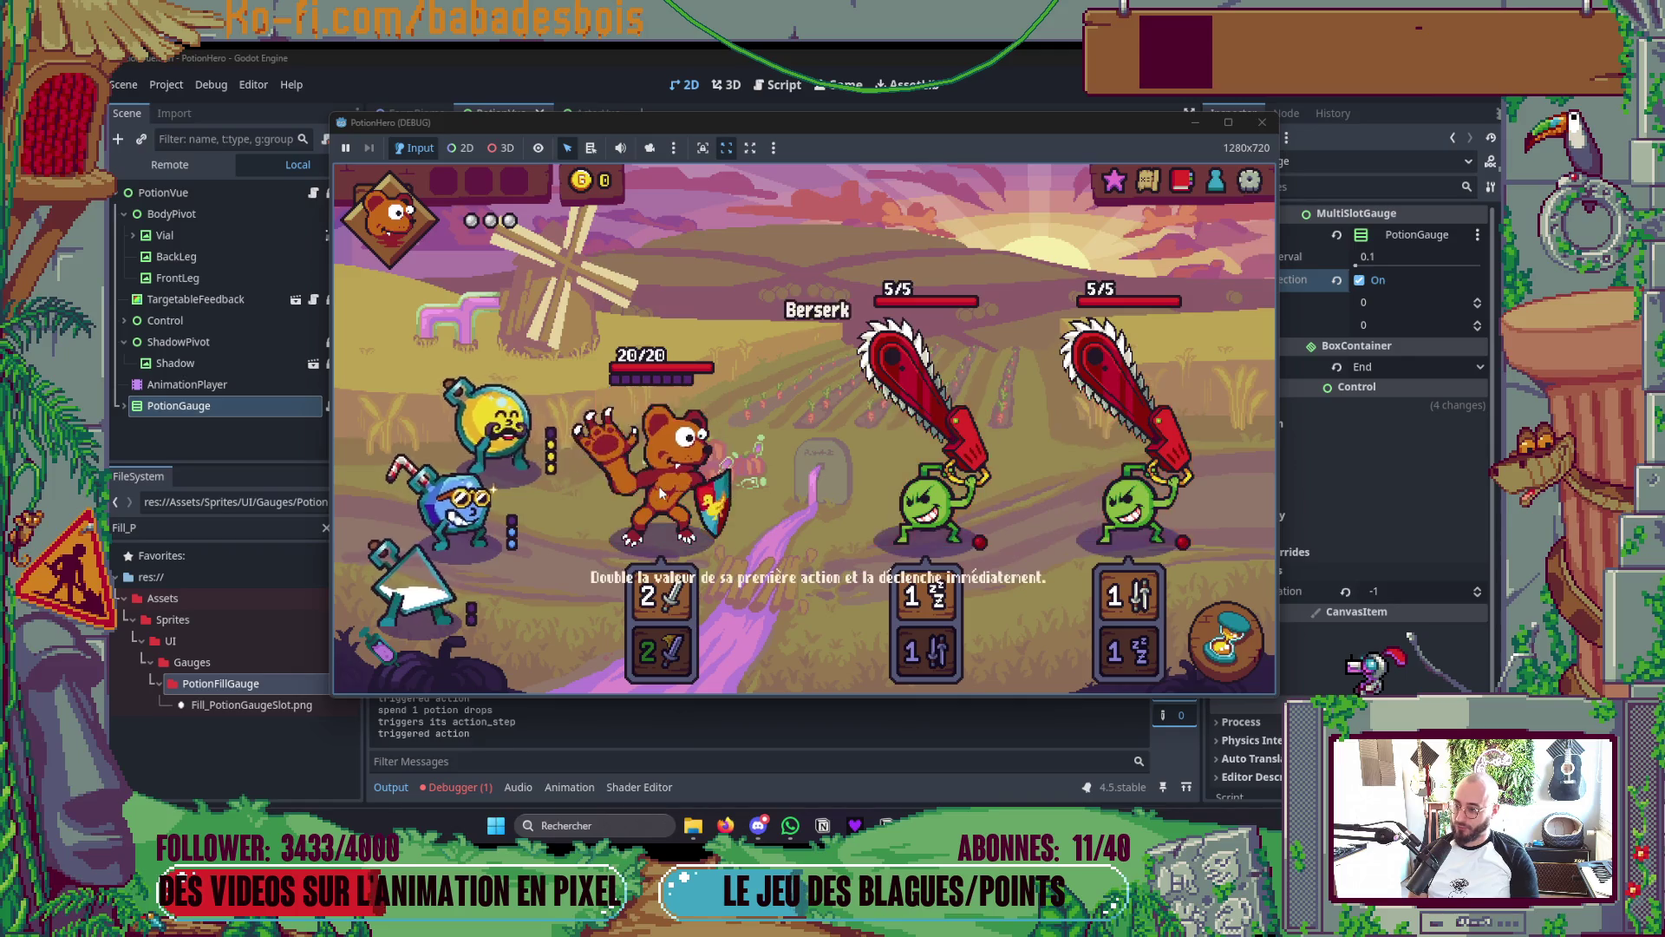
mouse_move(718, 545)
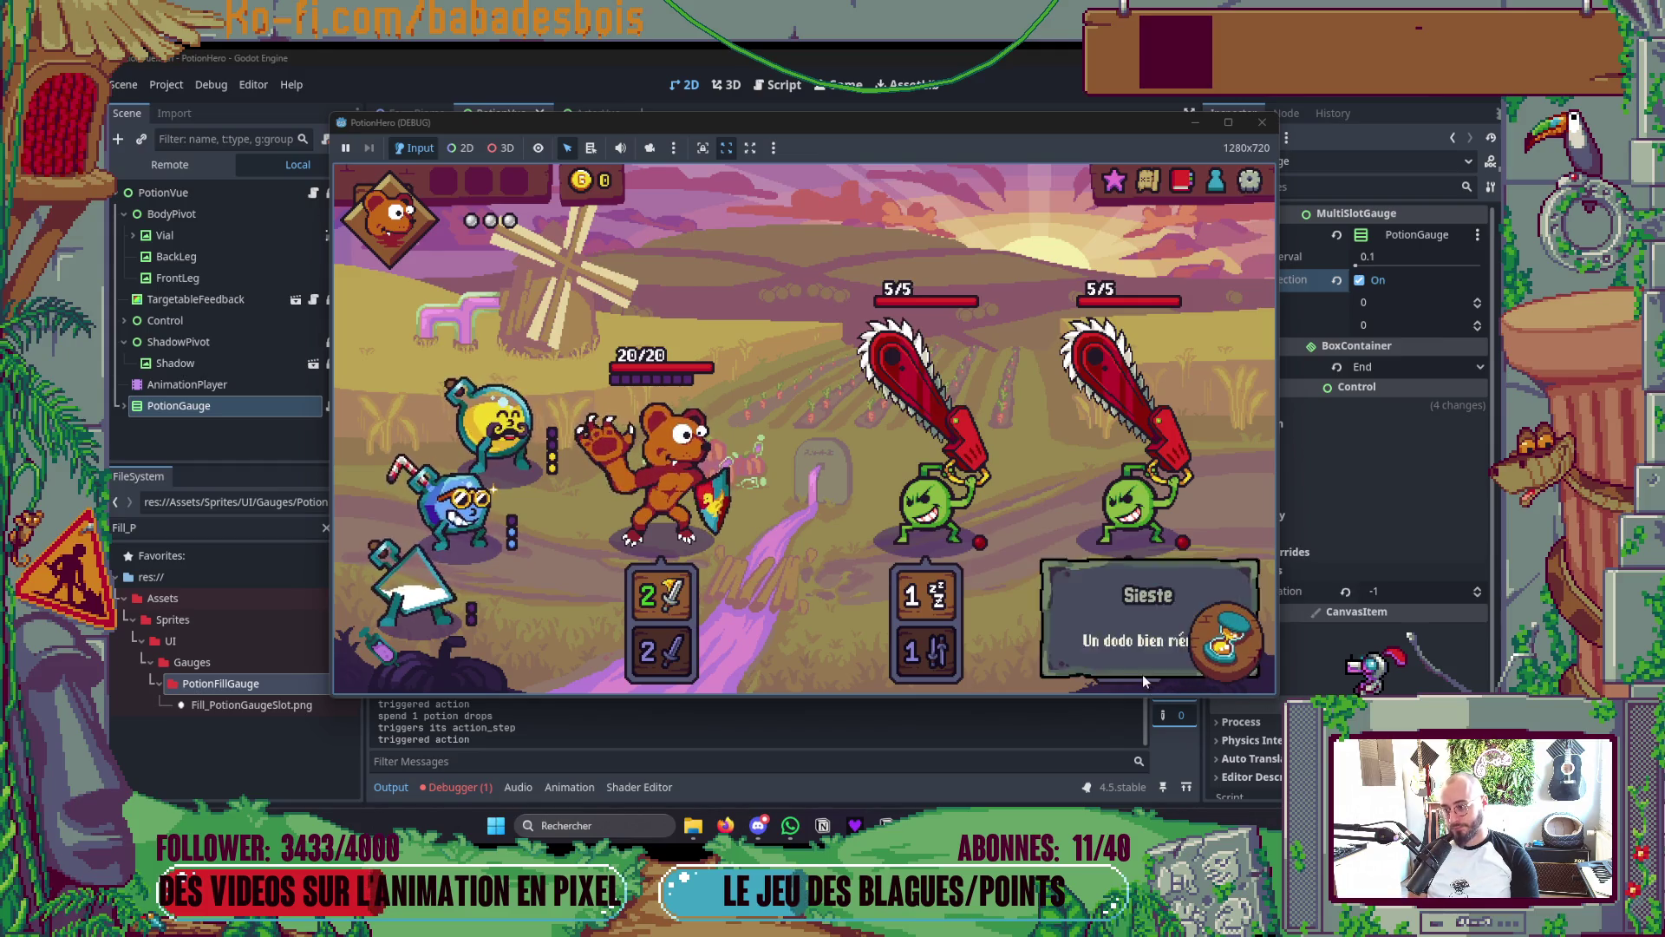
mouse_move(665, 491)
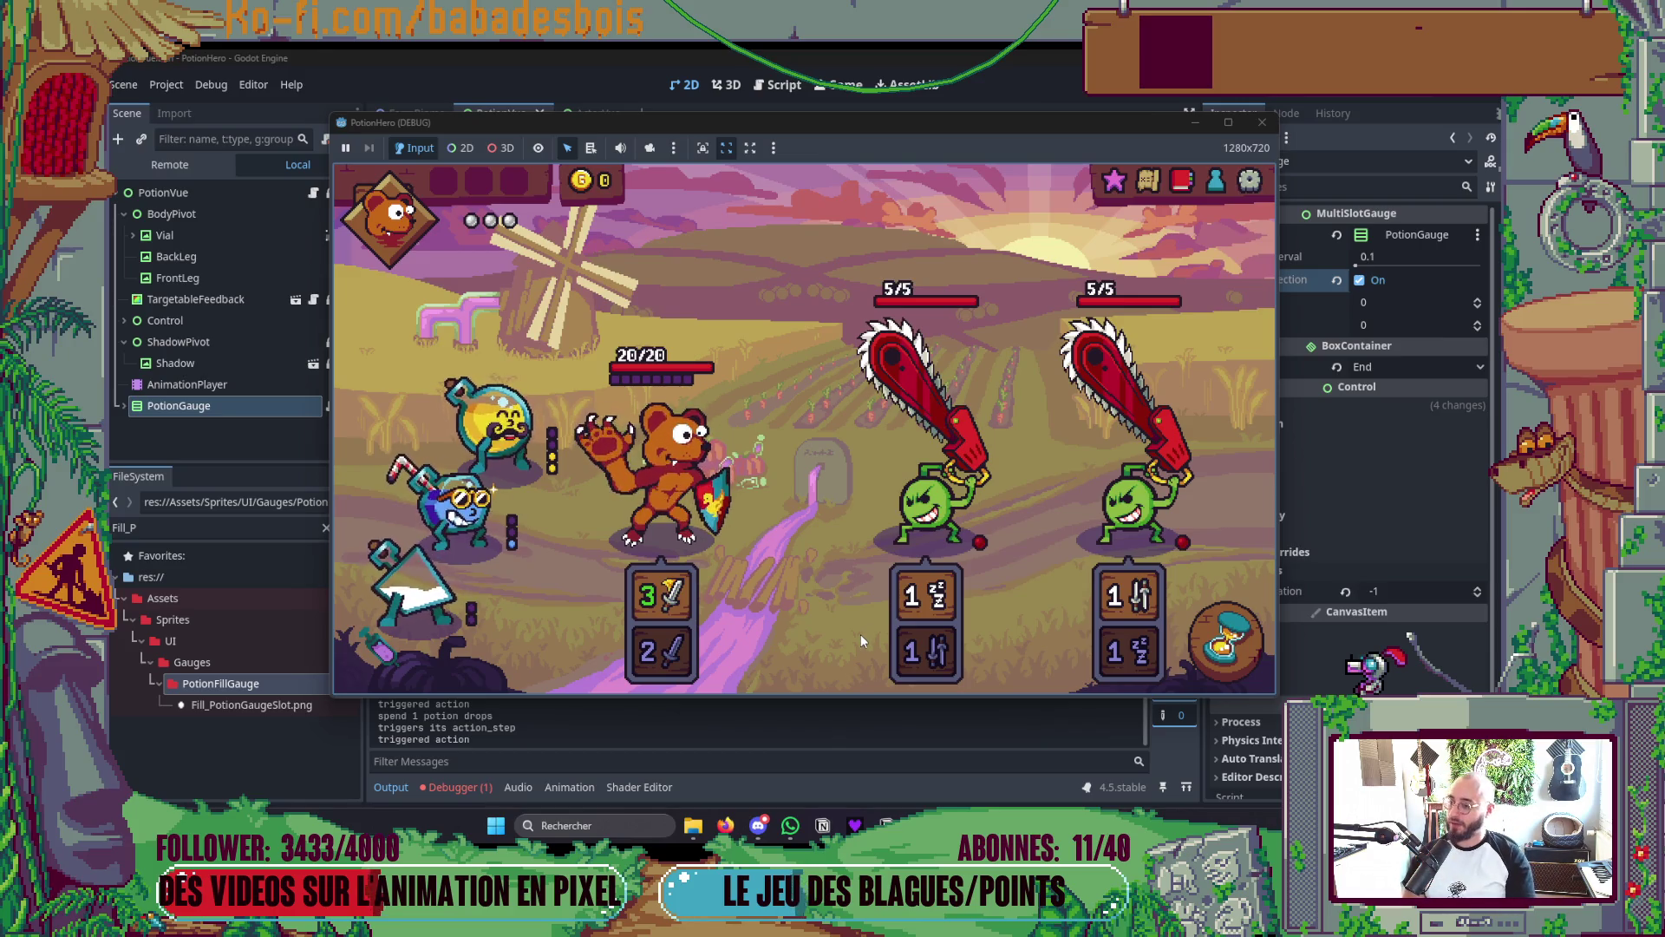
Use the mustache potion on the bear during the battle, then close the game window.
mouse_move(596, 426)
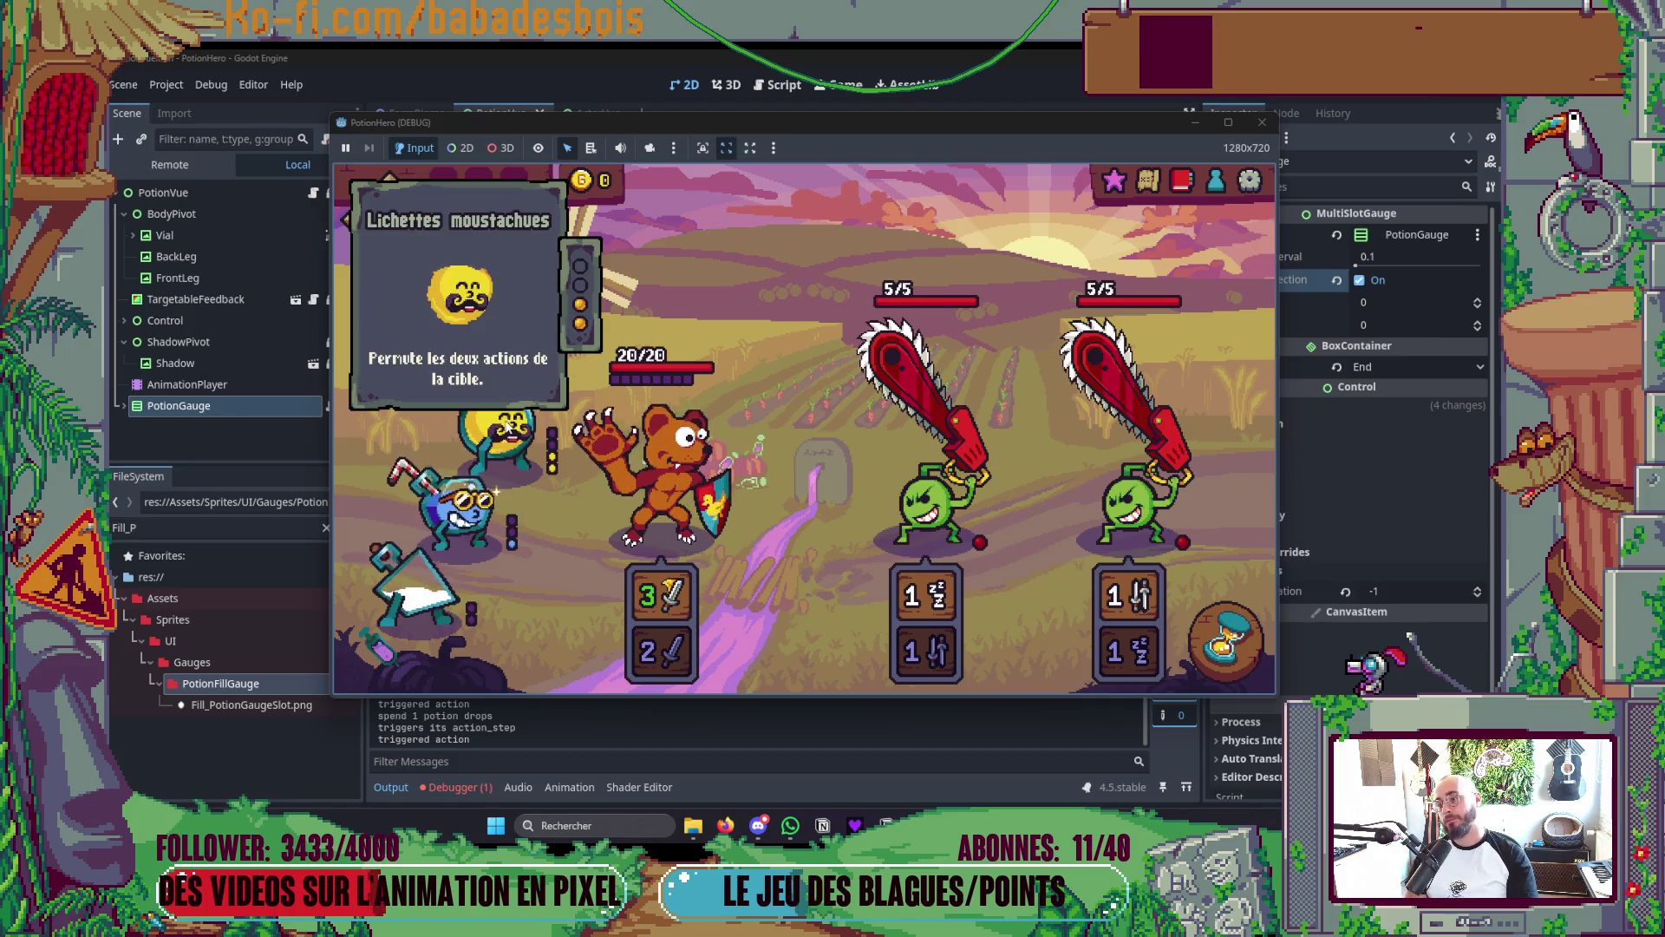
mouse_move(444, 491)
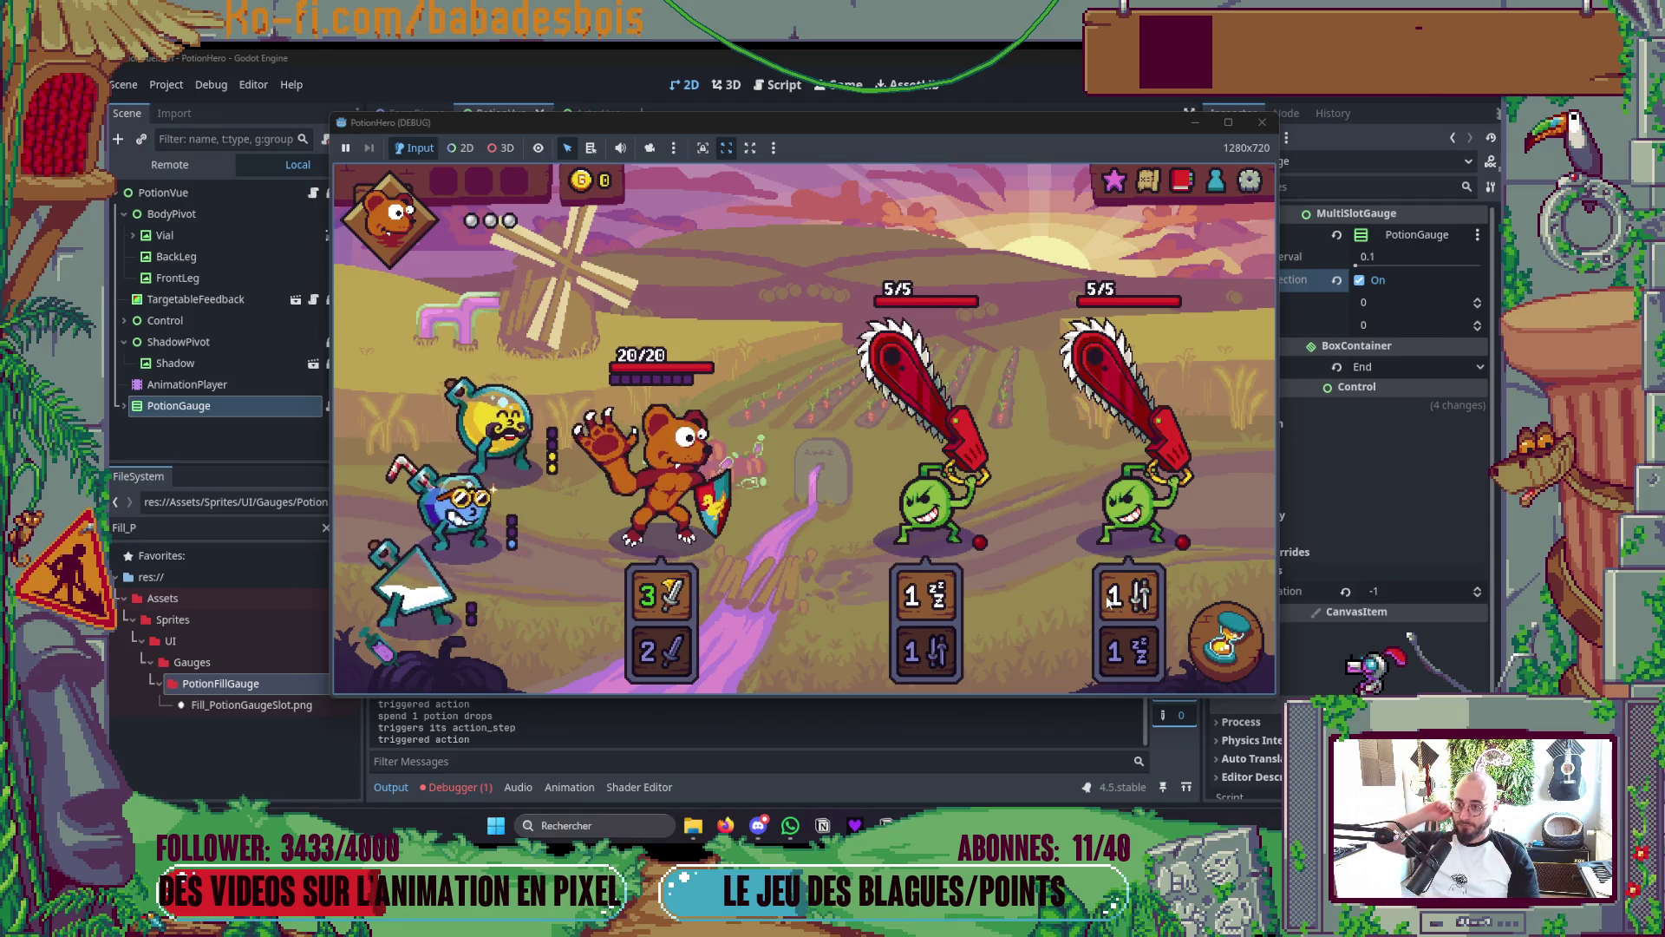
mouse_move(698, 408)
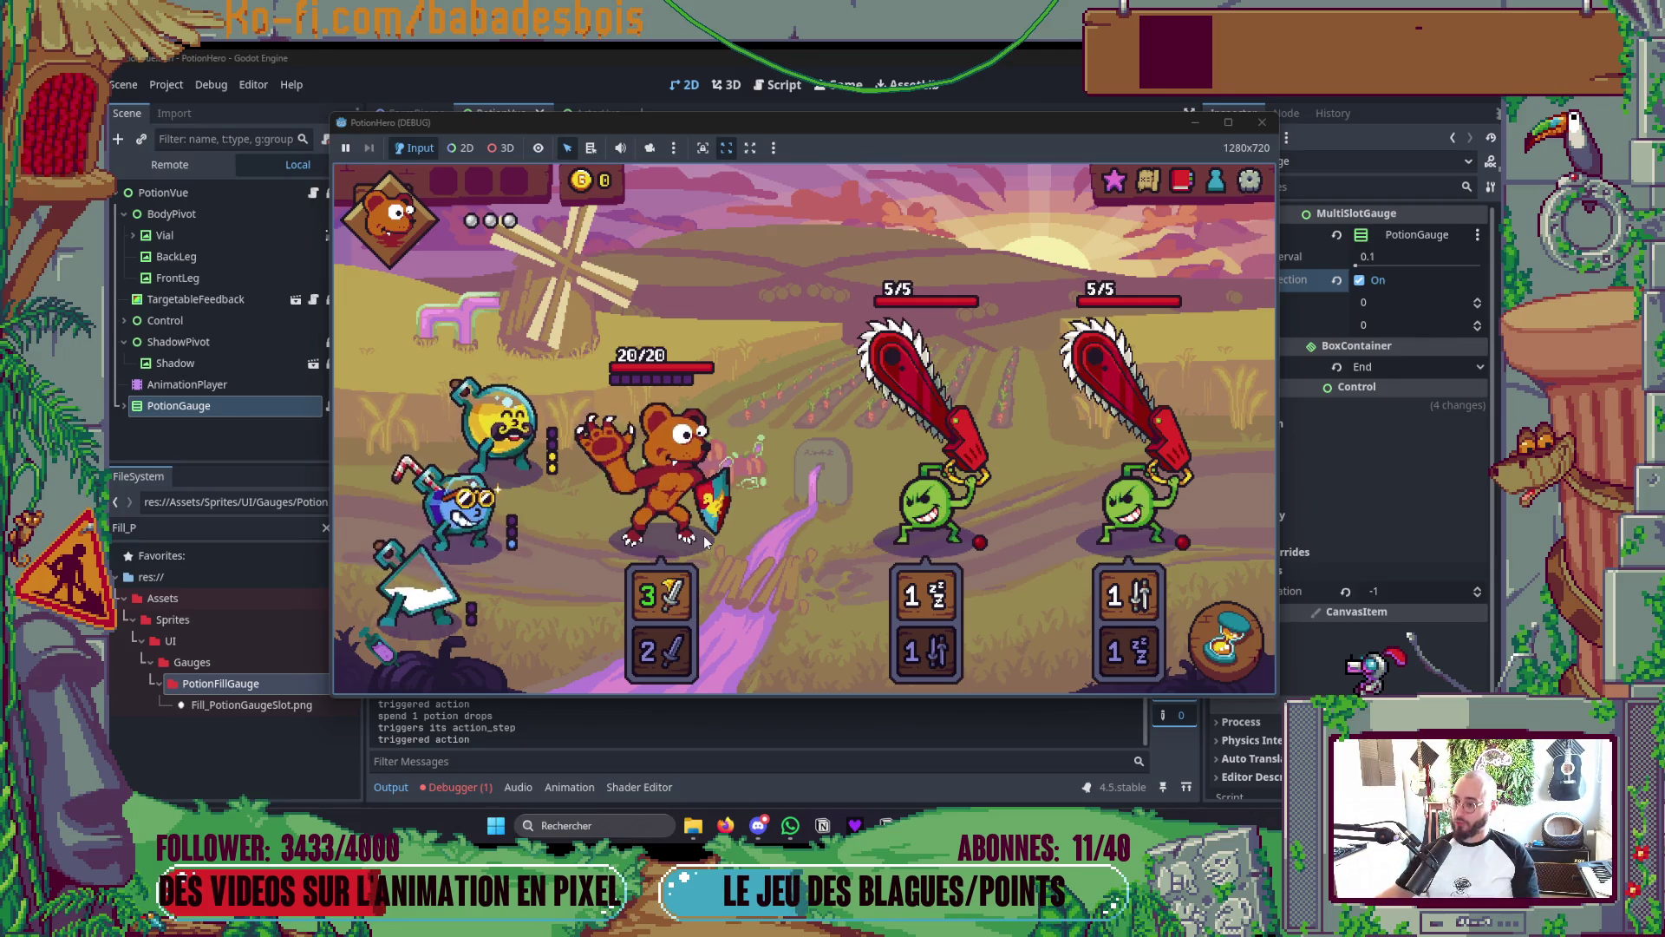
mouse_move(511, 438)
left_click_drag(512, 438, 643, 486)
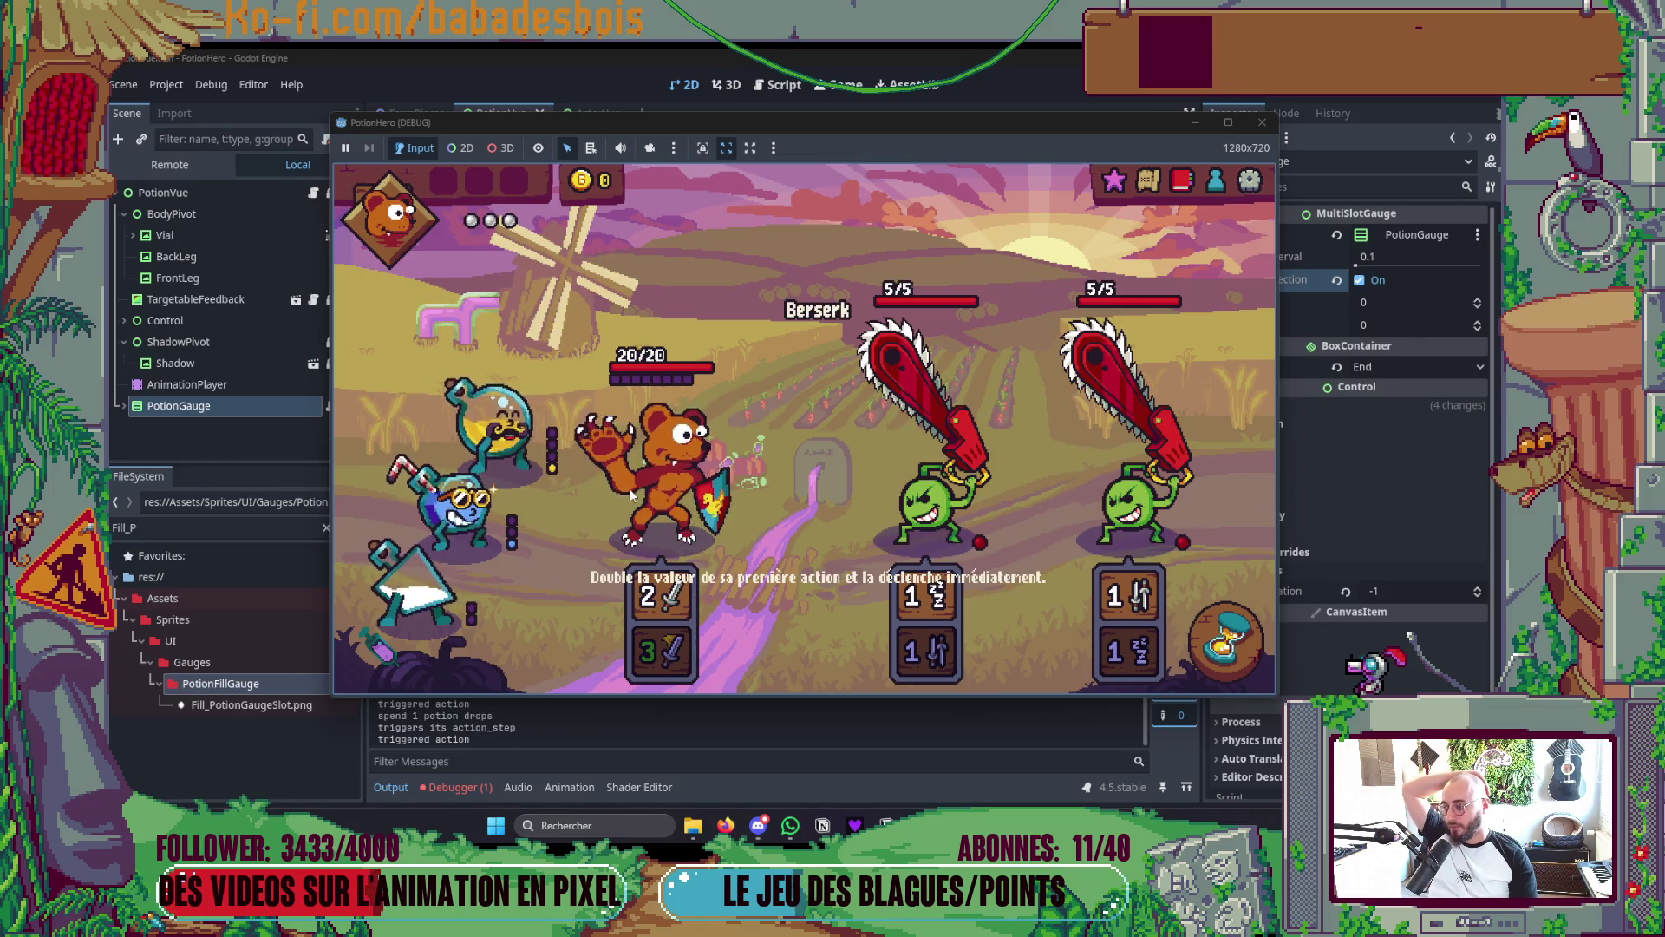
mouse_move(512, 442)
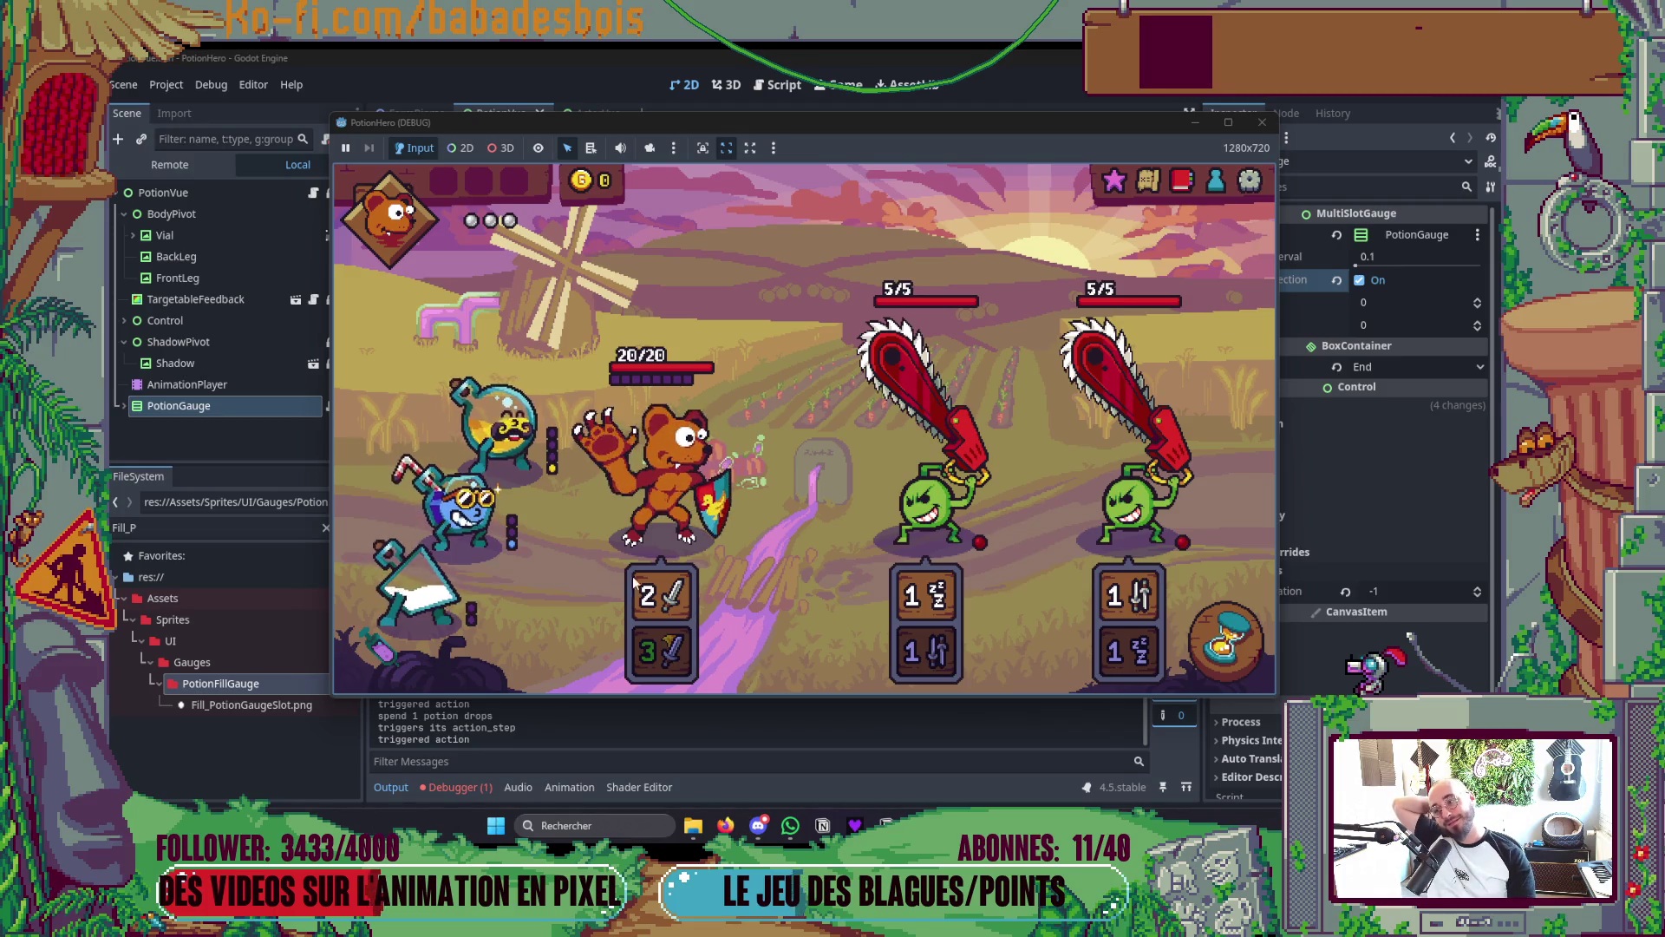
mouse_move(480, 524)
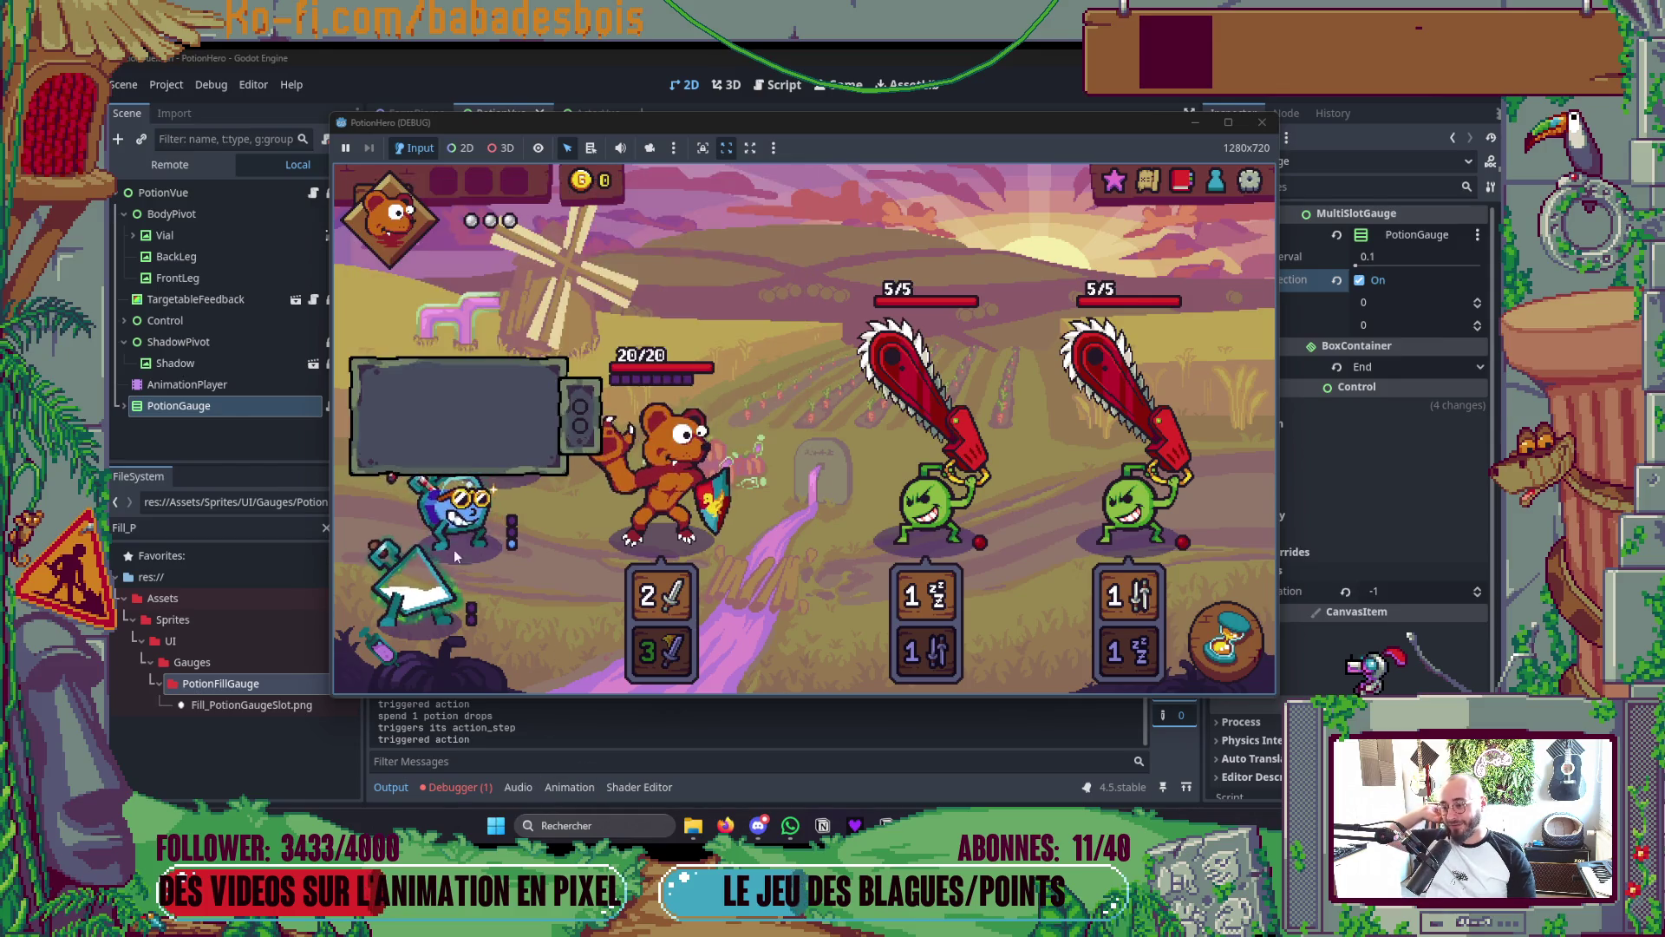
left_click(1264, 126)
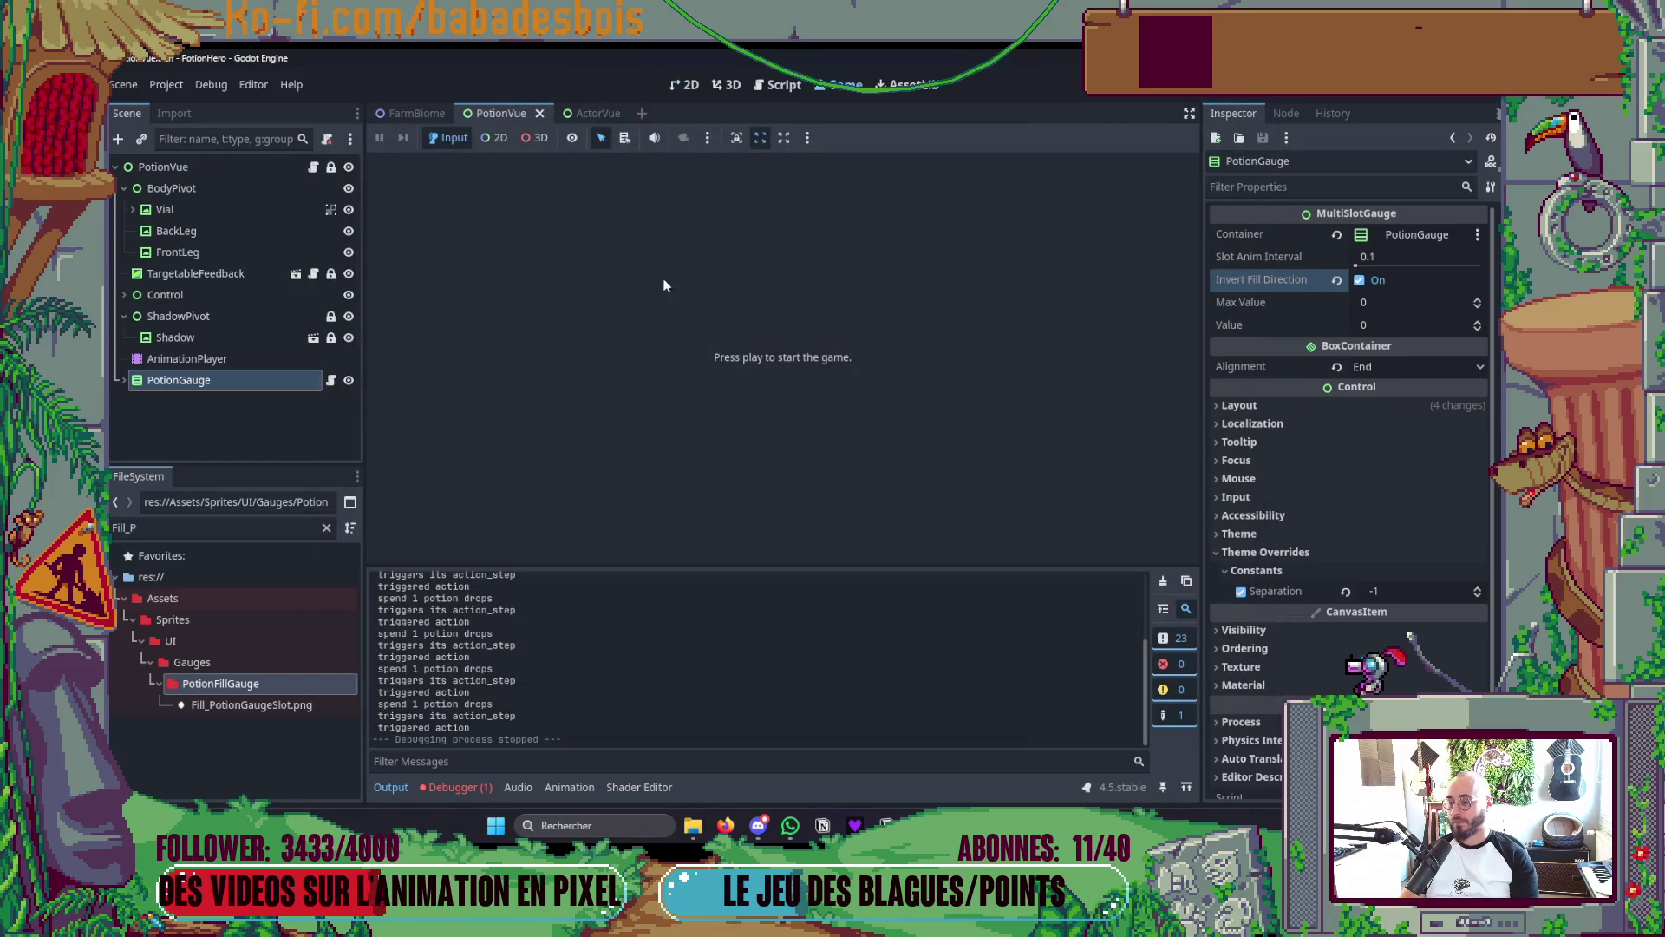
Collapse the output panel, switch to 2D, and expand Vial and Mask in the Scene tree.
left_click(395, 790)
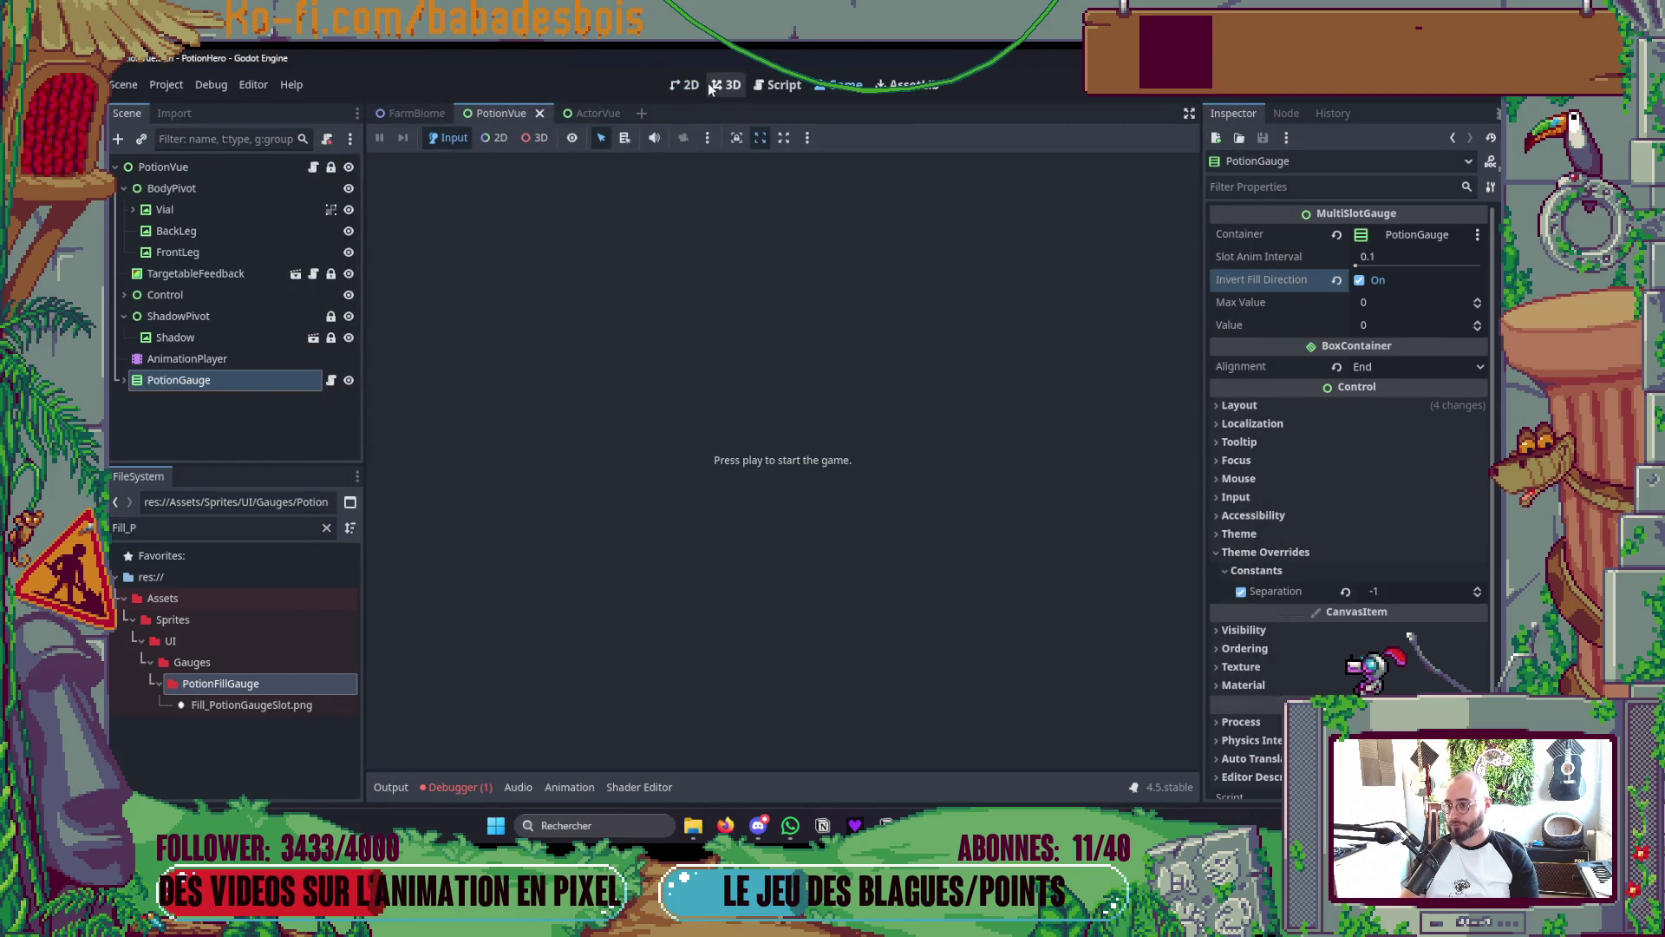
left_click(686, 85)
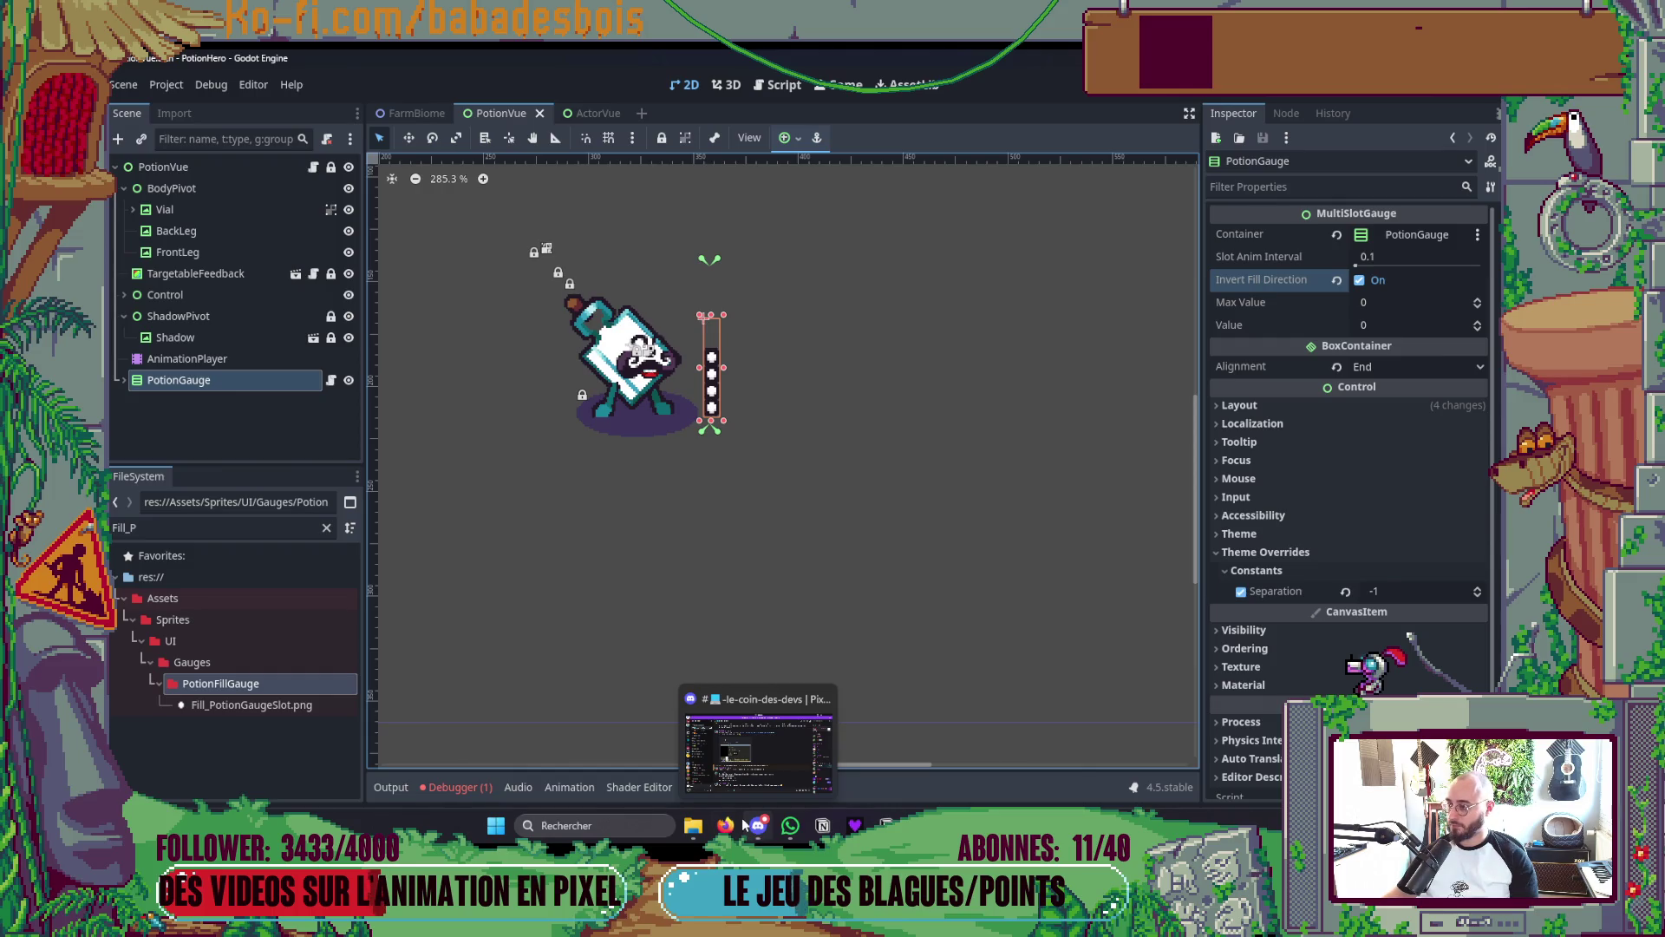
mouse_move(730, 817)
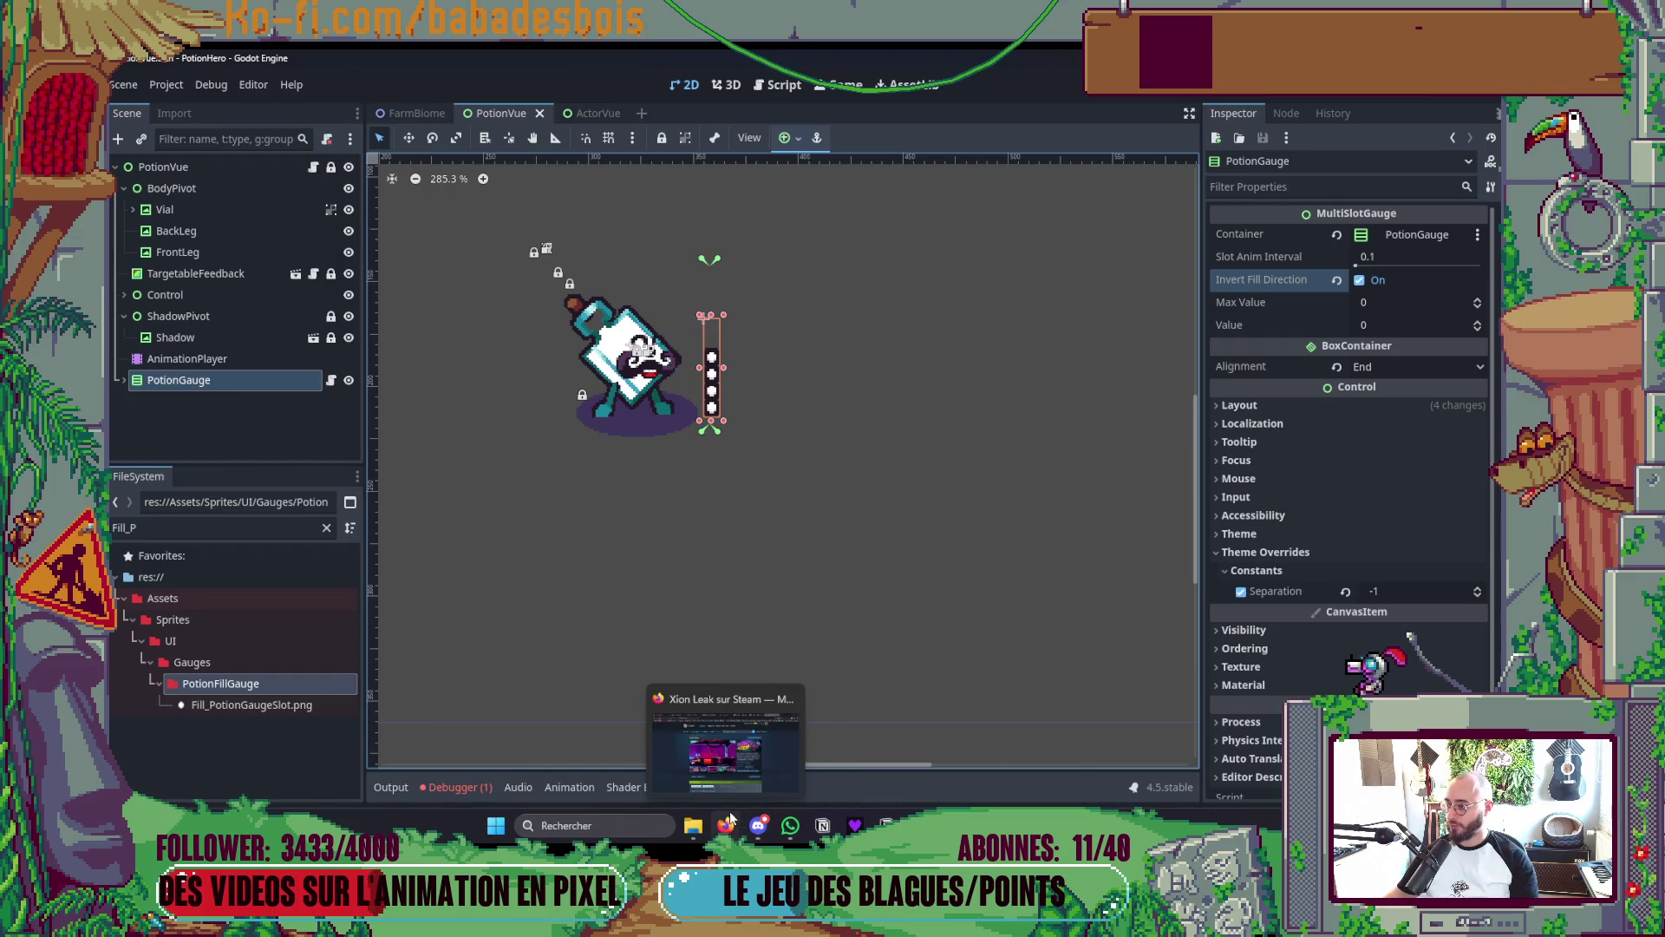
left_click(133, 209)
left_click(142, 273)
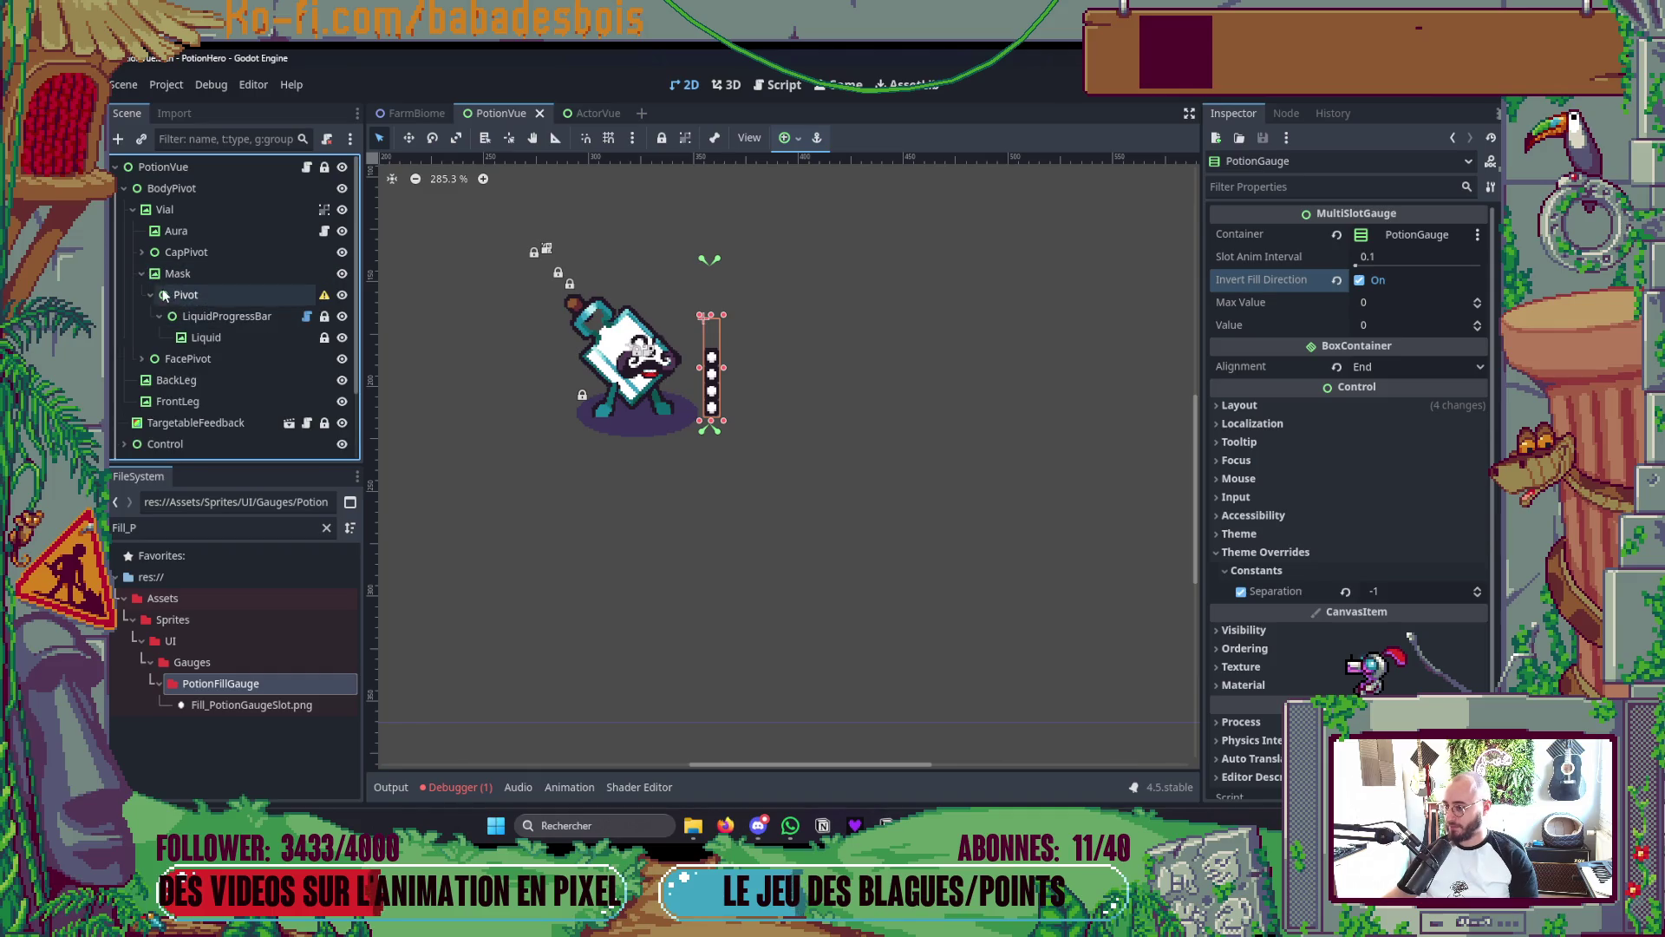
Inspect the Liquid node's shader material and LiquidProgressBar's PotionLiquidProgress properties.
left_click(205, 317)
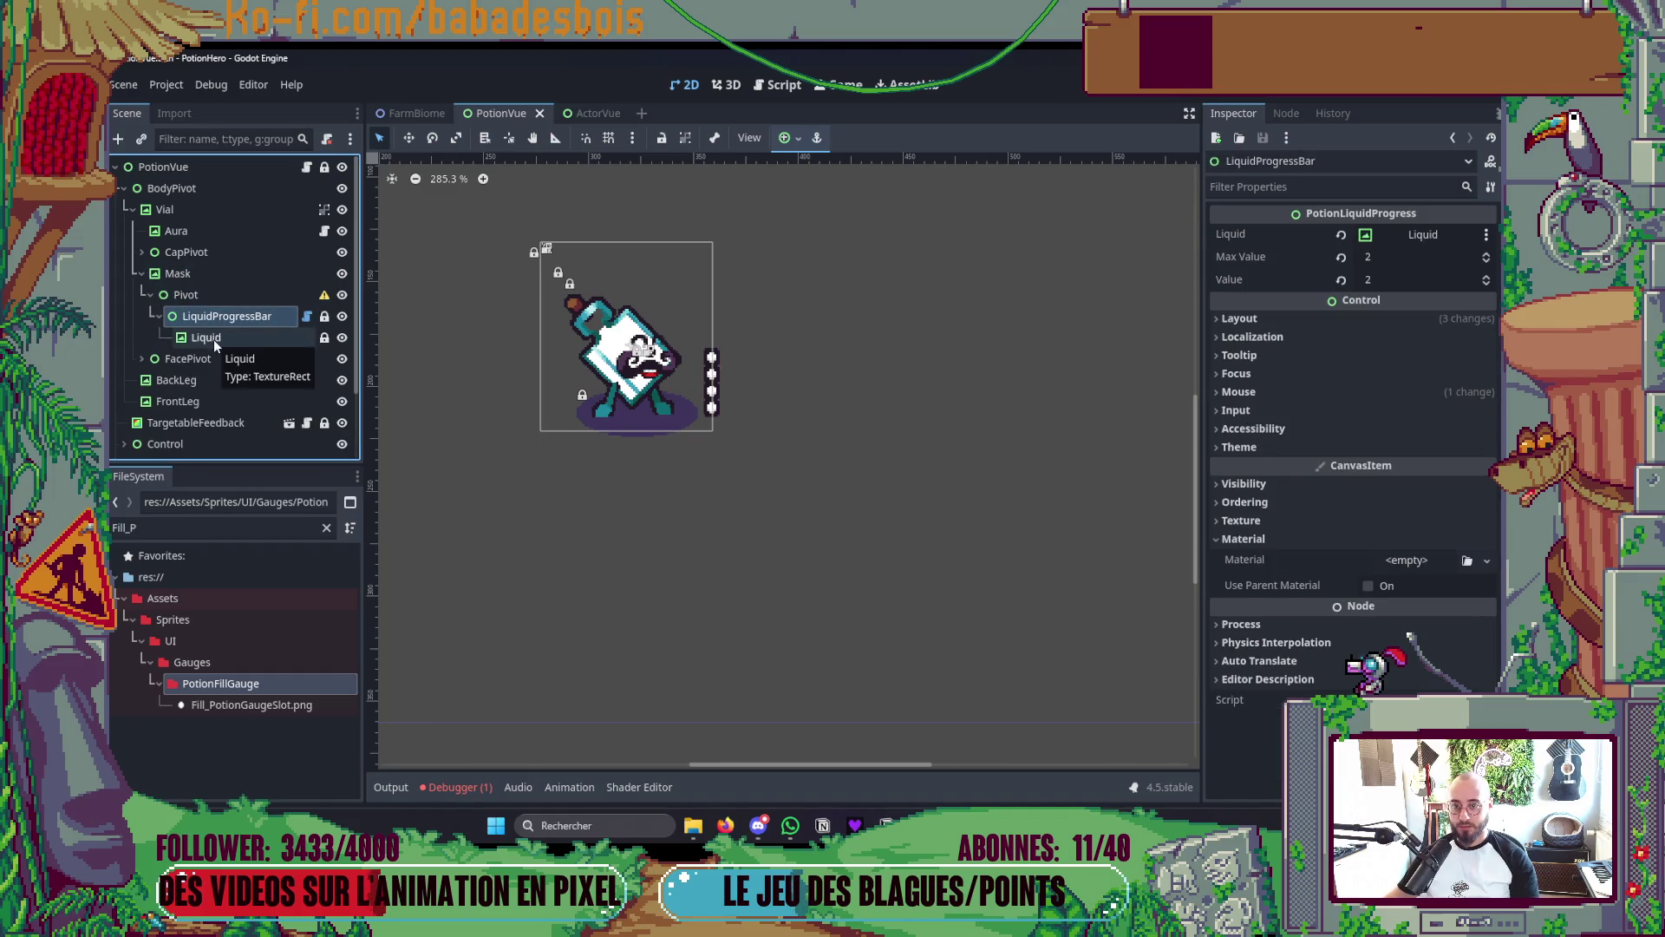
left_click(213, 340)
left_click(217, 315)
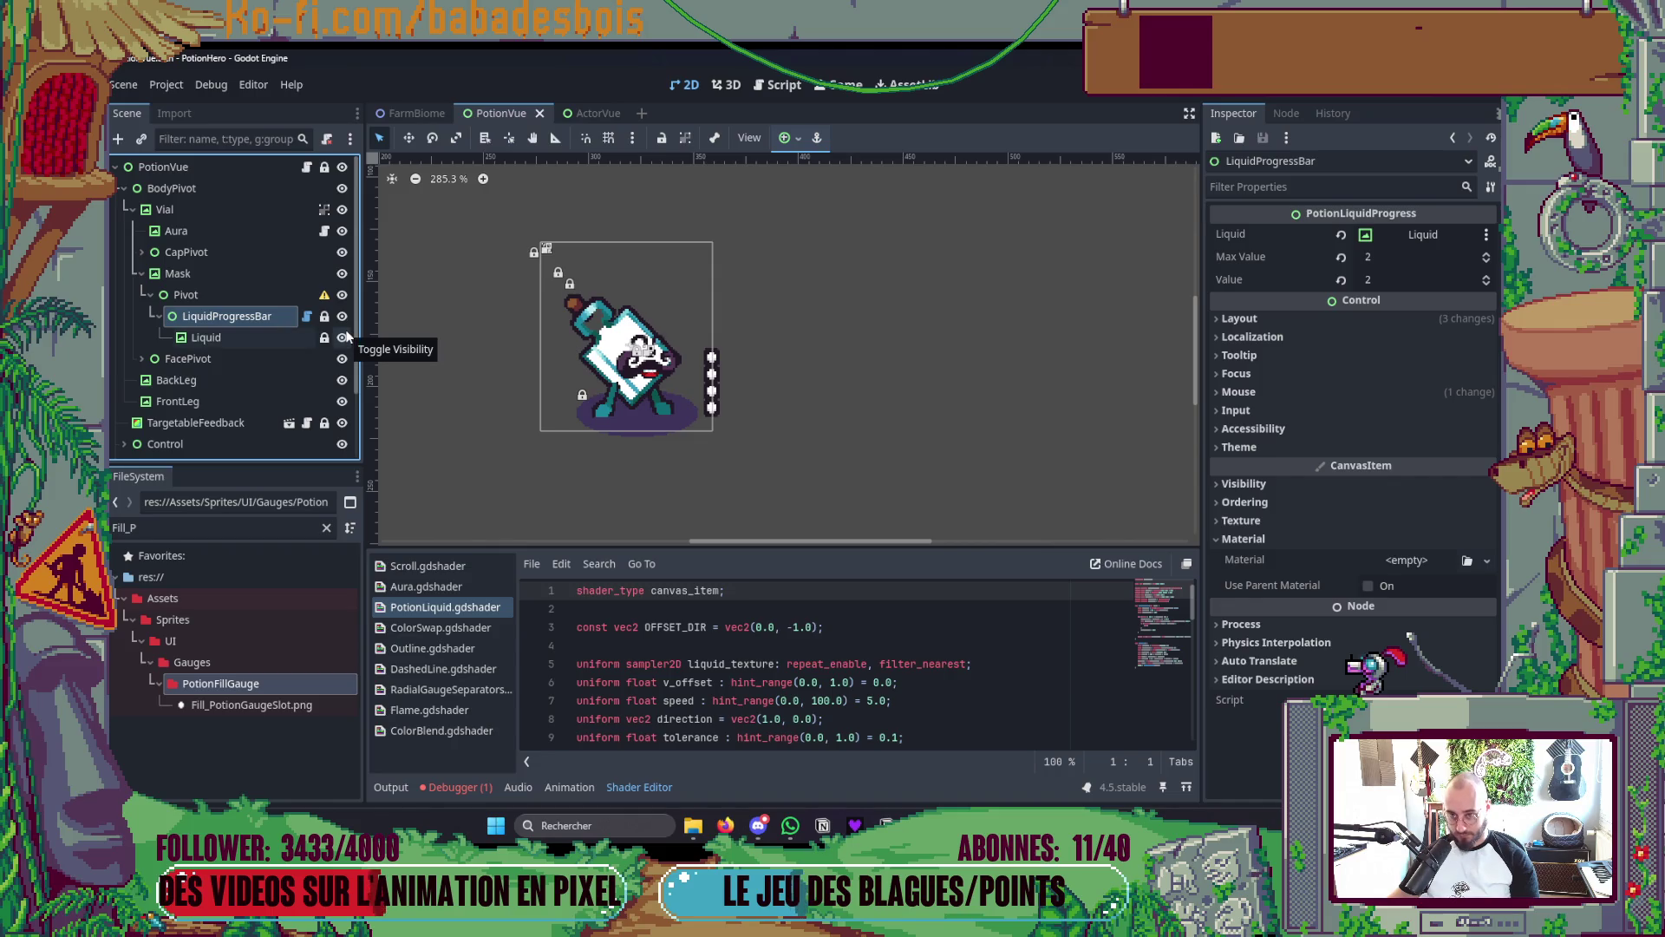
left_click(261, 338)
scroll(1295, 425, "down", 5)
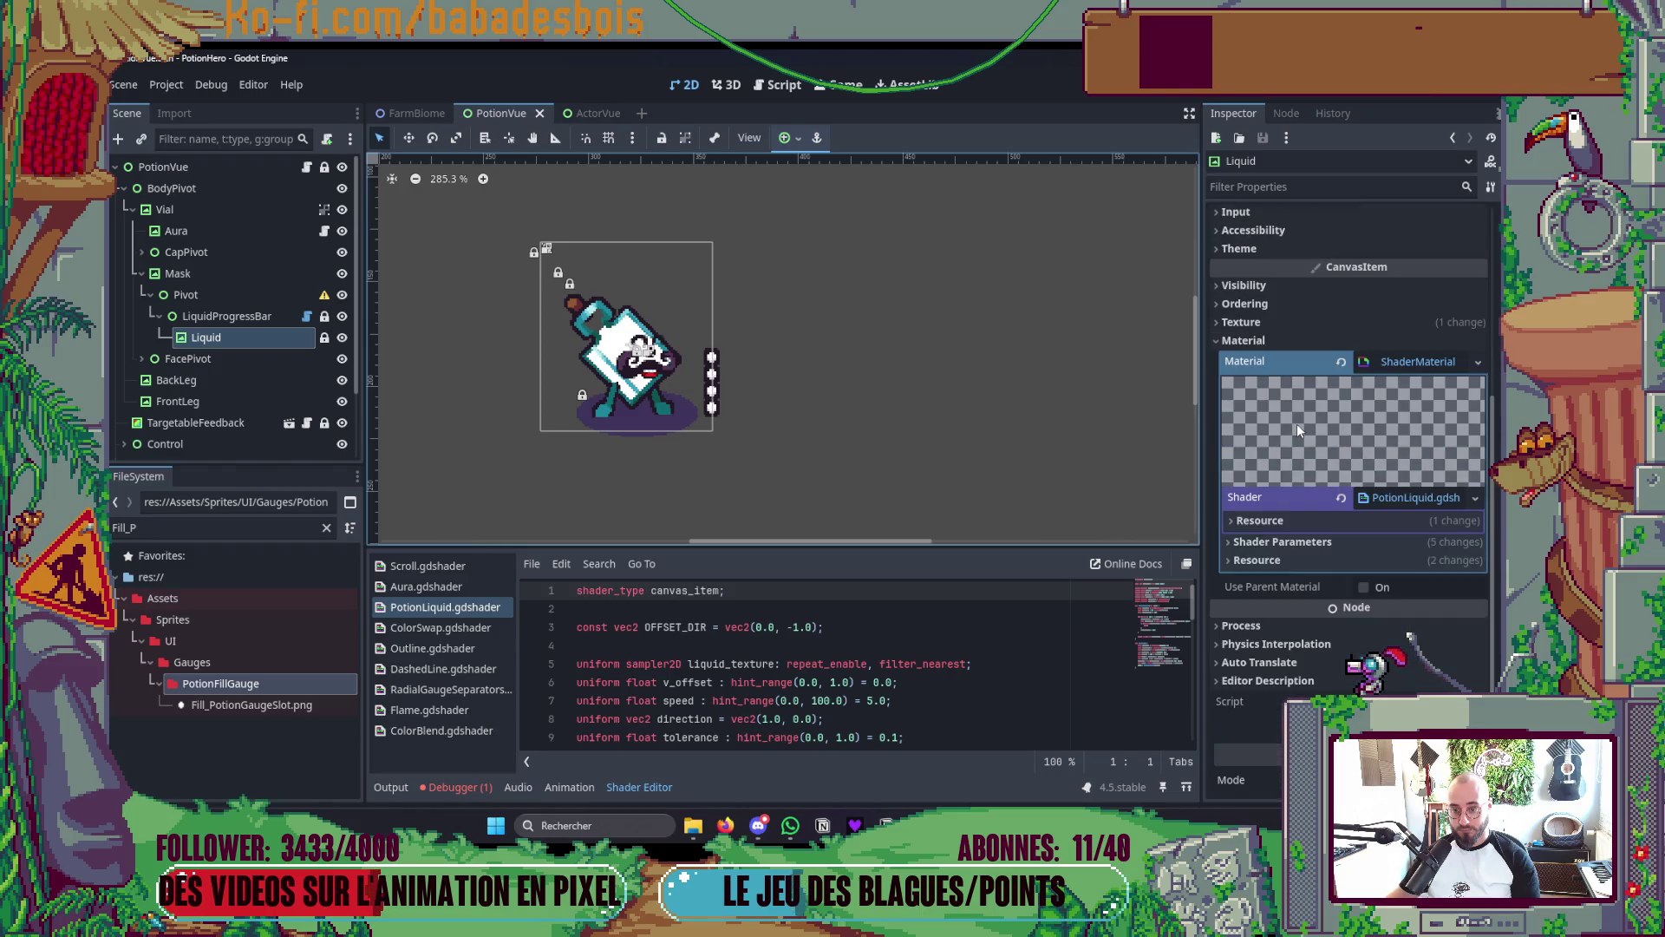
scroll(1297, 423, "up", 5)
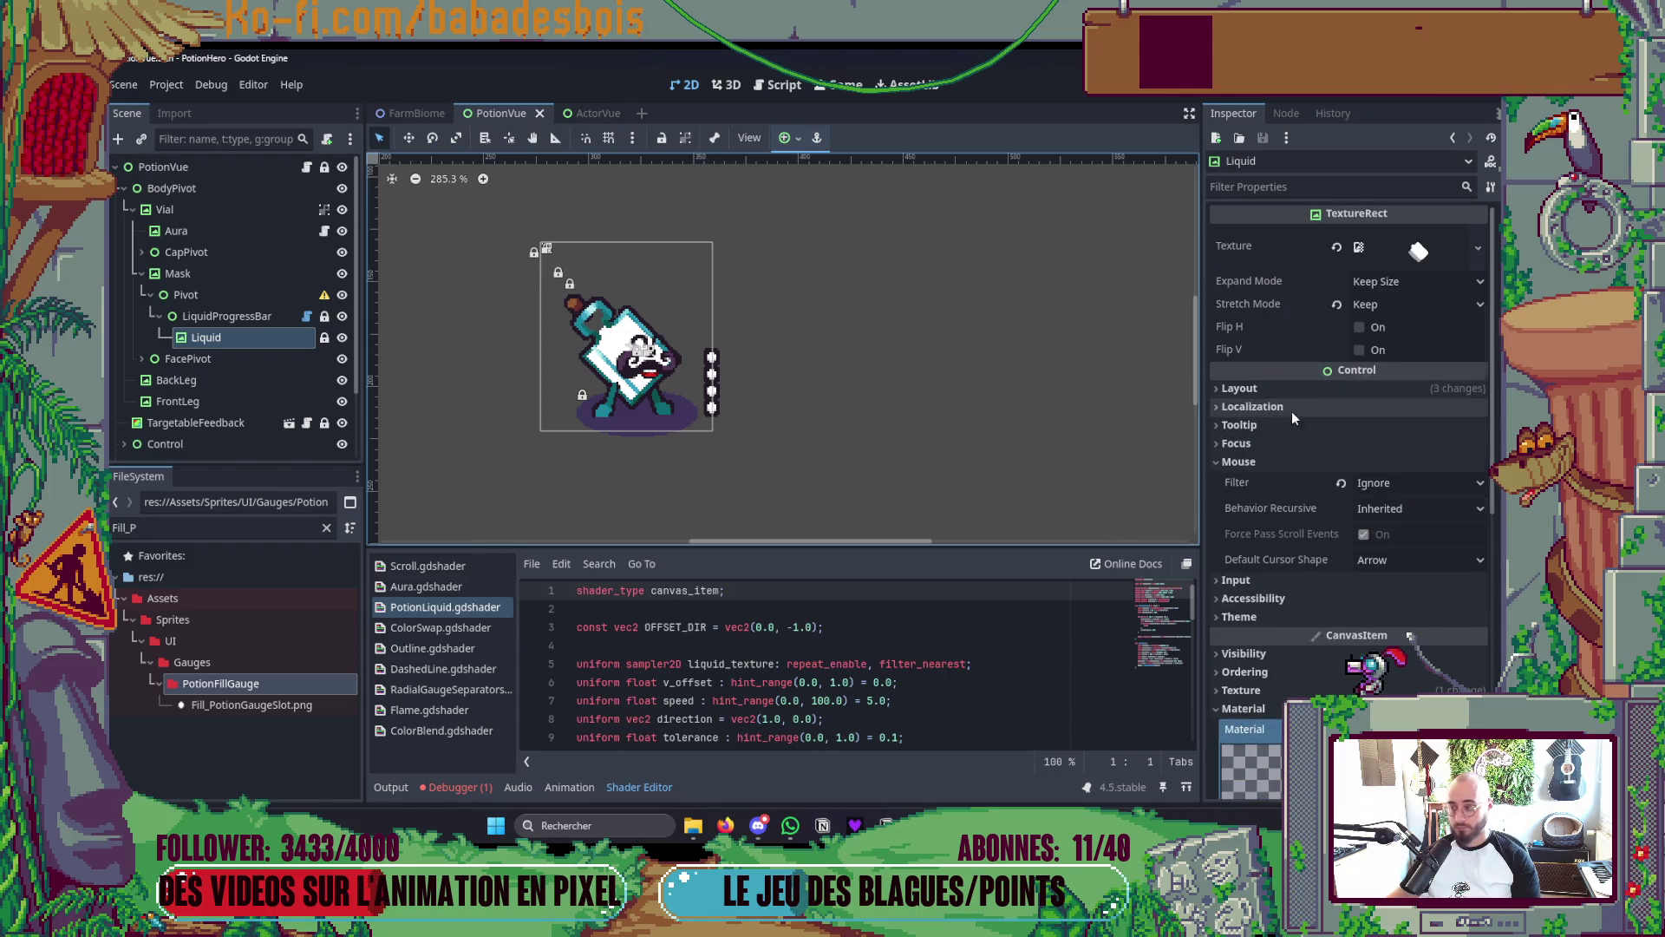
left_click(281, 316)
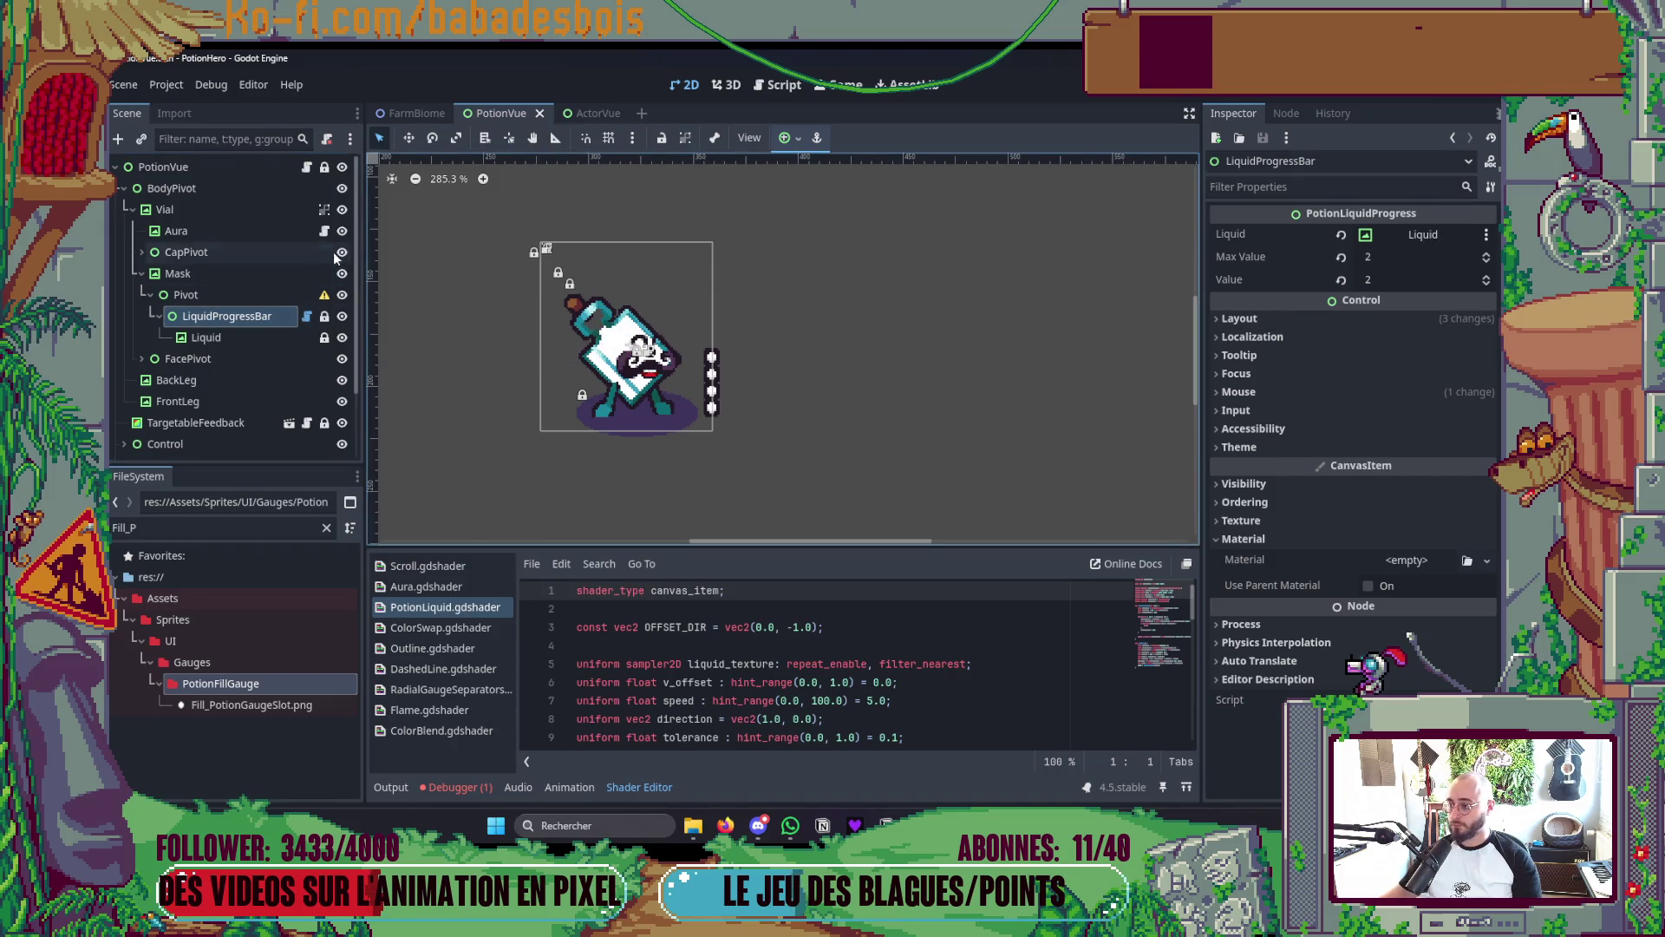
scroll(746, 392, "up", 10)
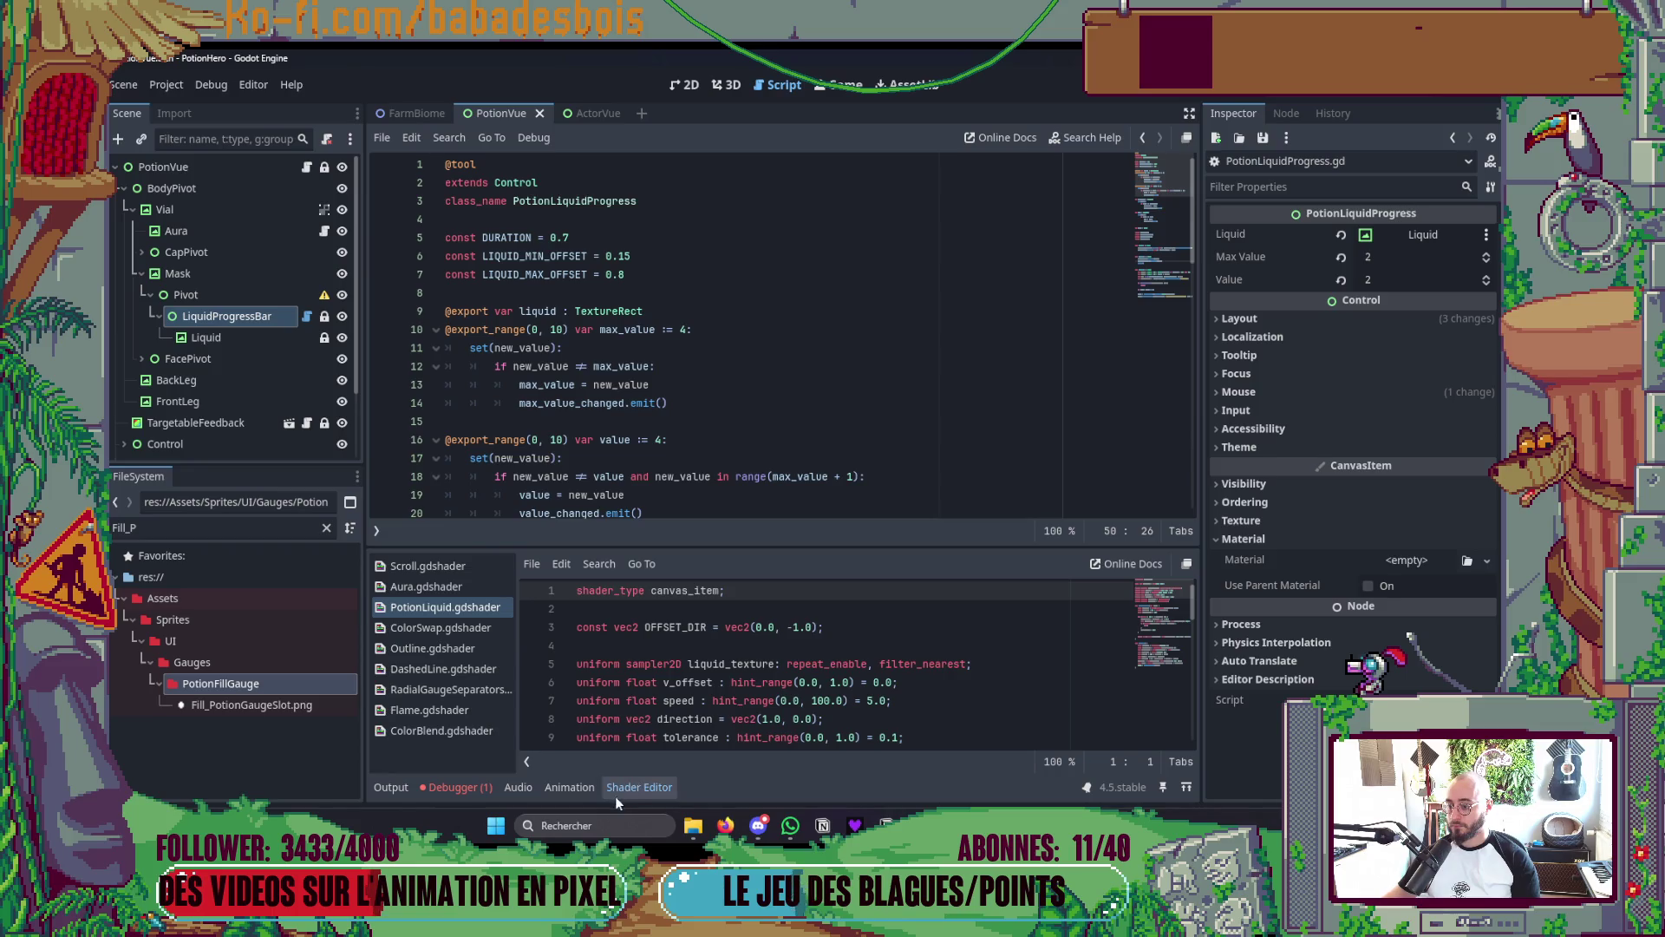
left_click(639, 786)
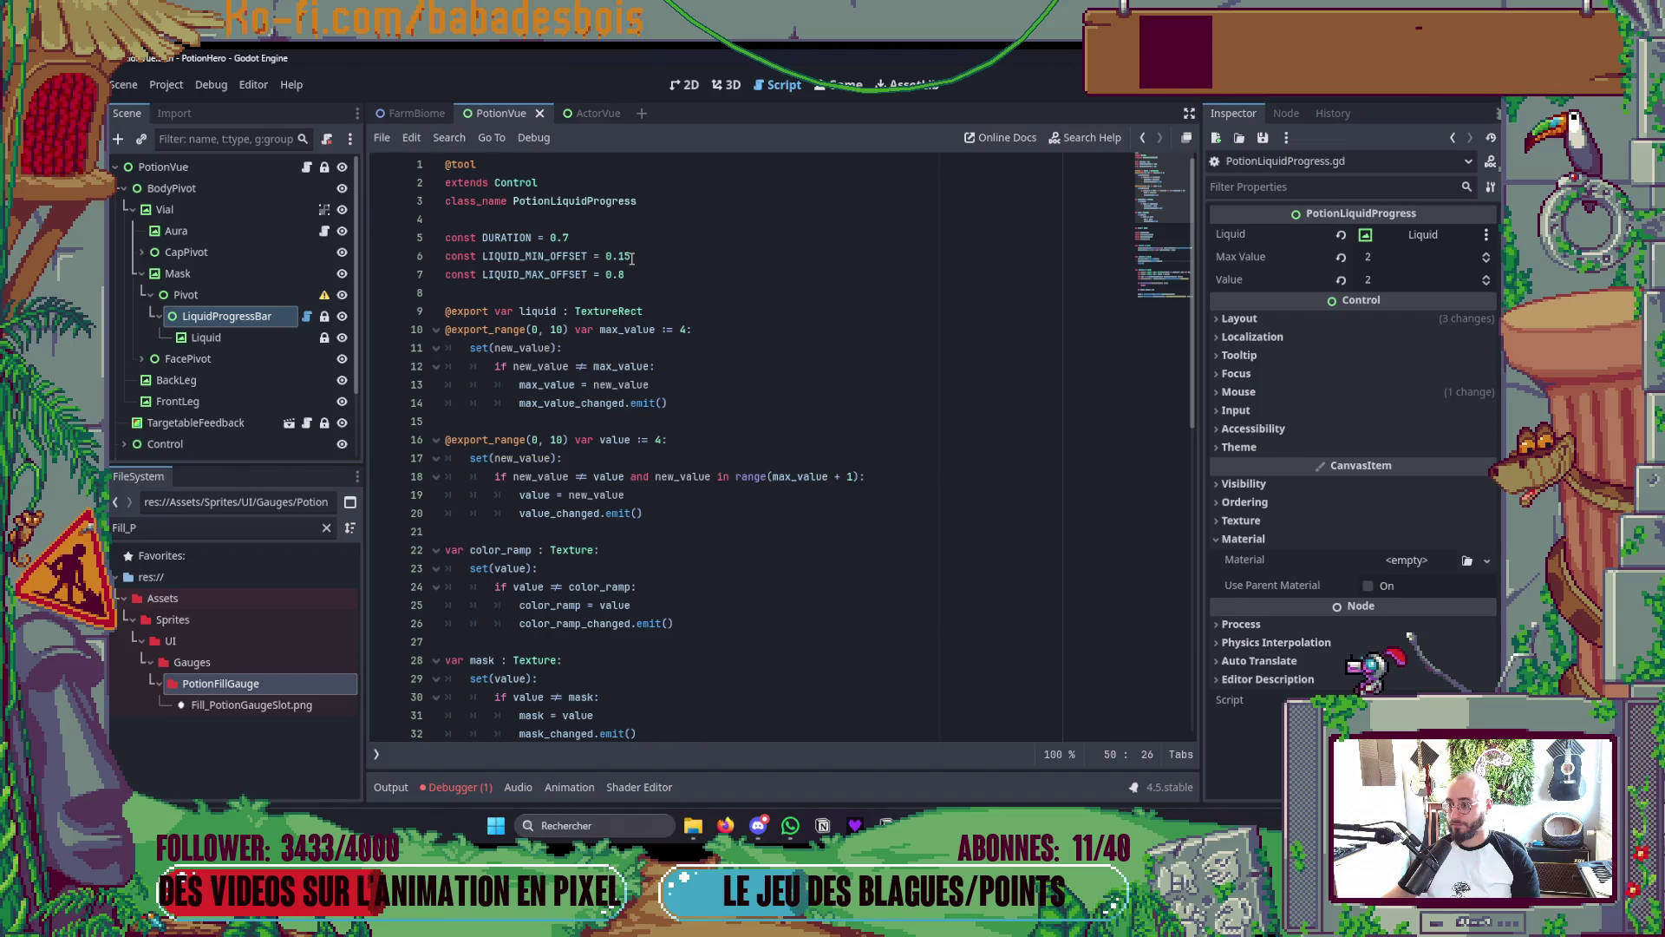
left_click_drag(632, 258, 619, 260)
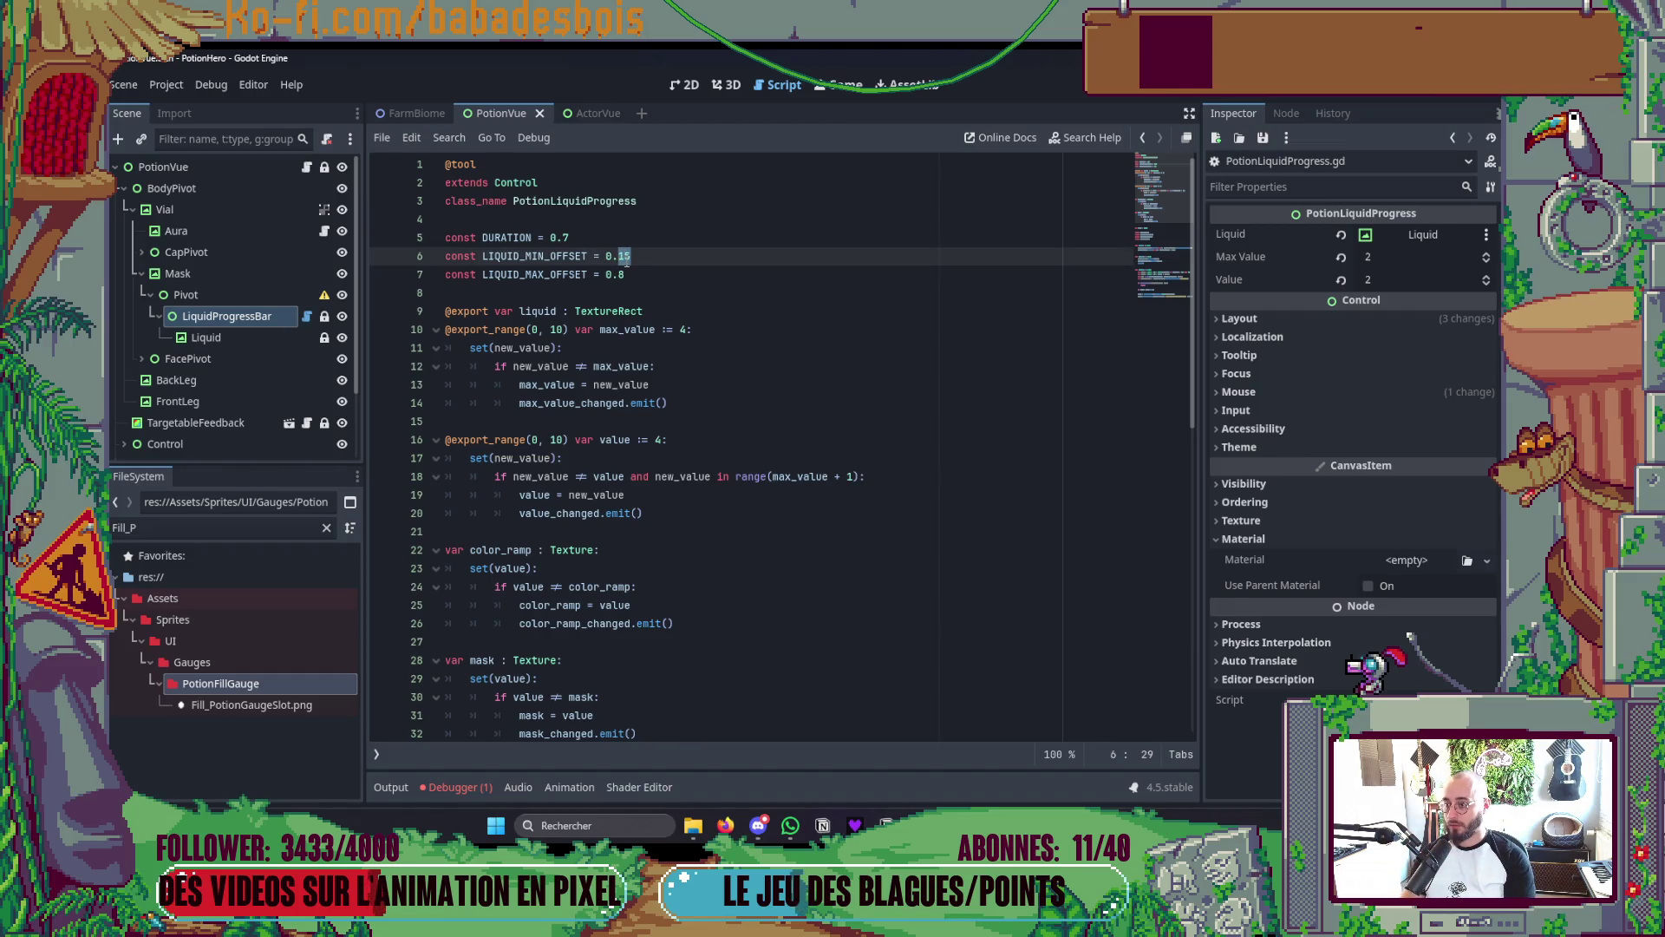
key("Home")
key("ctrl+Right")
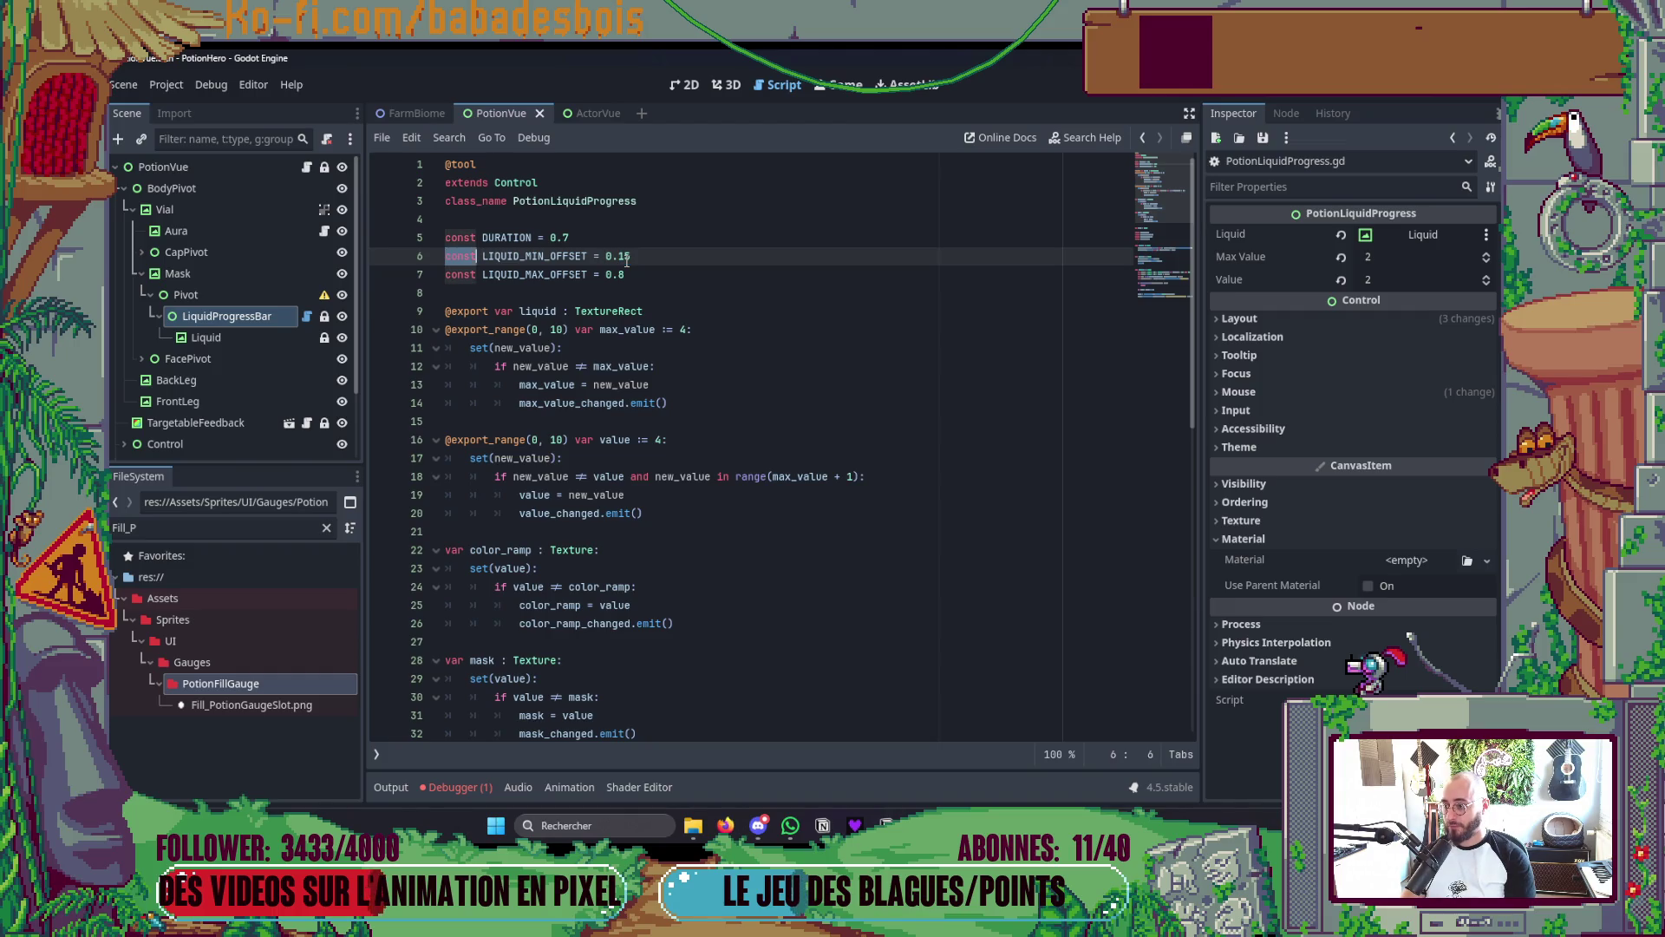
type("@export var ")
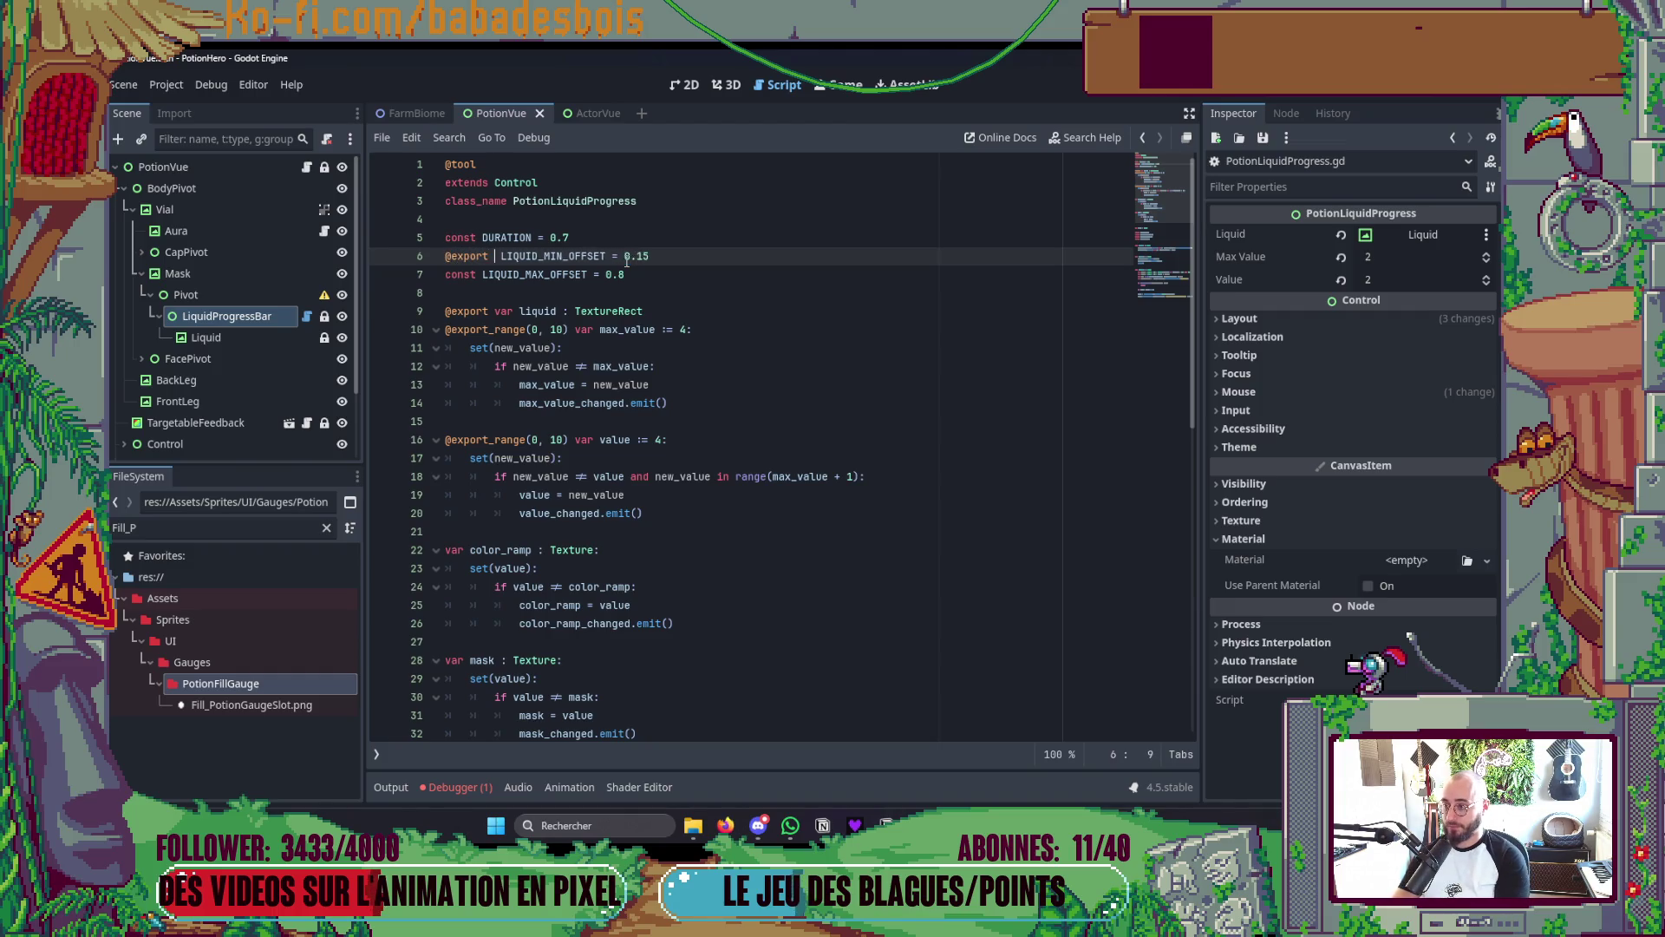
type("_range() var")
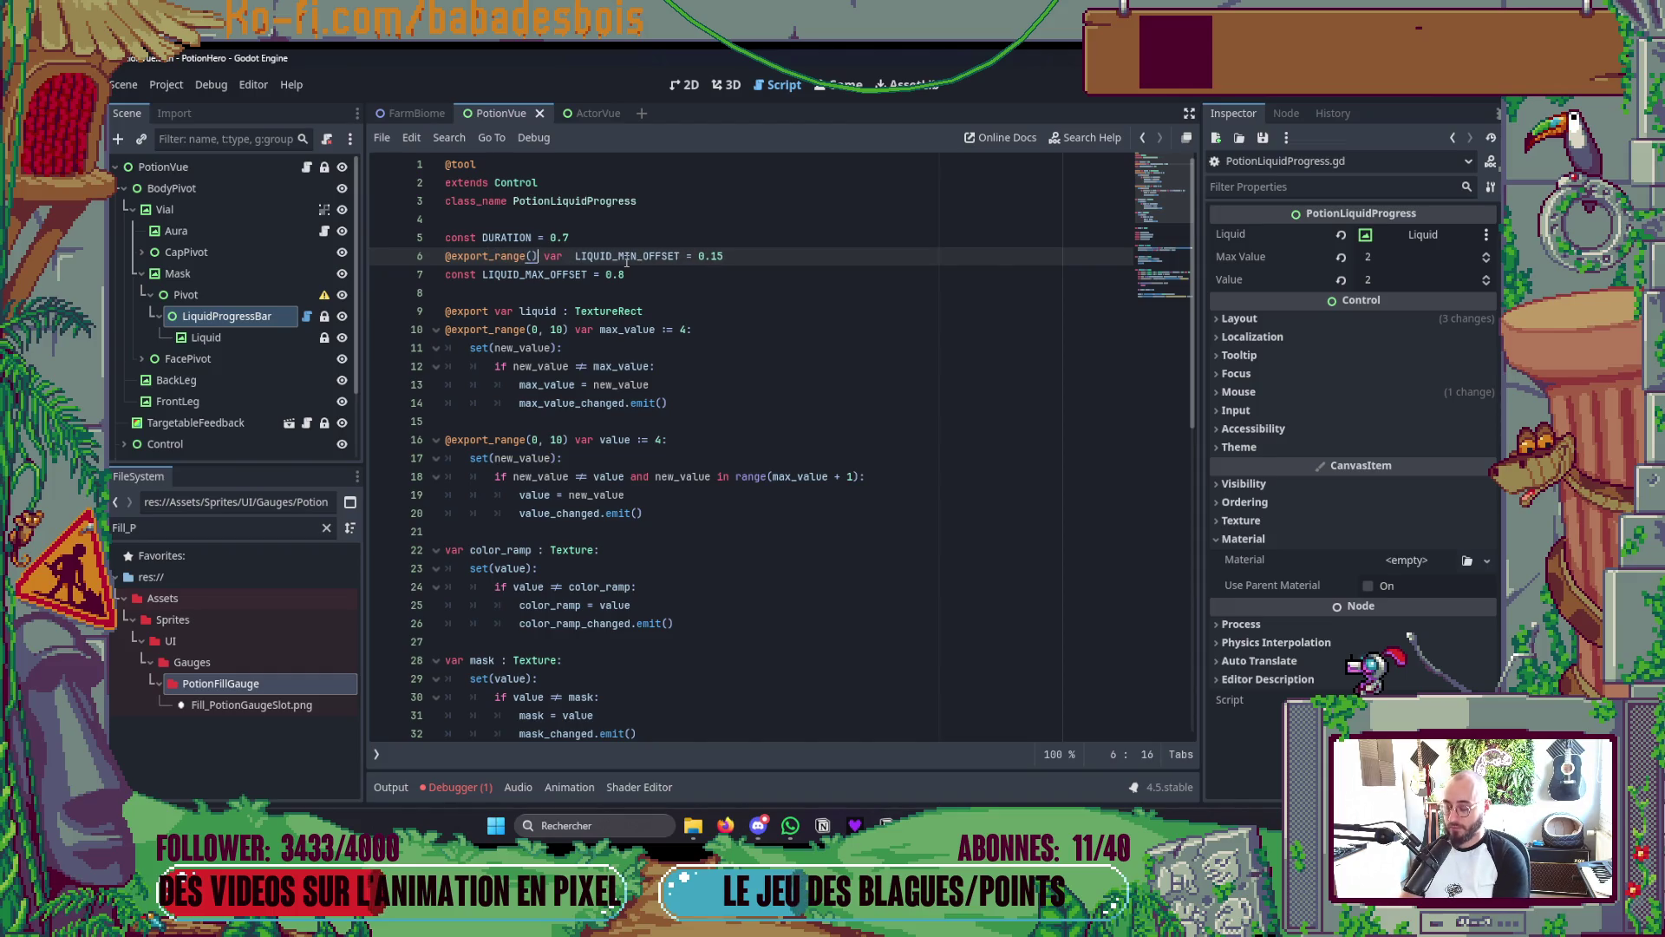
type("0.0, 1")
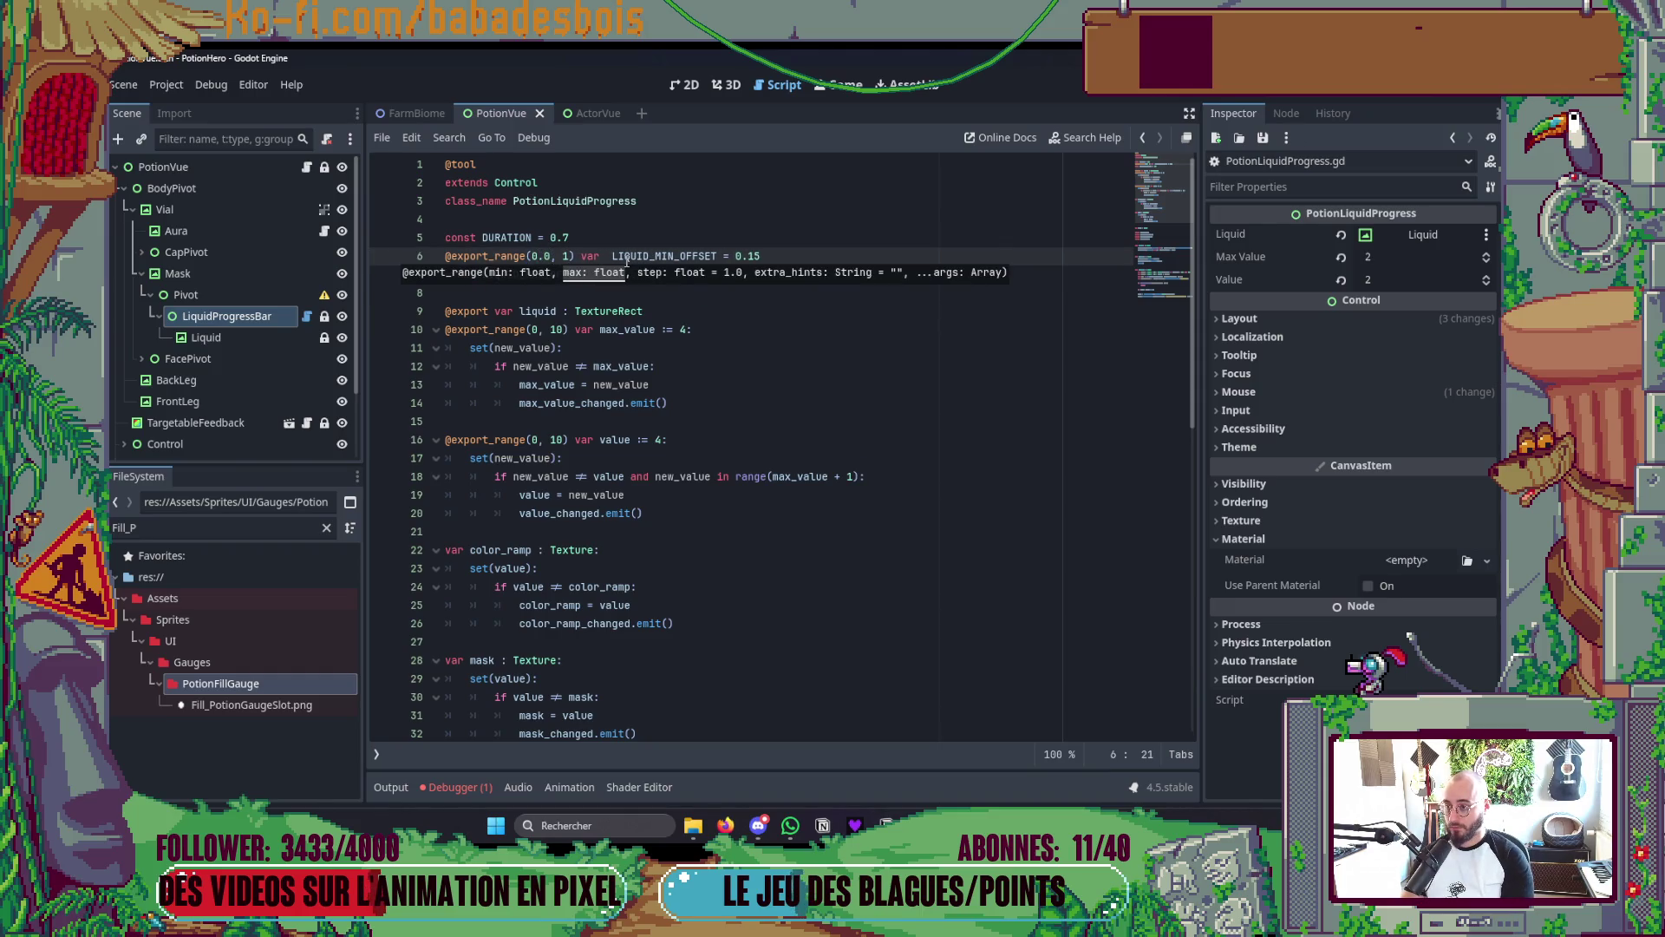
left_click(658, 465)
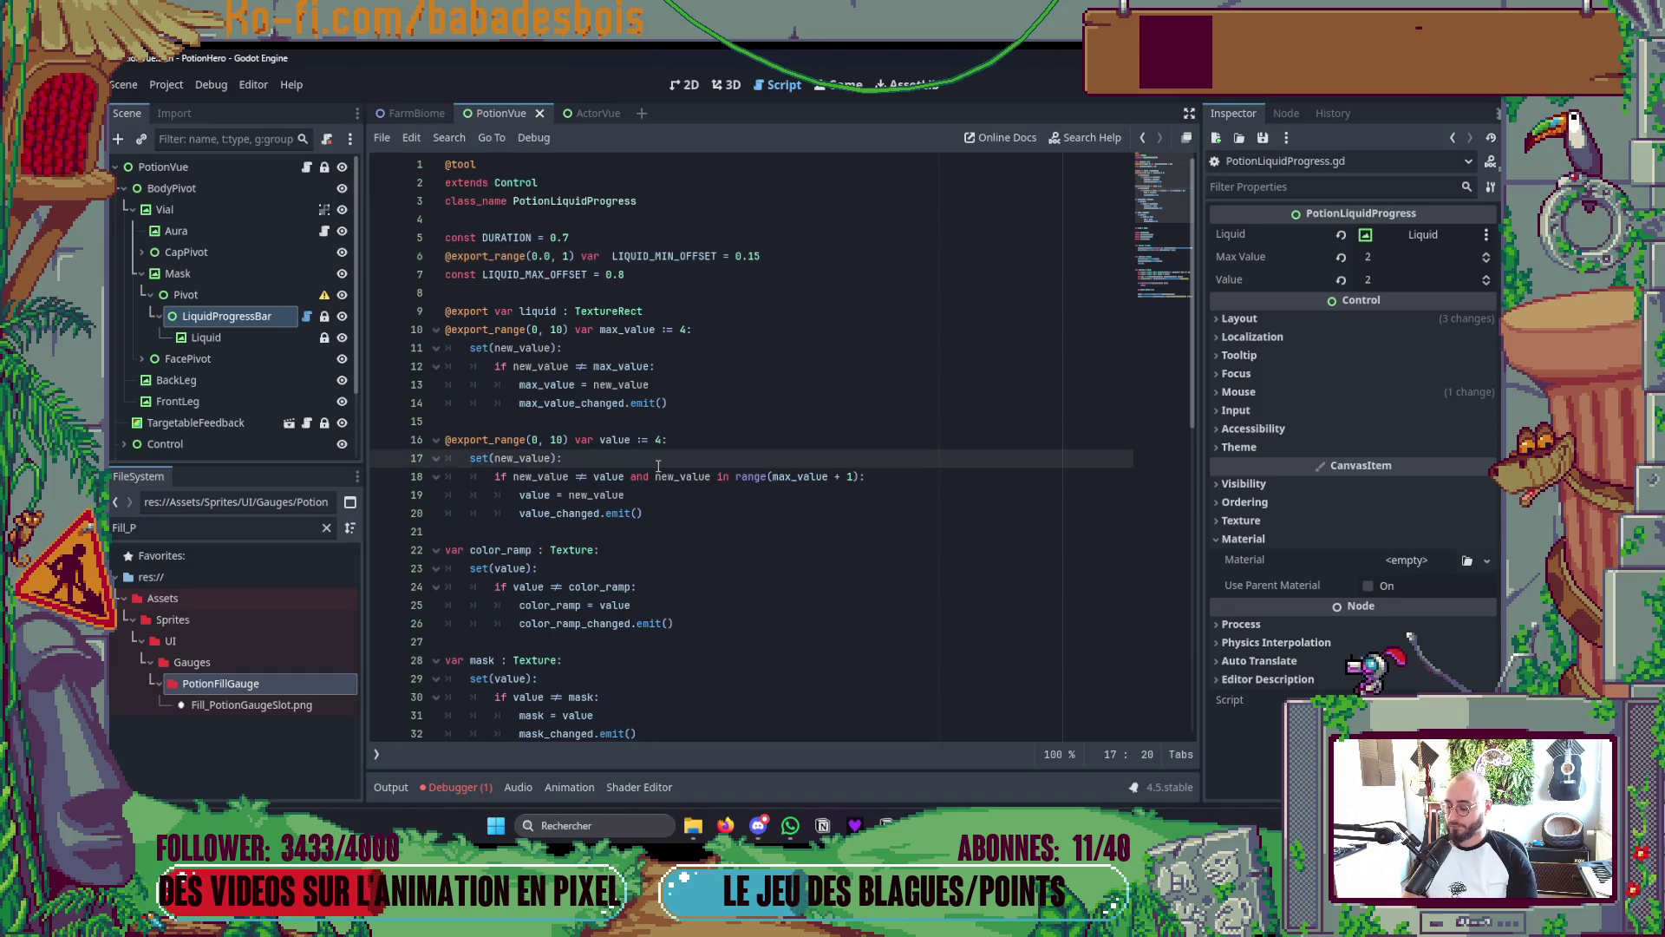
key("ctrl+z")
key("ctrl+z")
key("ctrl+z")
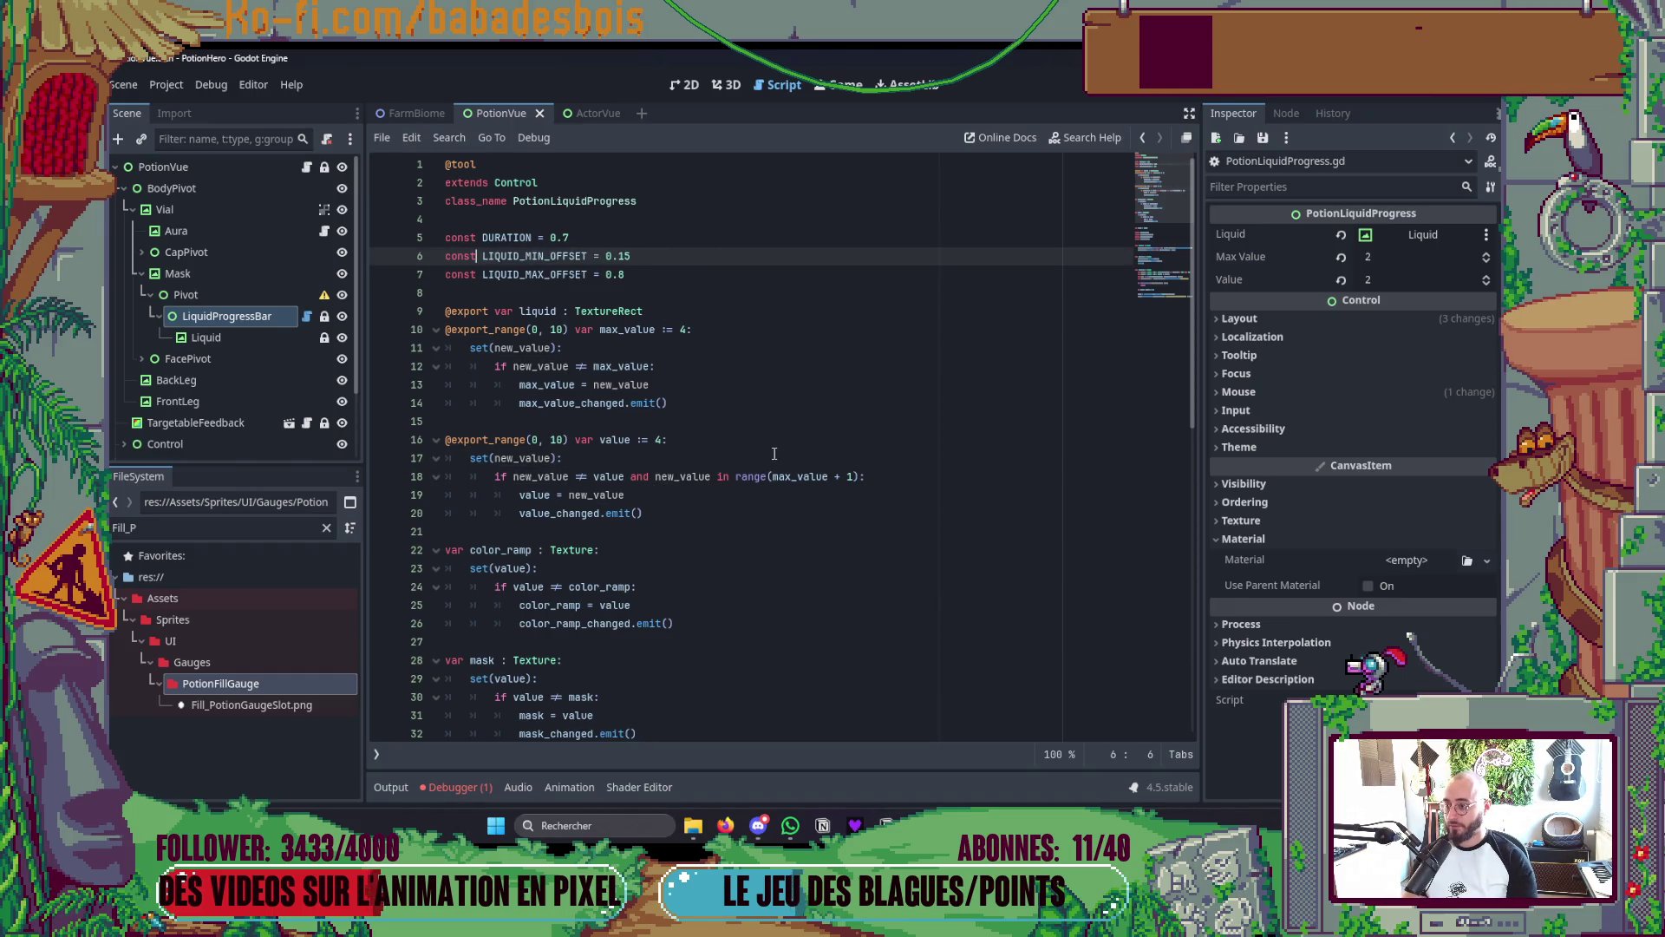
key("alt+Tab")
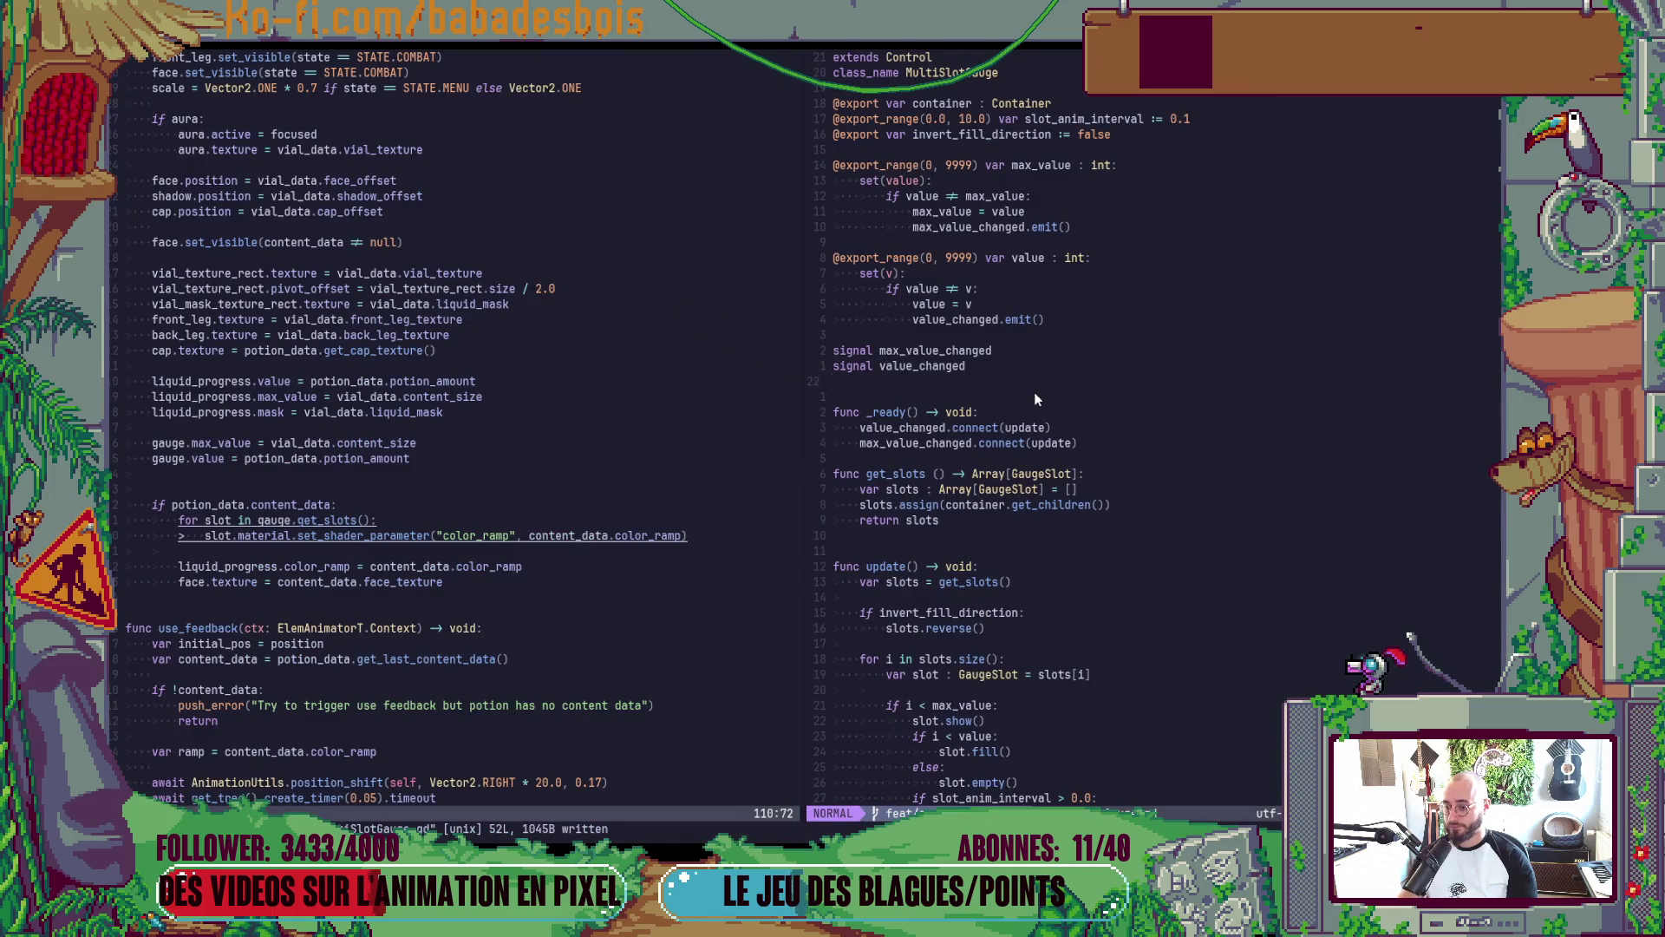
Open PotionLiquidProgress.gd in Neovim through the project file finder.
key("space")
key("f")
key("f")
type("Po")
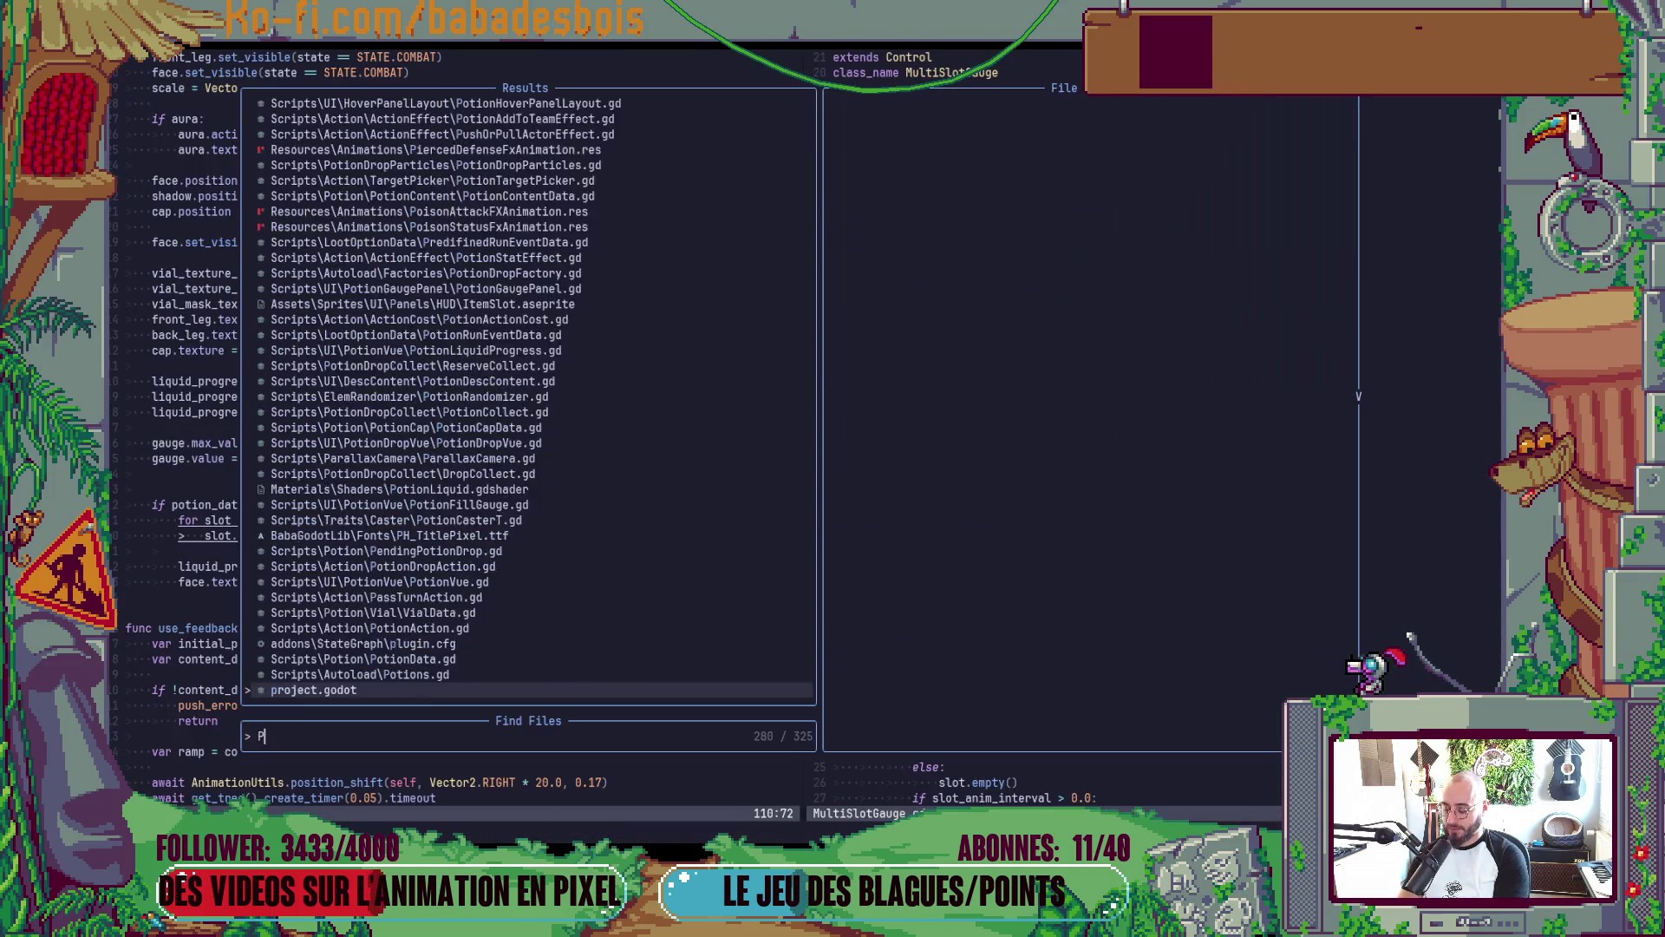
key("alt+Tab")
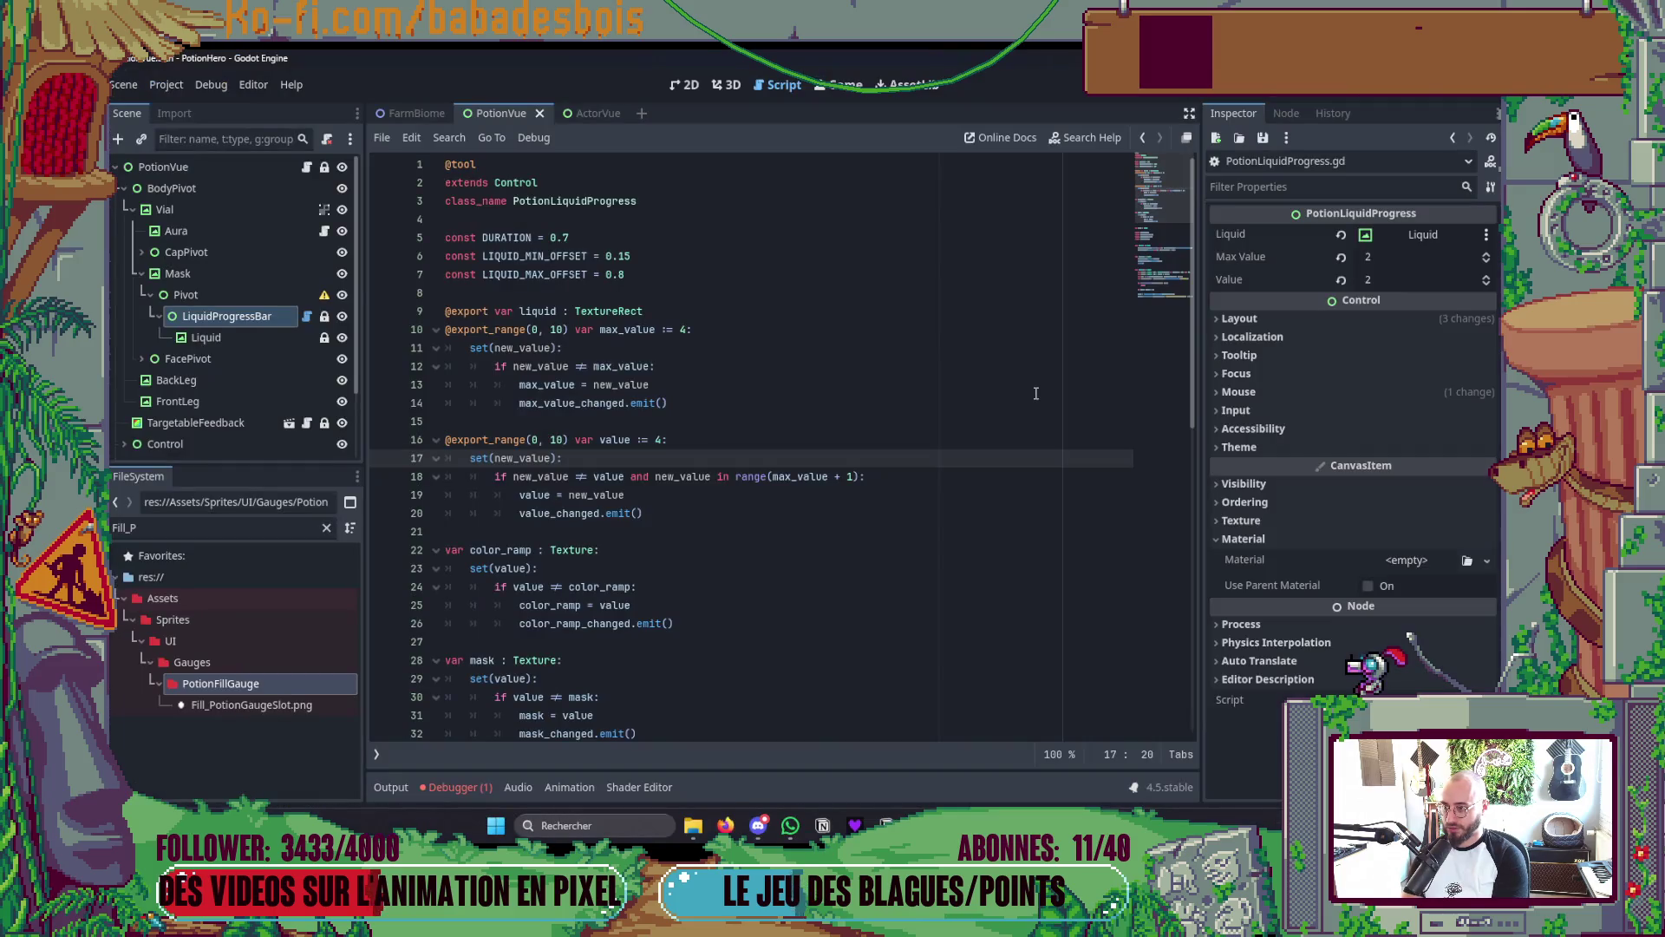
key("alt+Tab")
type("Liqui")
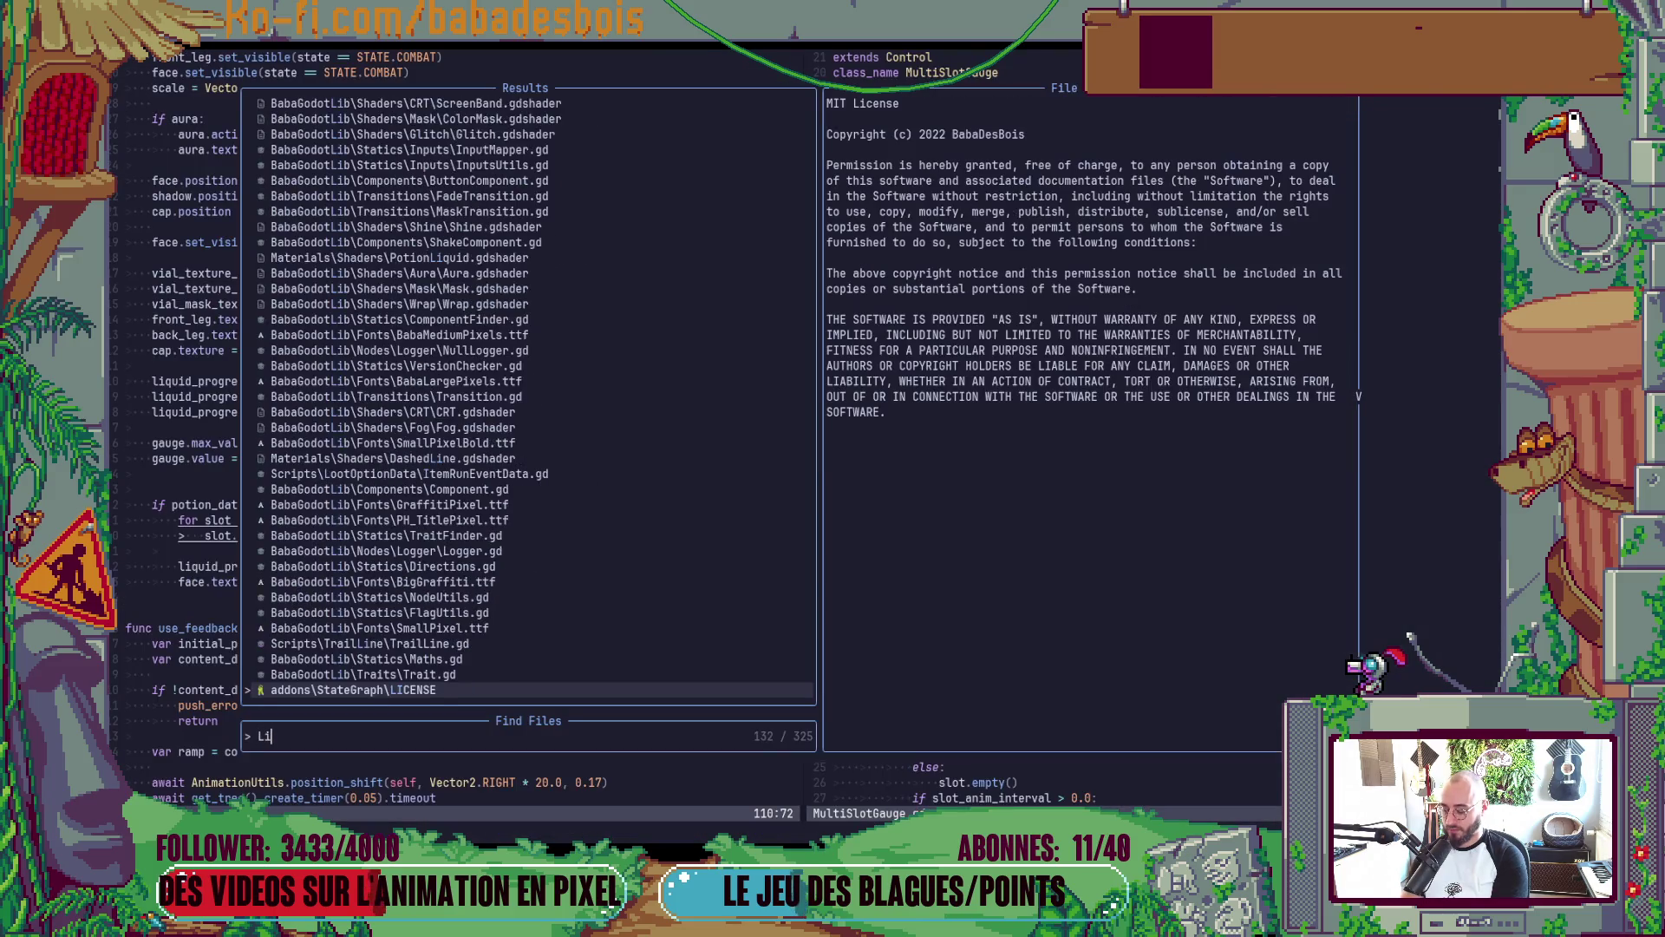
type("dP")
key("Return")
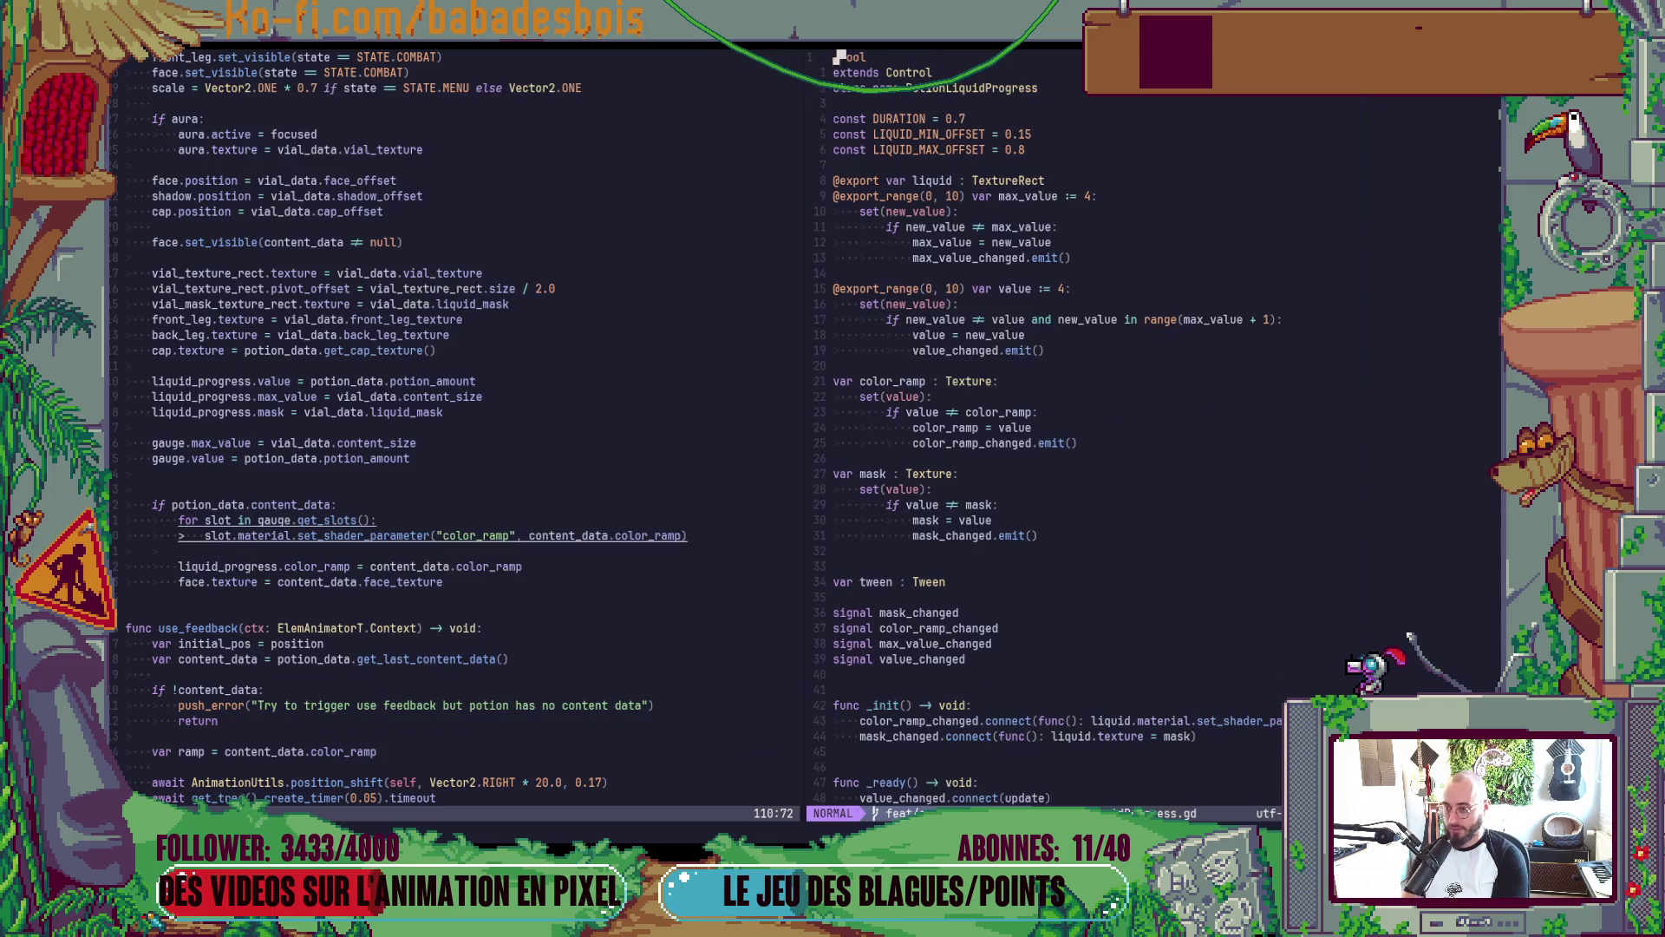
key("j")
key("j")
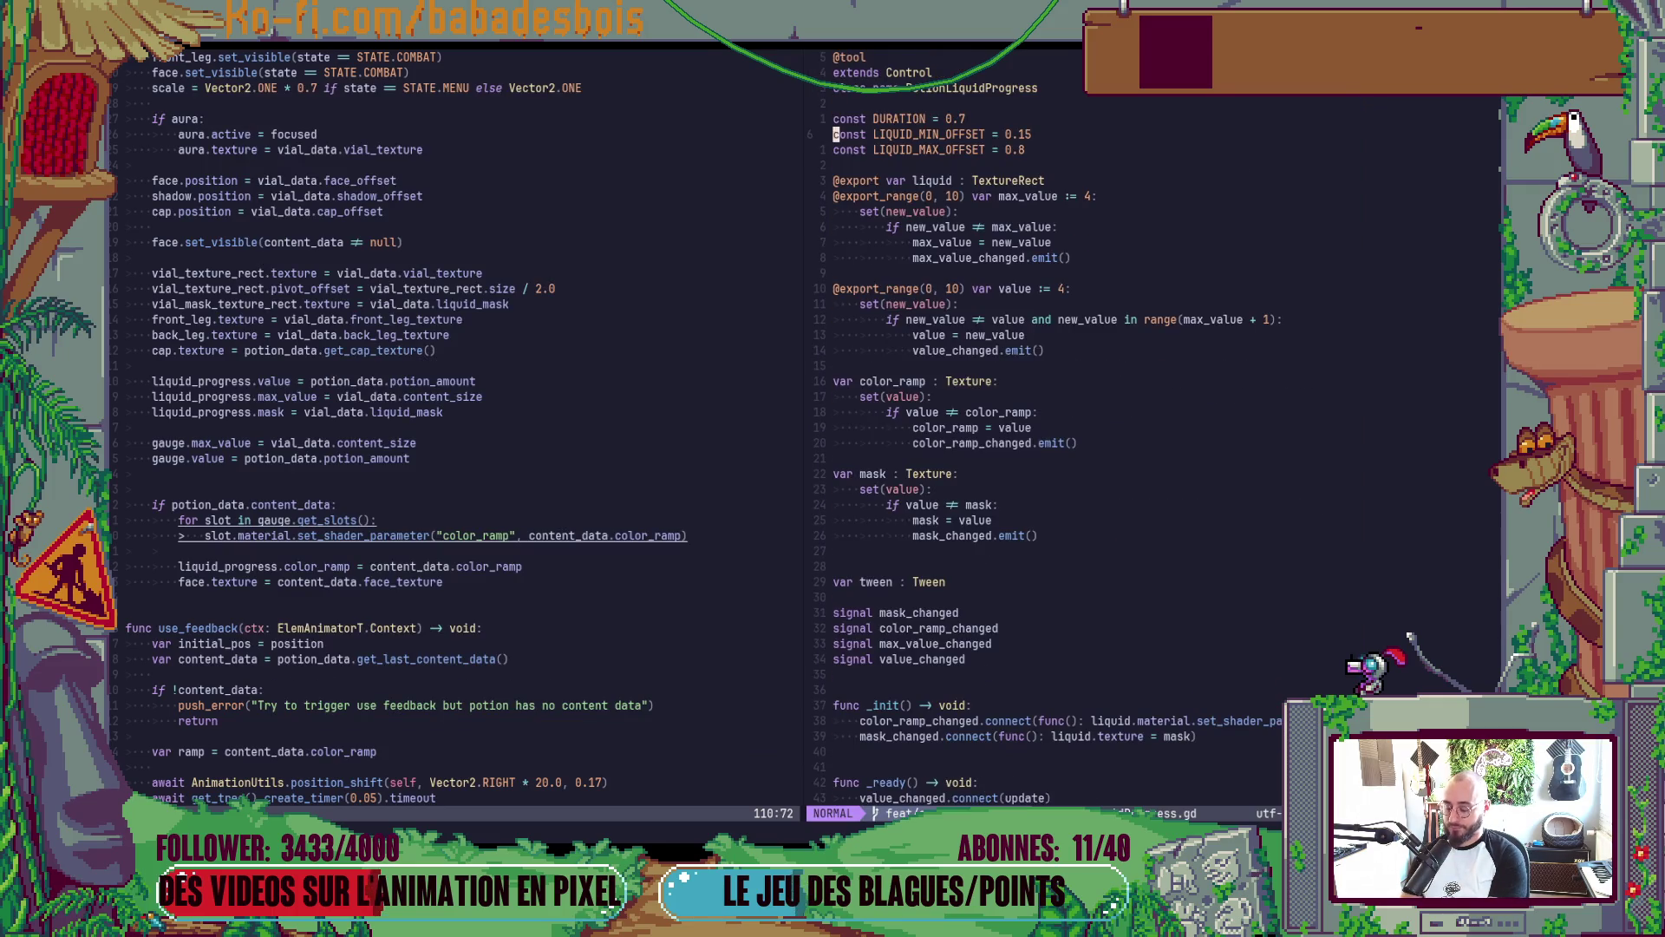
key("ctrl+v")
key("j")
key("y")
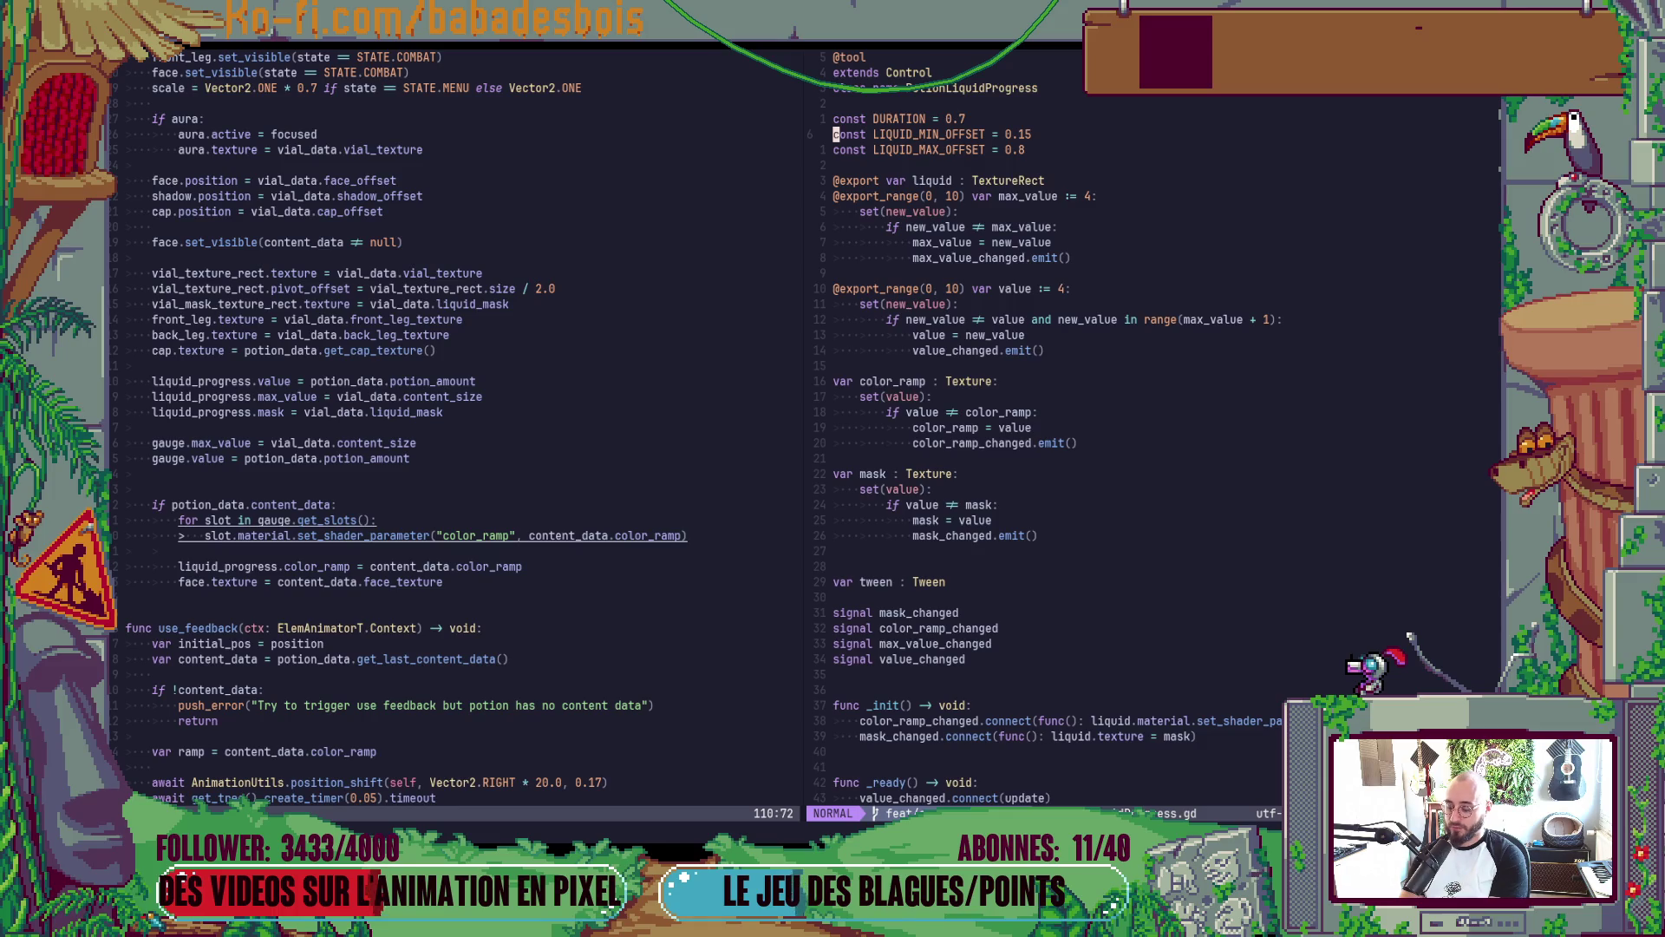
type("vec")
type("va")
type("r")
key("Escape")
key("b")
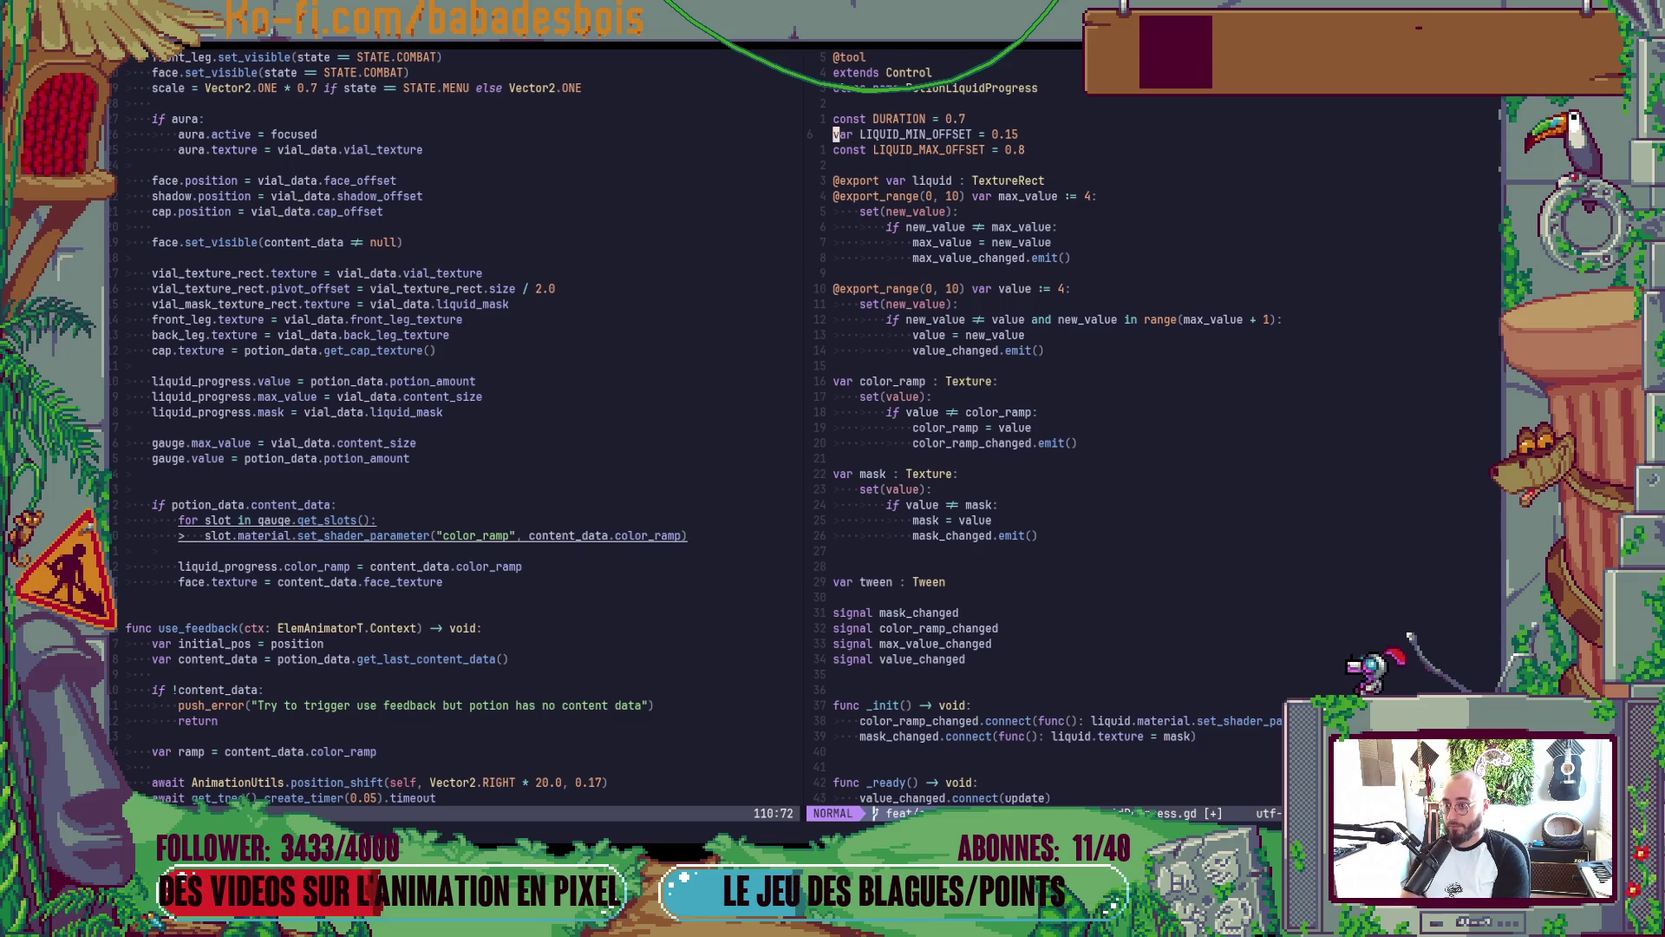
type("i@export ")
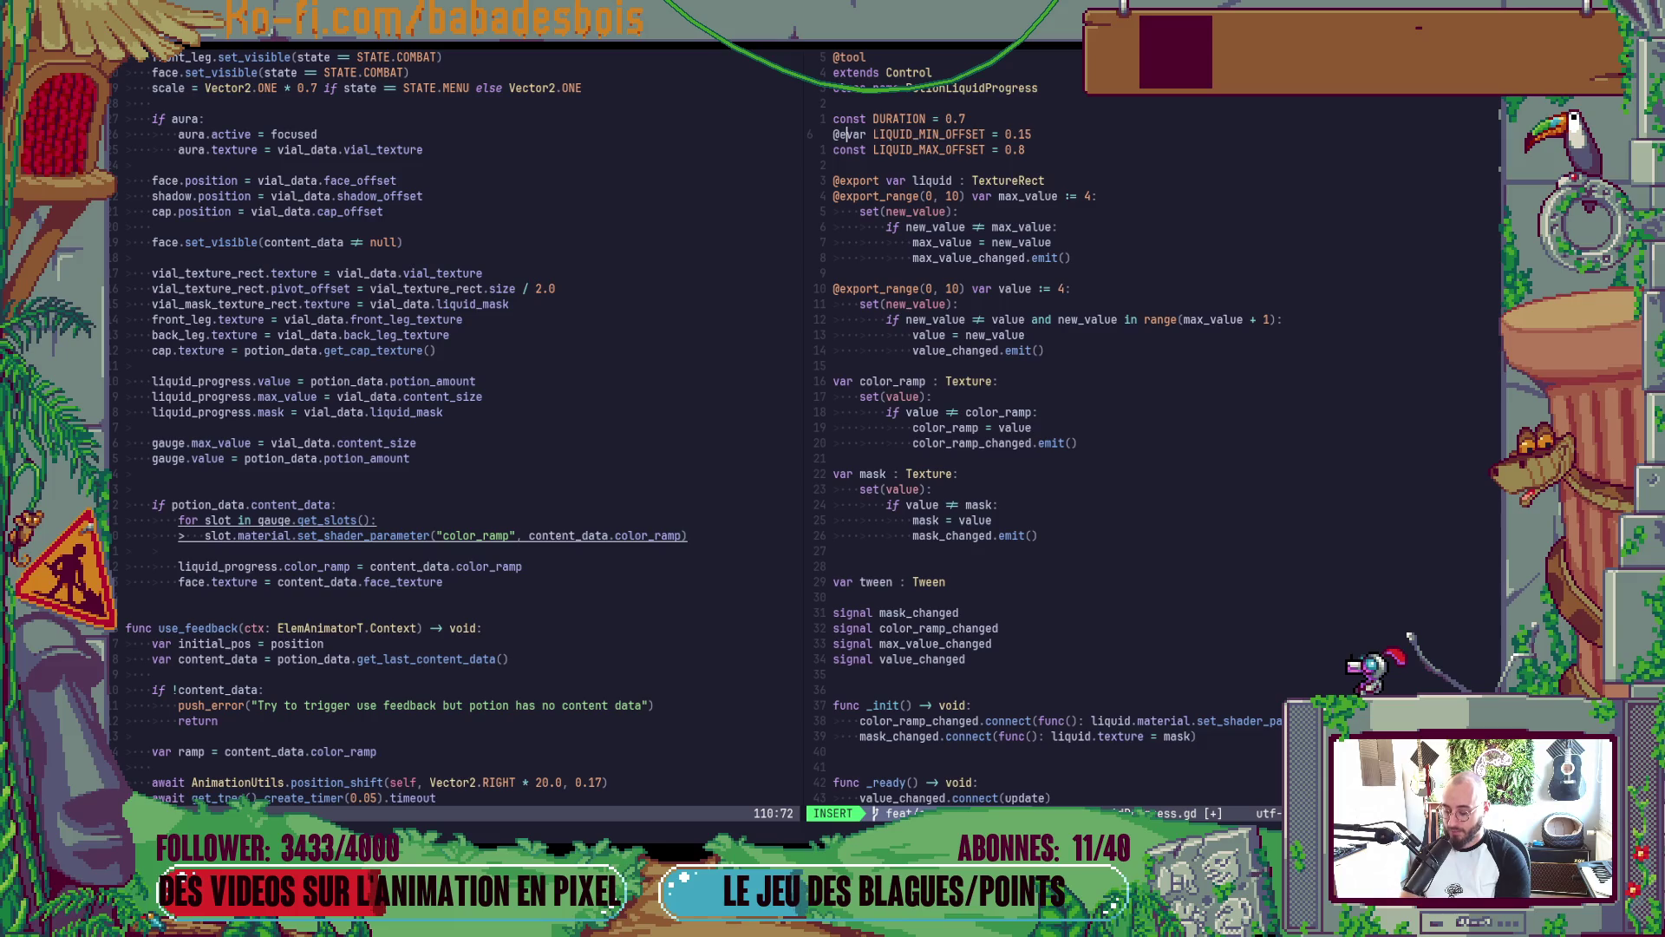
type("range")
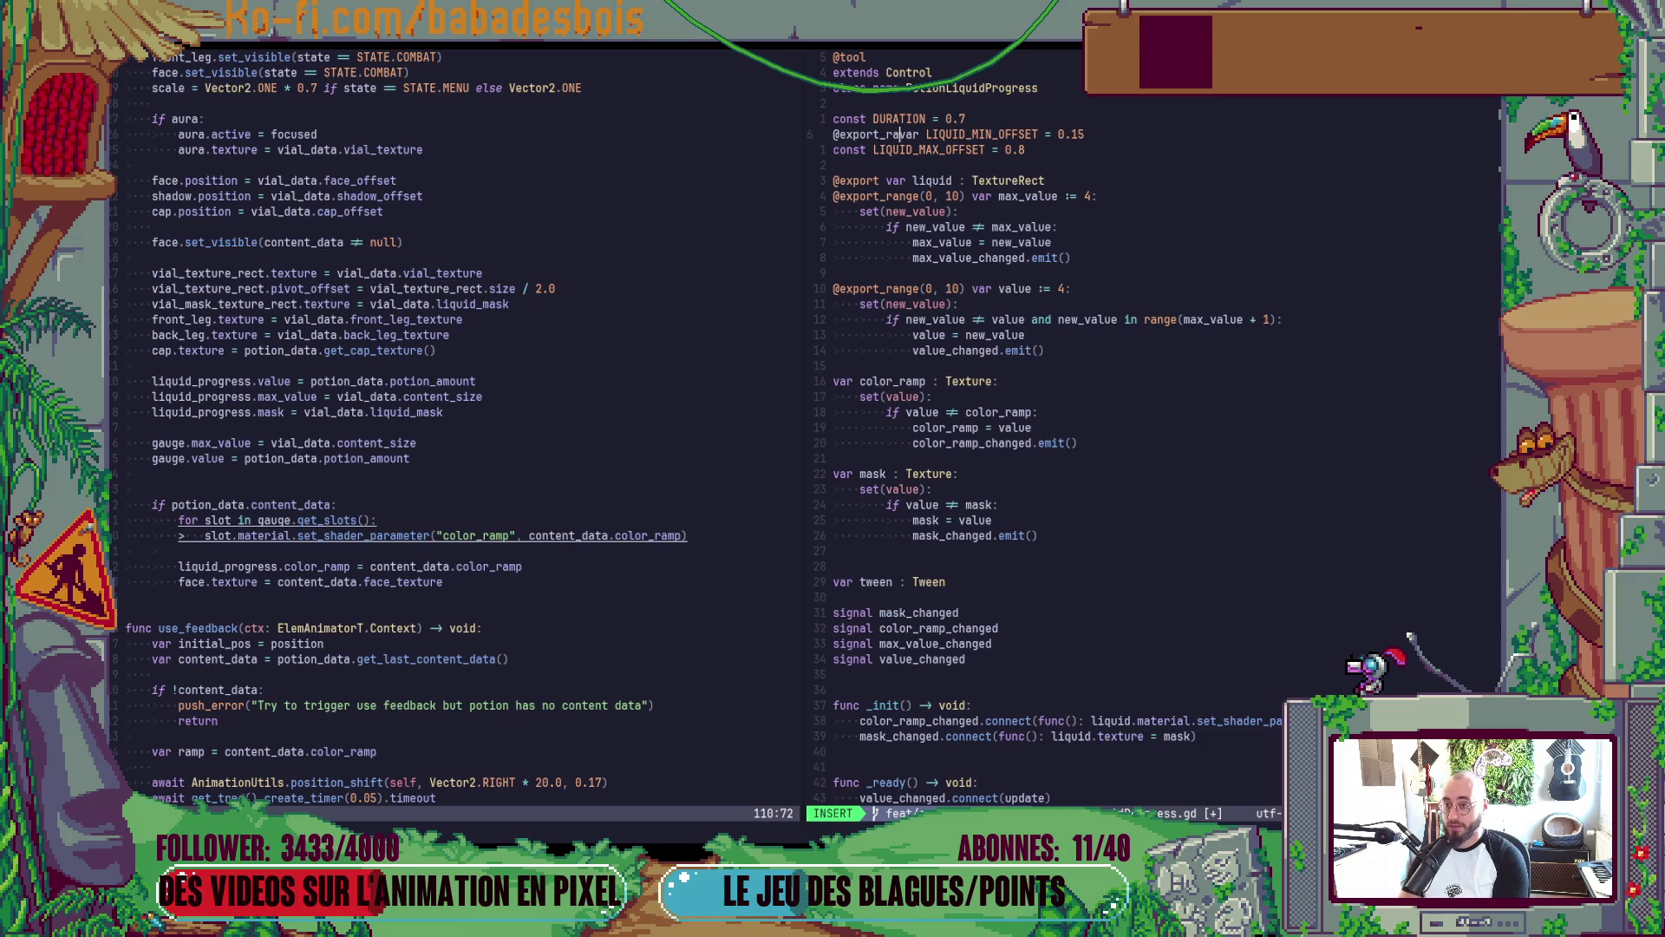
type("()")
type("0.0")
type(", 1.0")
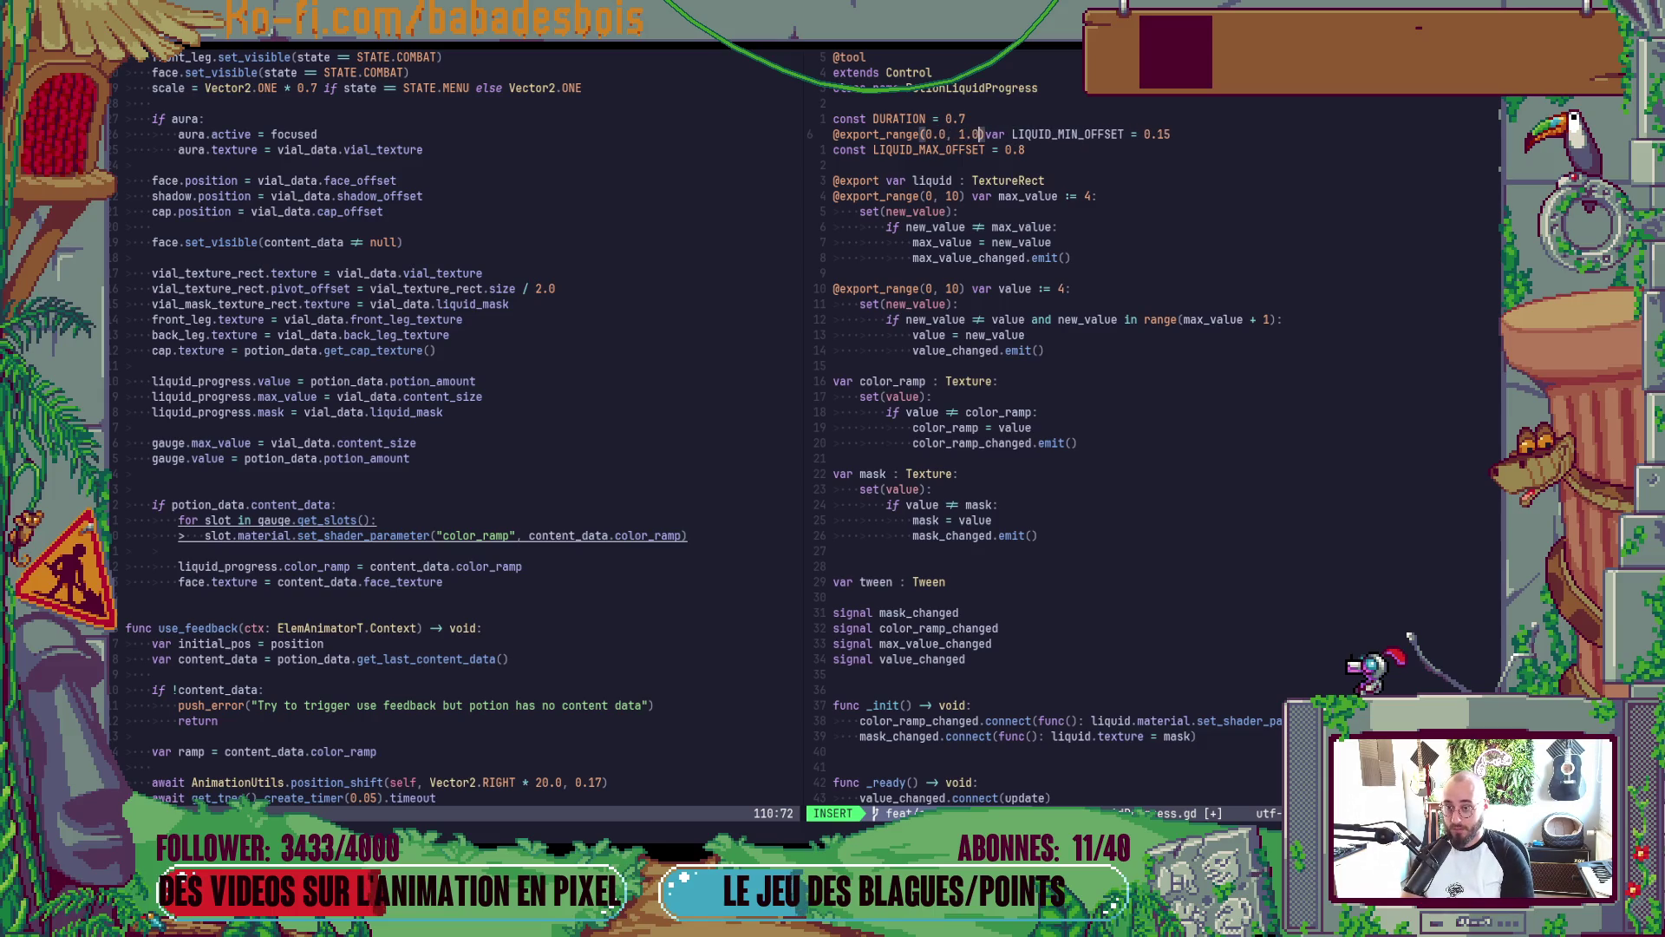
key("BackSpace")
key("Right")
key("Escape")
Lowercase the name to liquid_min_offset and replay the macro to export liquid_max_offset.
key("w")
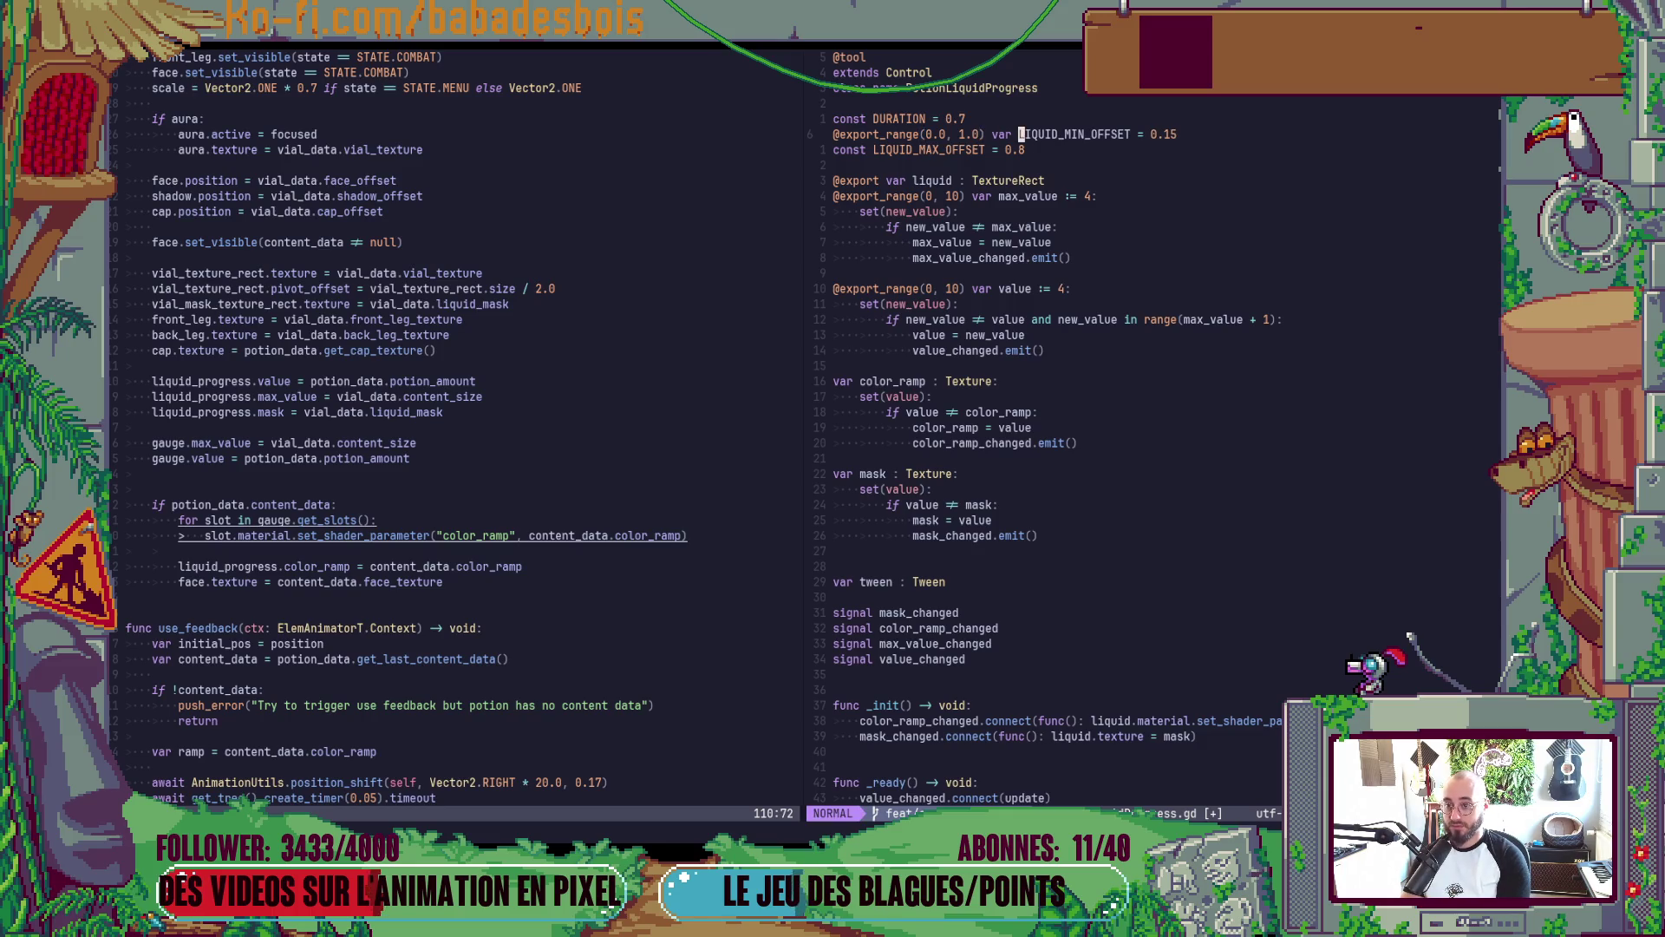
key("v")
key("e")
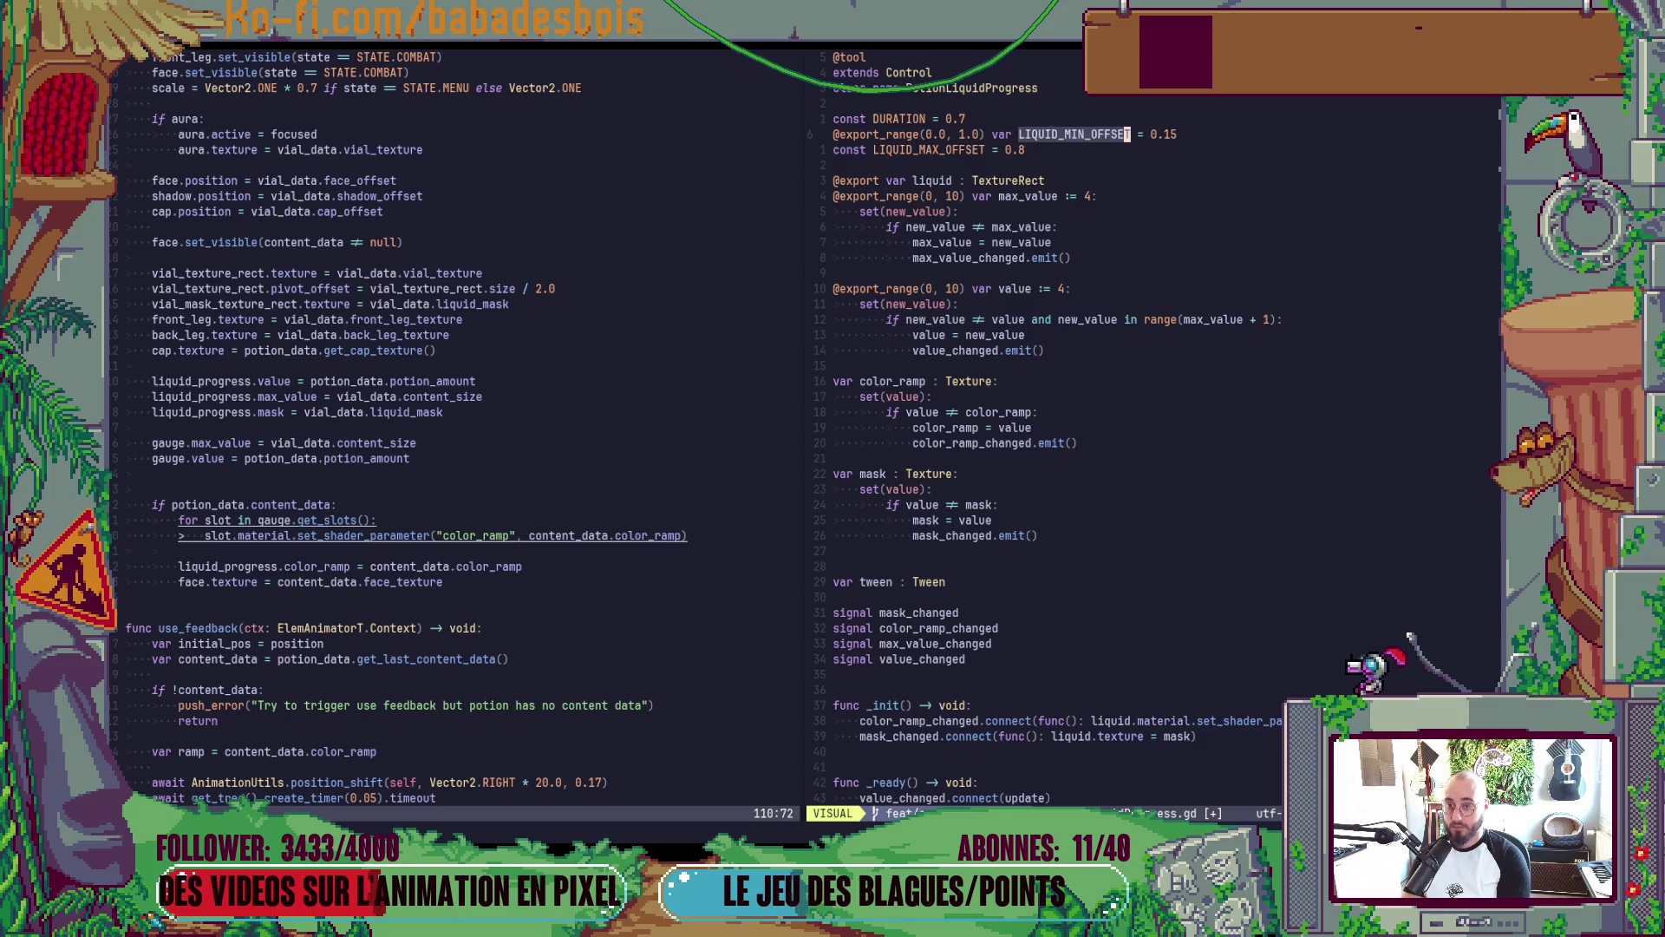
key("u")
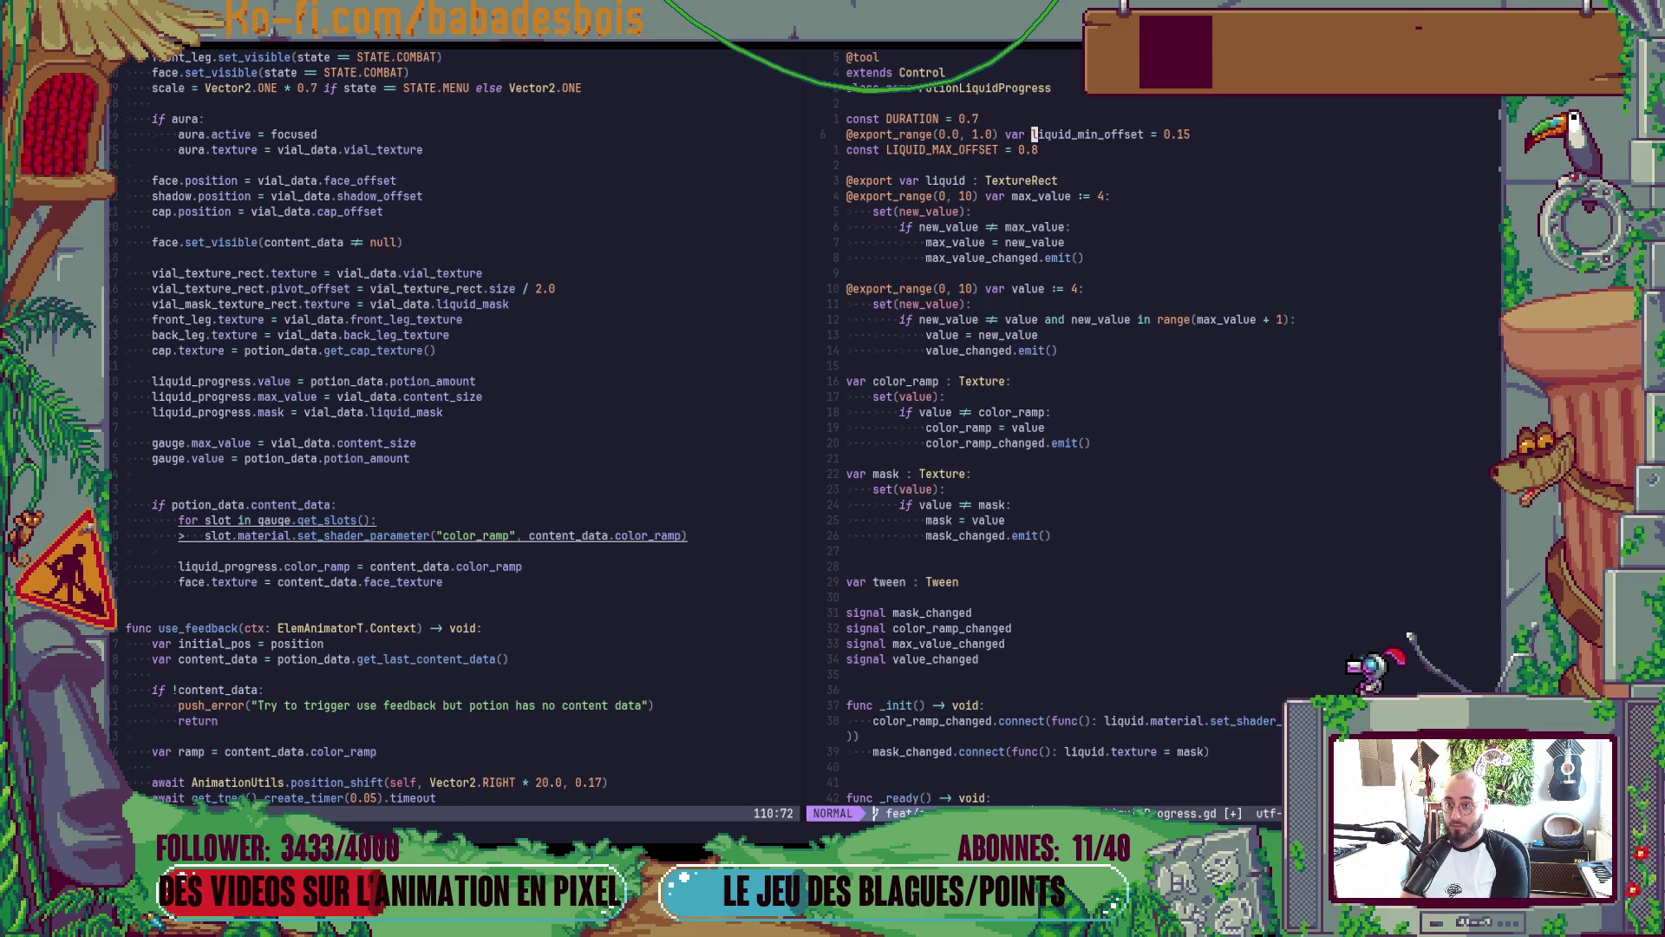
key("j")
key("0")
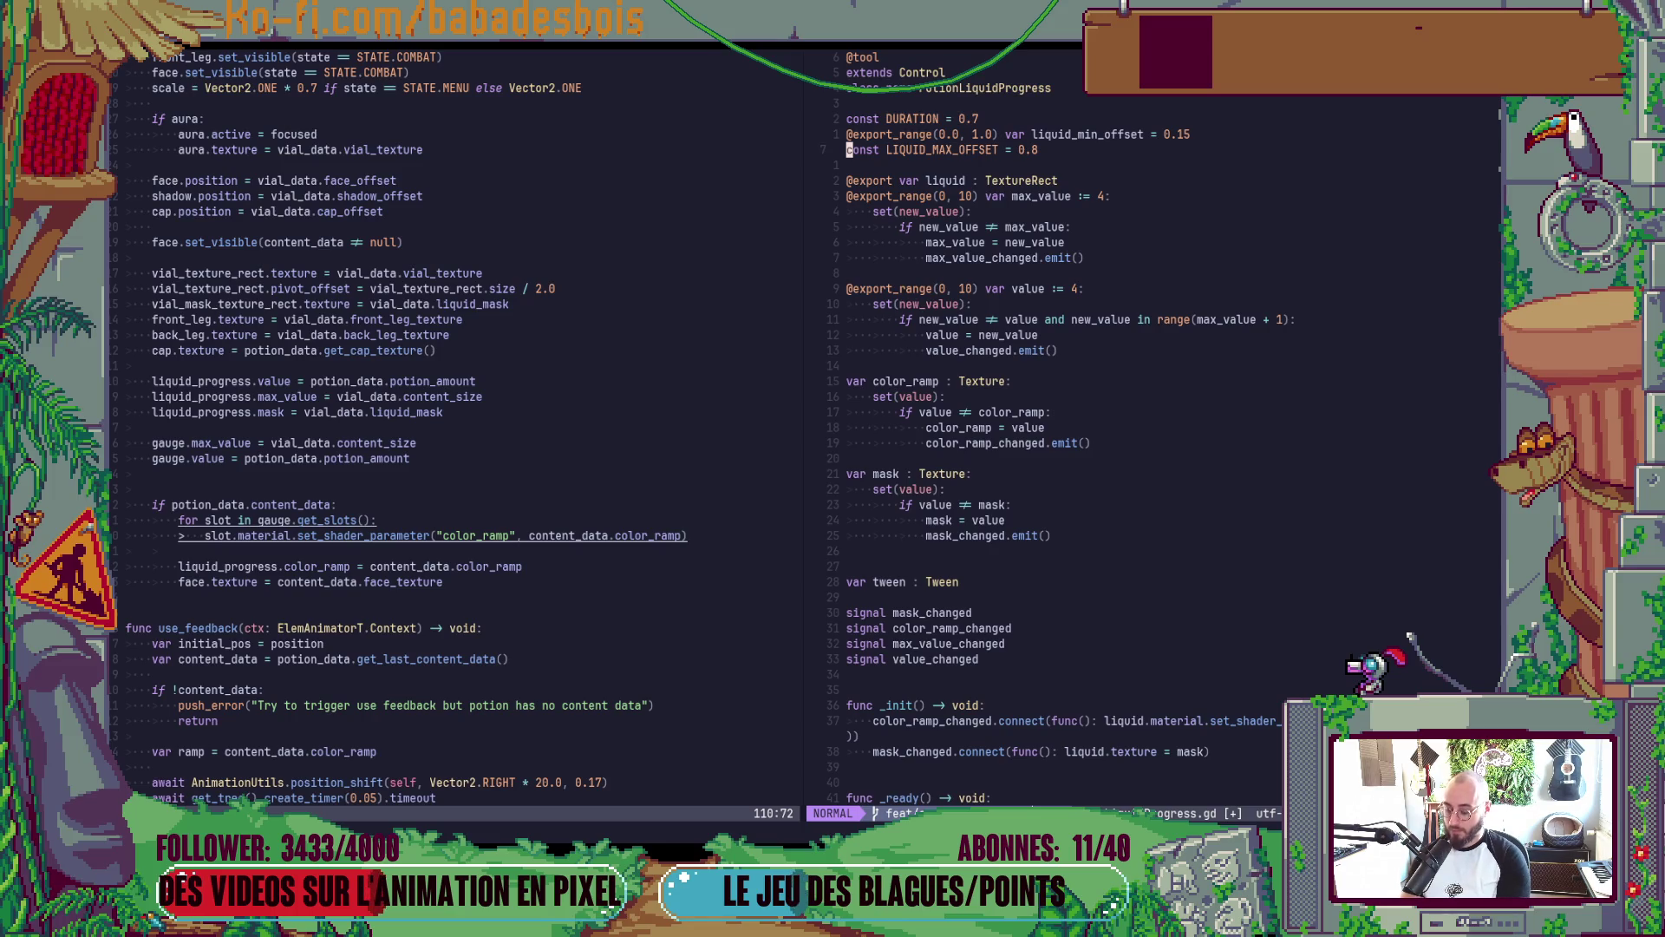
key("at")
key("q")
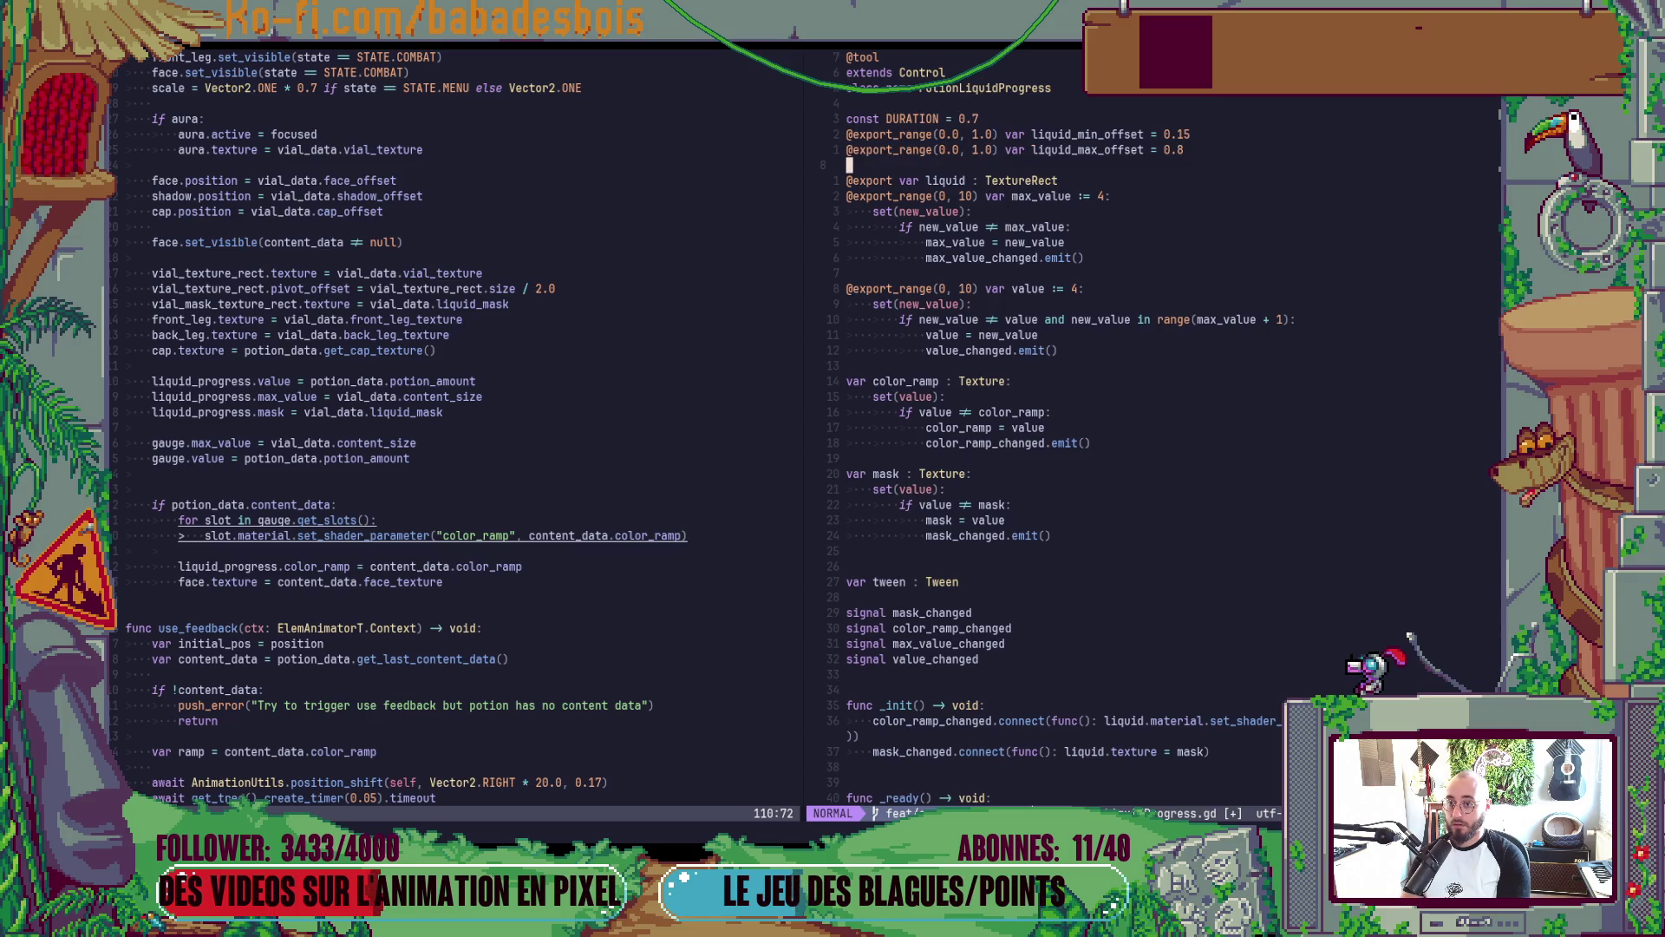
key("o")
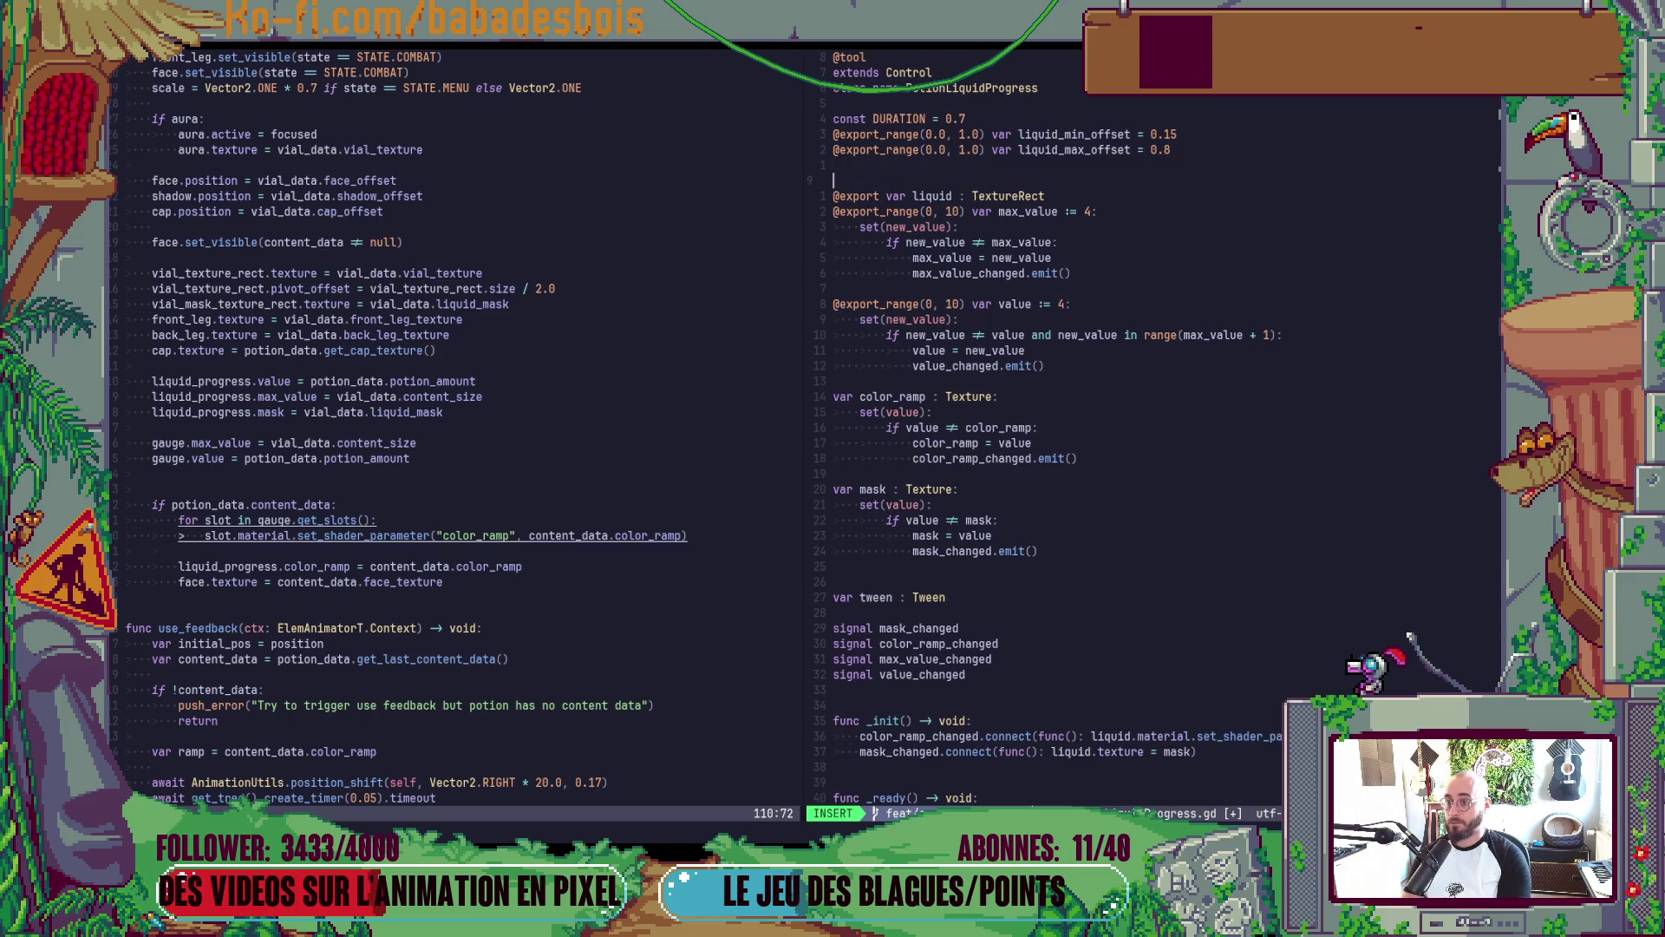
key("Escape")
key("d")
key("d")
key("k")
key("k")
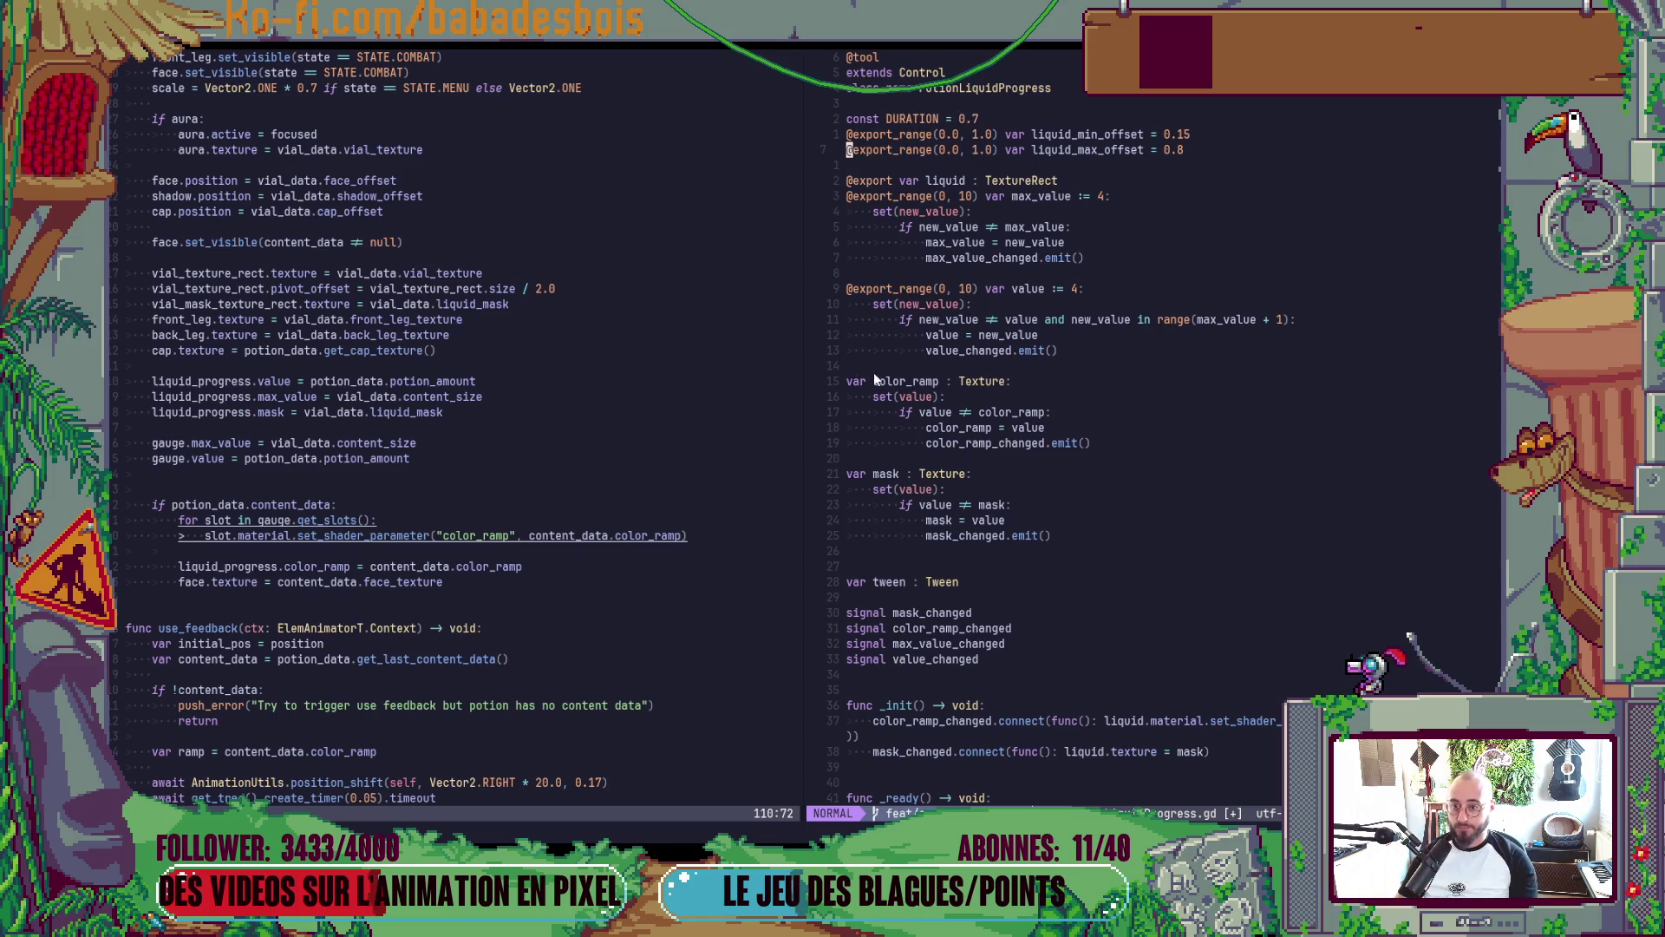
Lowercase both offset references in update()'s lerp and save the script with :w.
scroll(934, 430, "down", 9)
left_click(1035, 528)
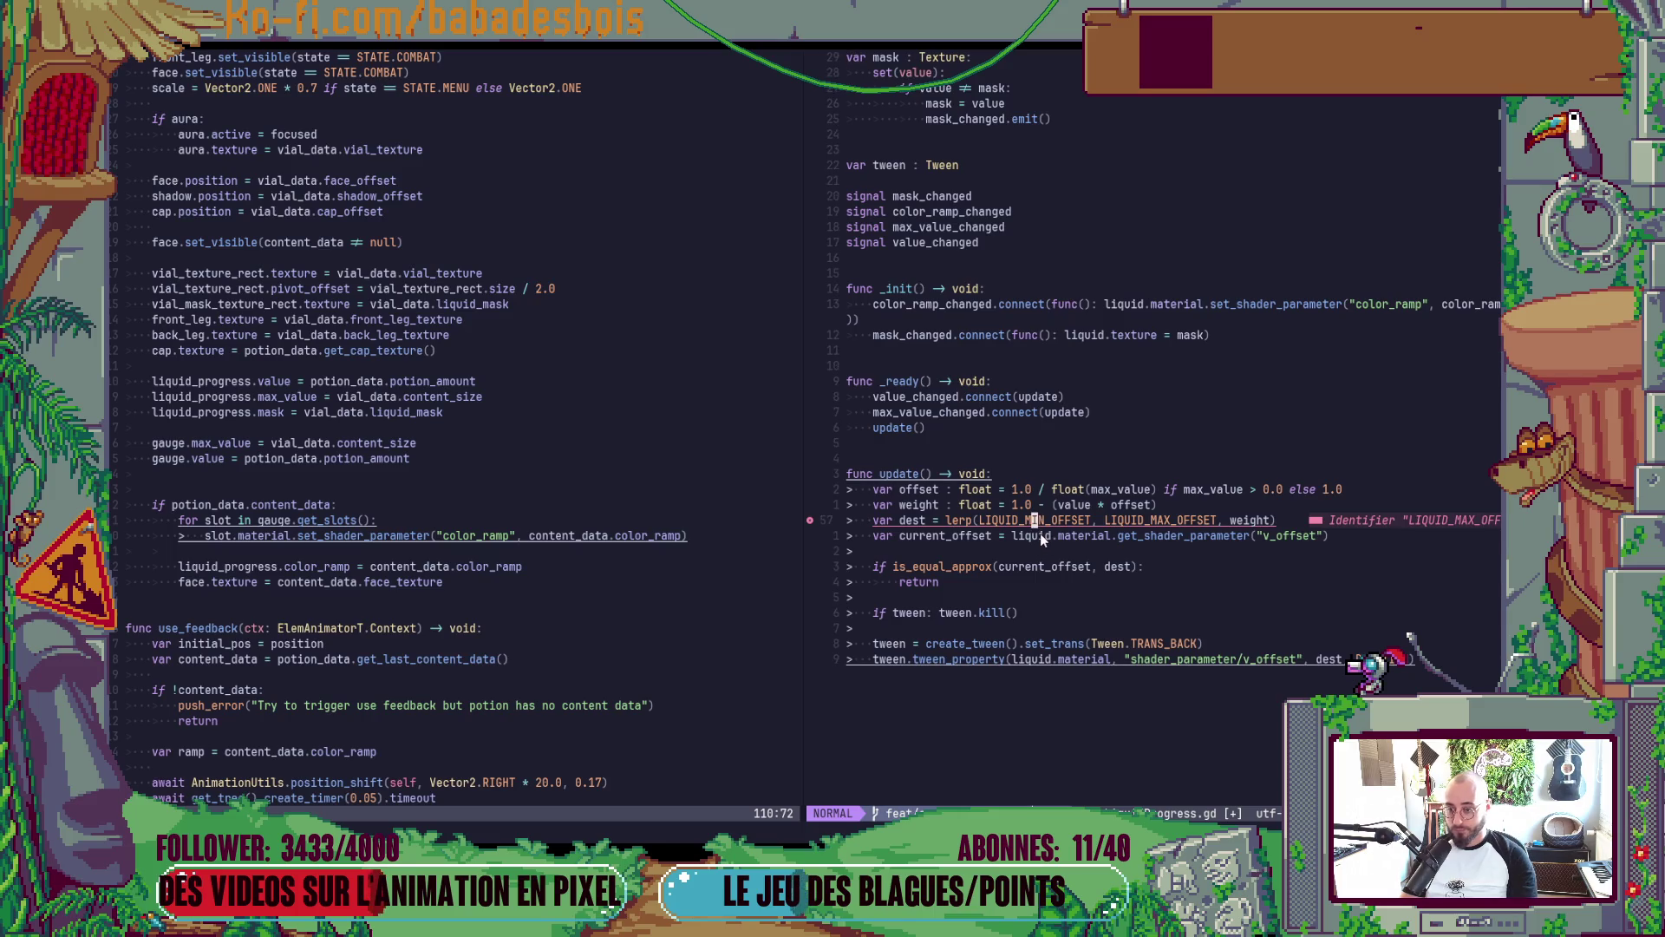
key("g")
key("u")
key("i")
key("w")
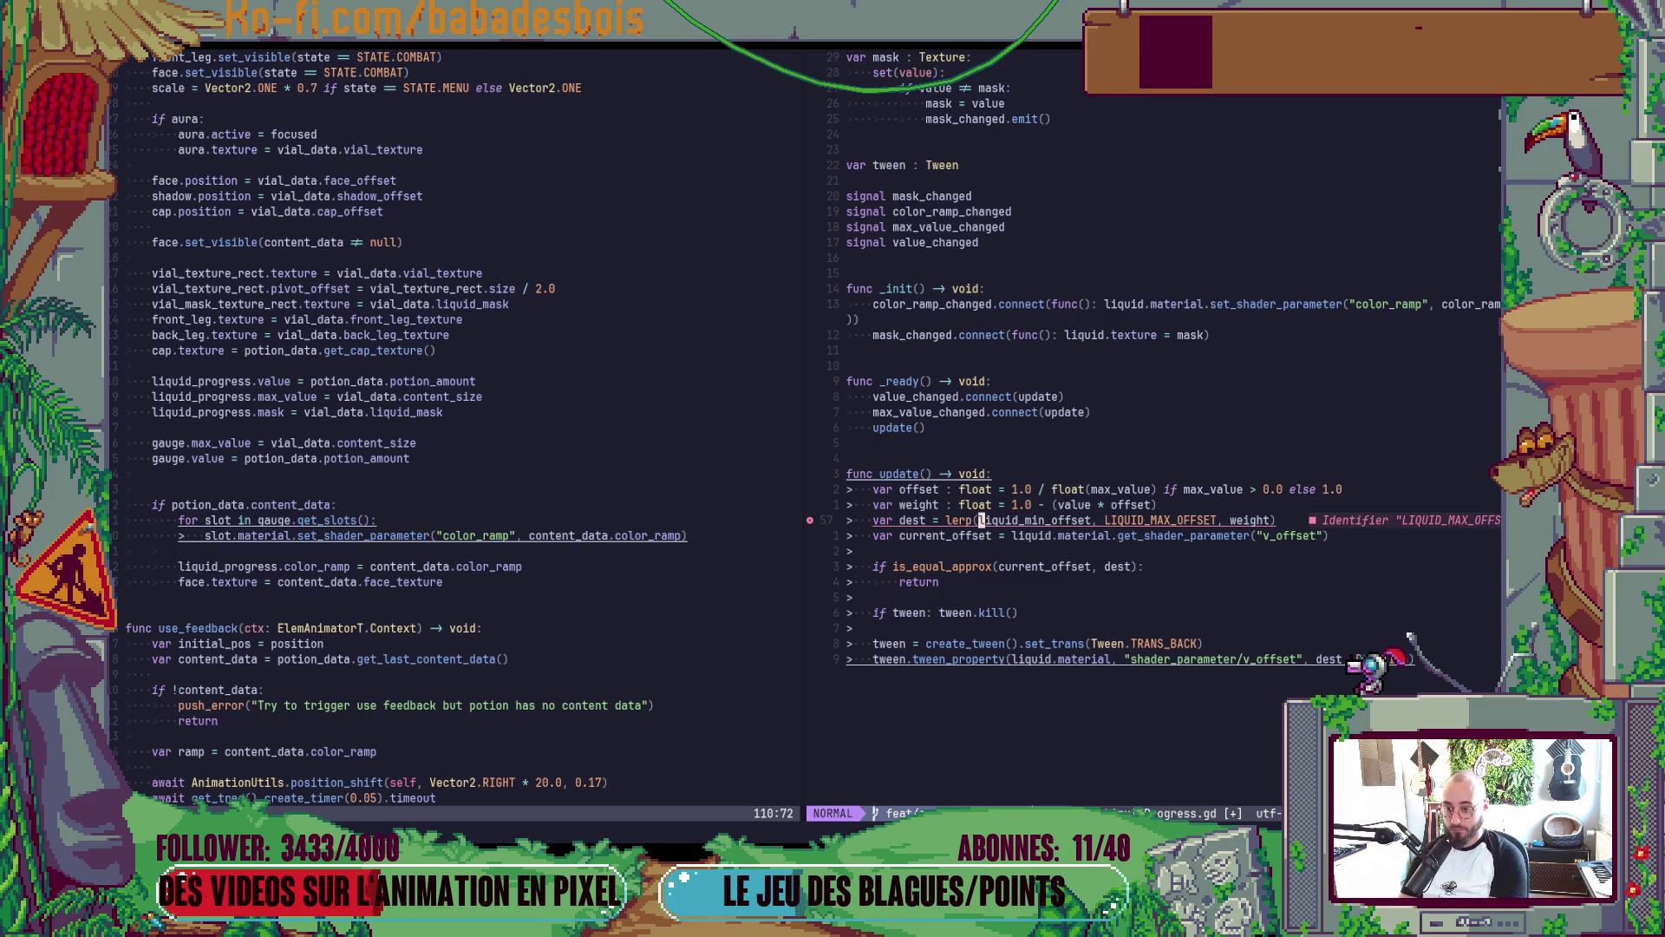
key("w")
key("w")
type("guiw")
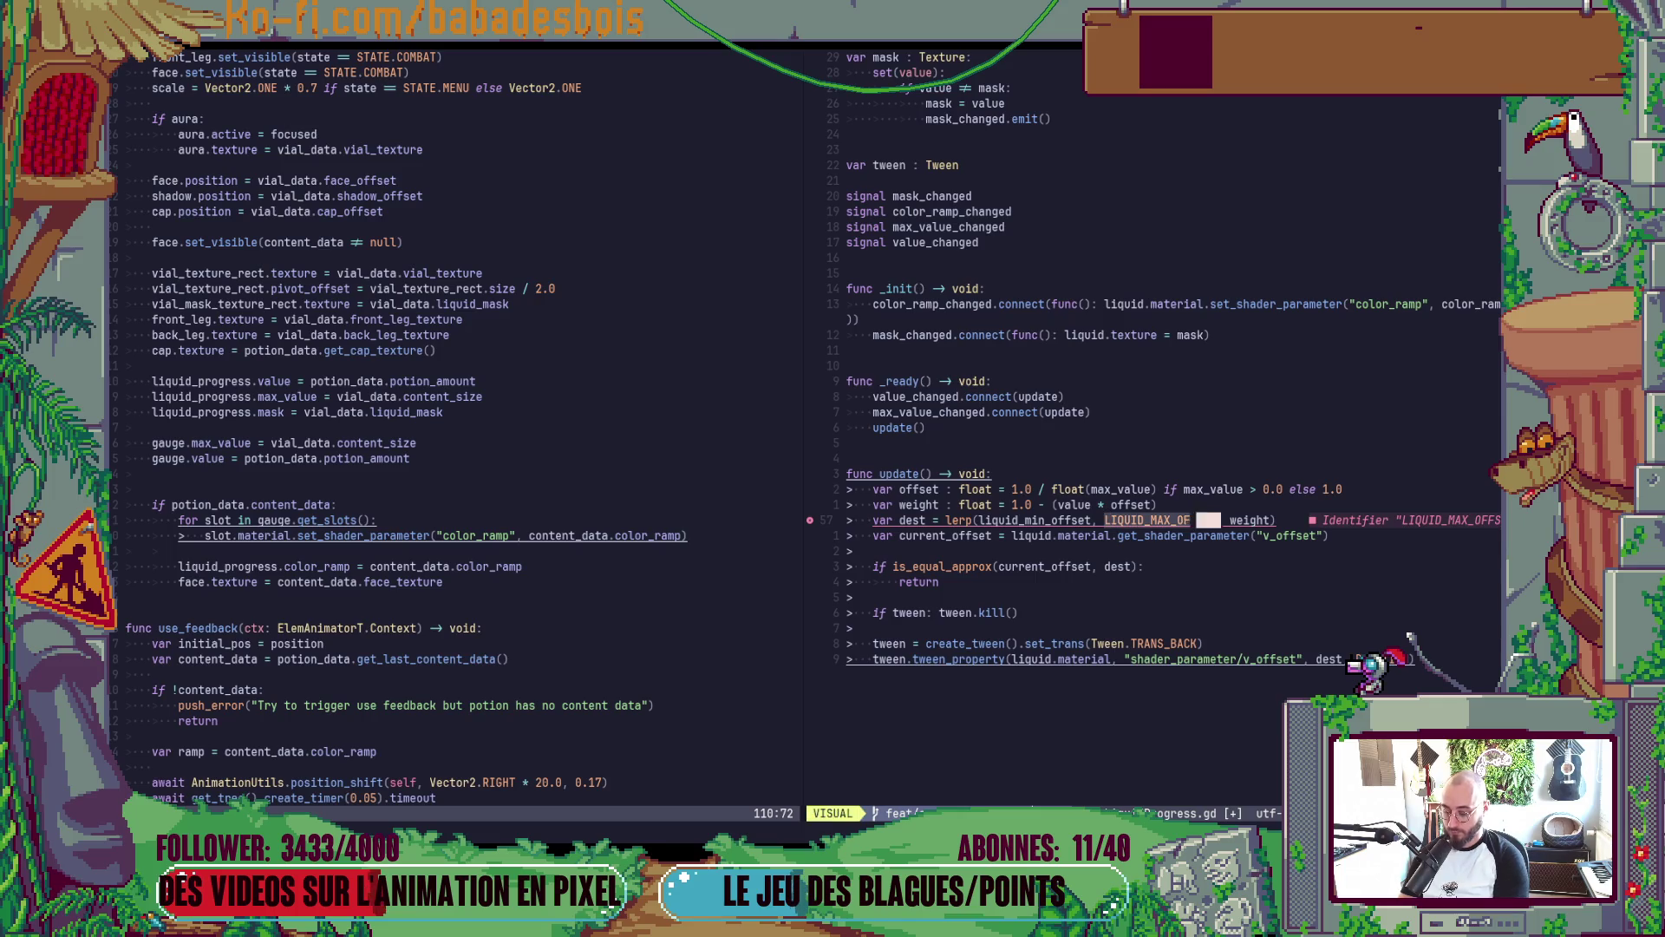
type(":w")
key("Return")
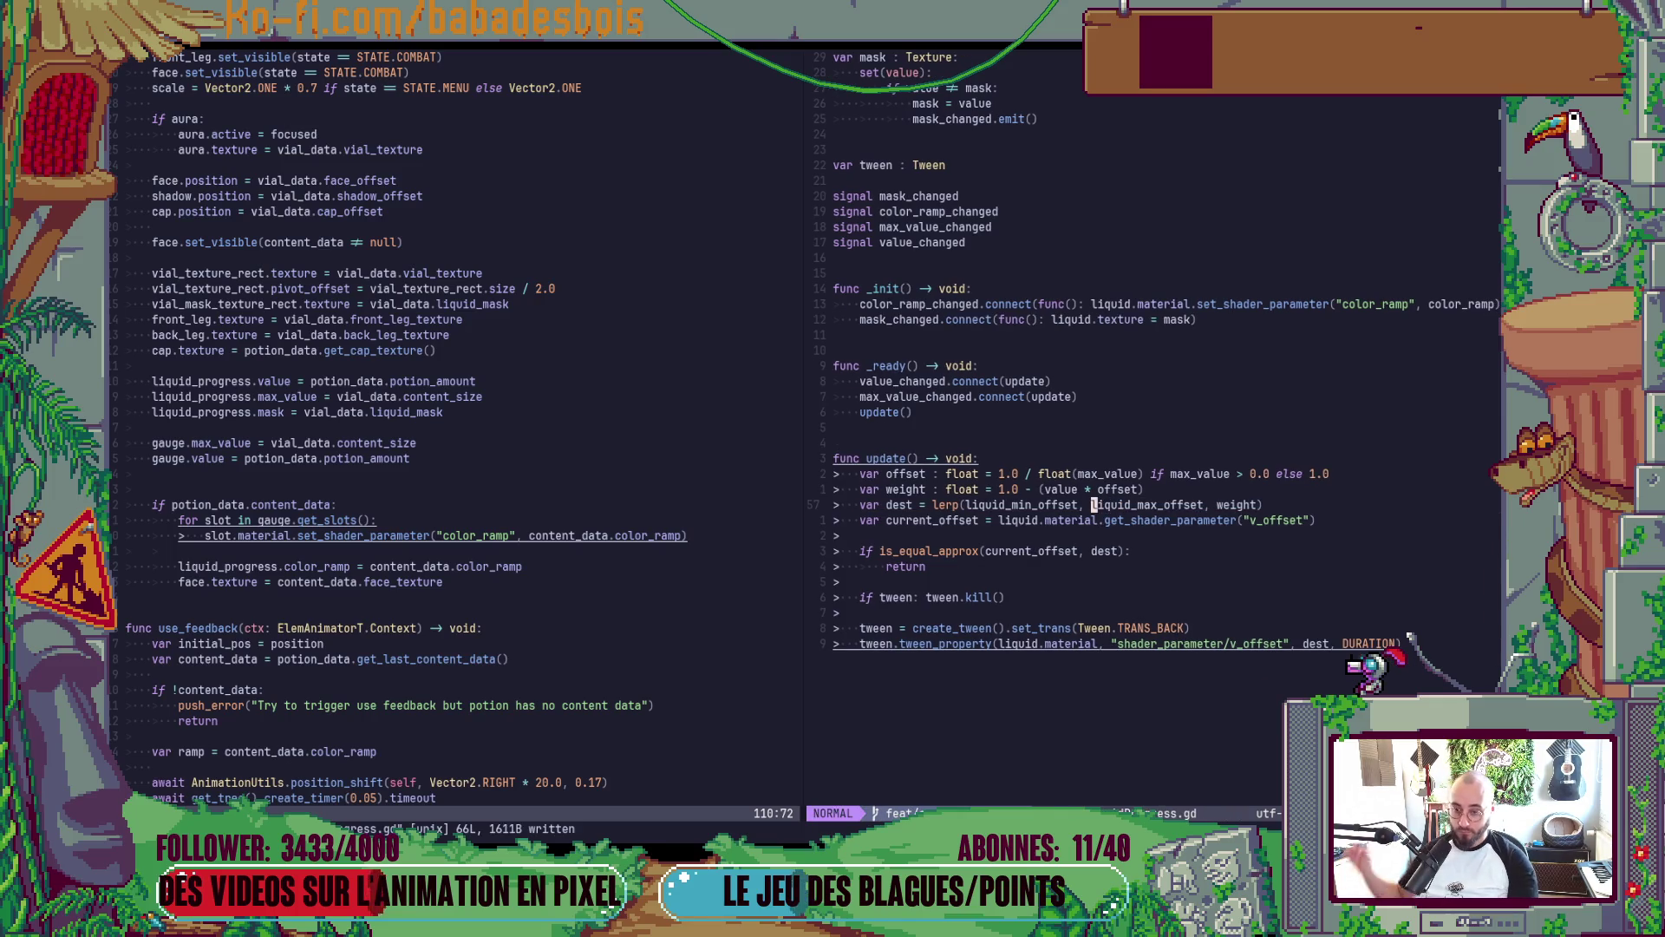
scroll(460, 433, "down", 7)
scroll(908, 612, "up", 5)
scroll(908, 612, "up", 4)
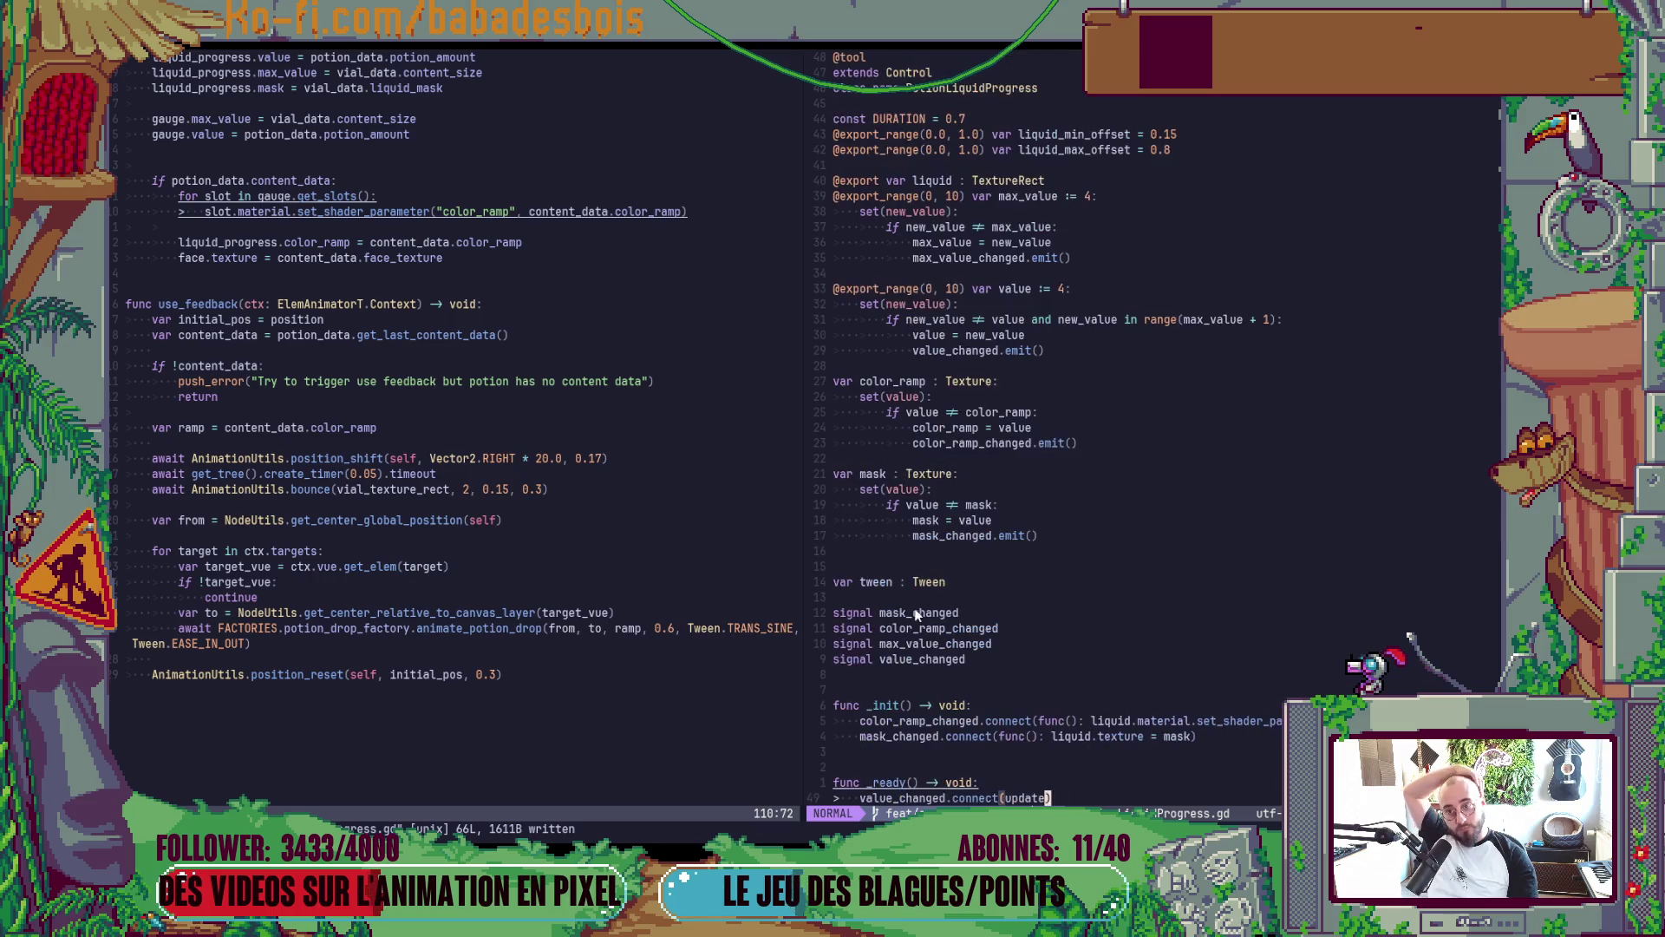
scroll(559, 341, "up", 10)
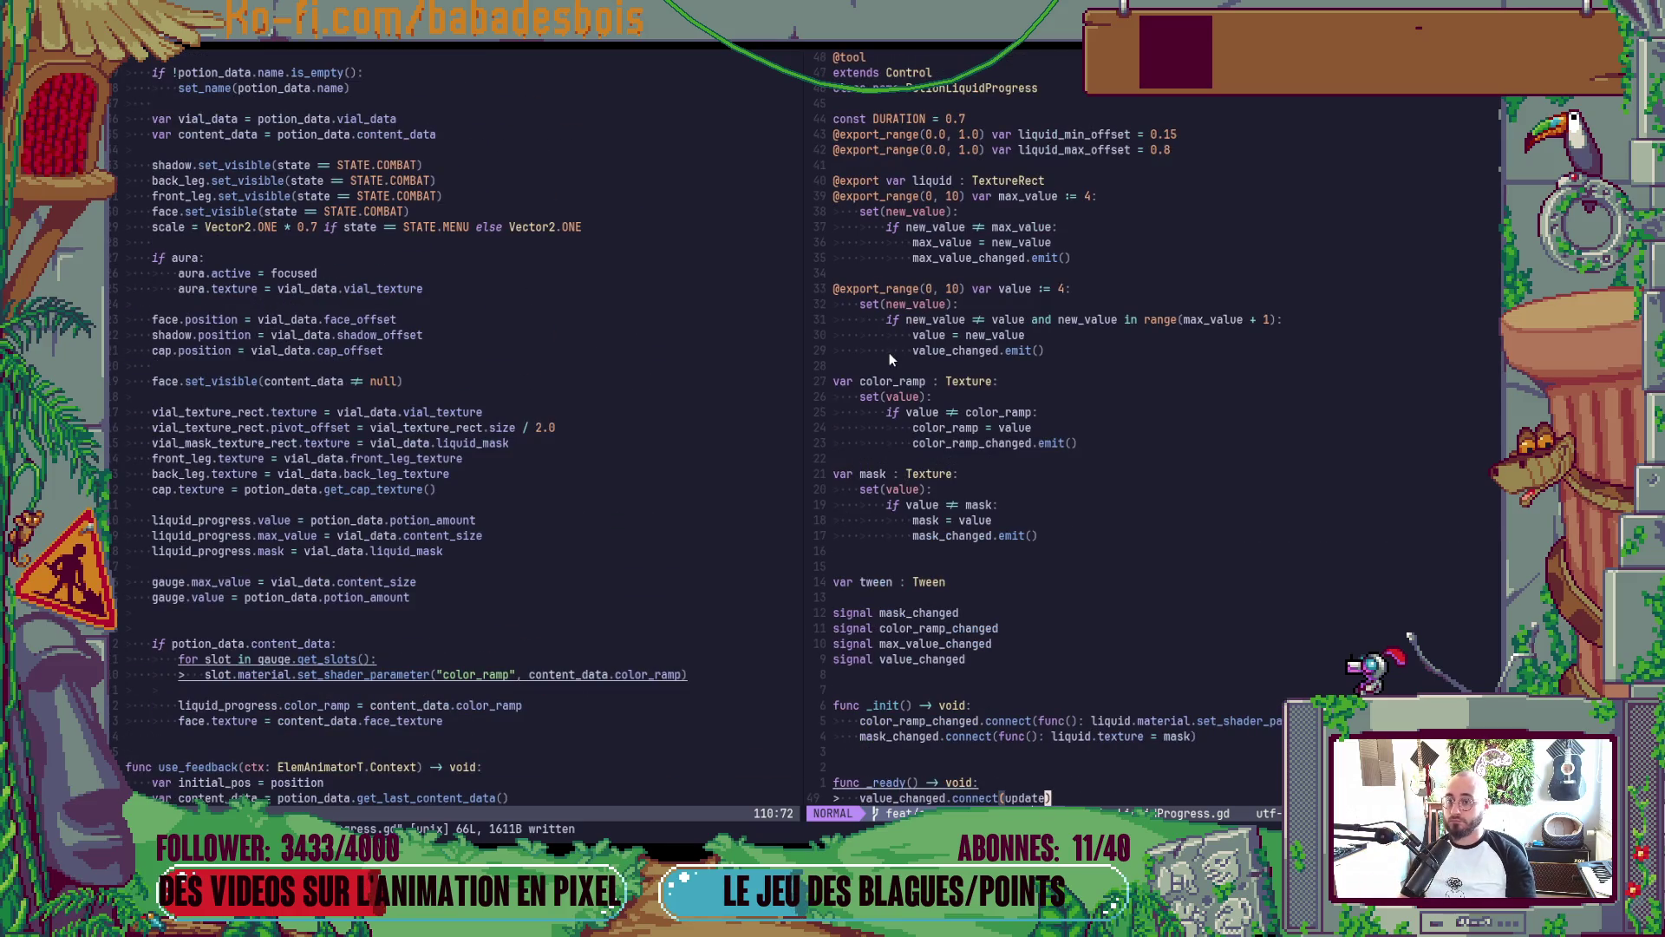
key("alt+Tab")
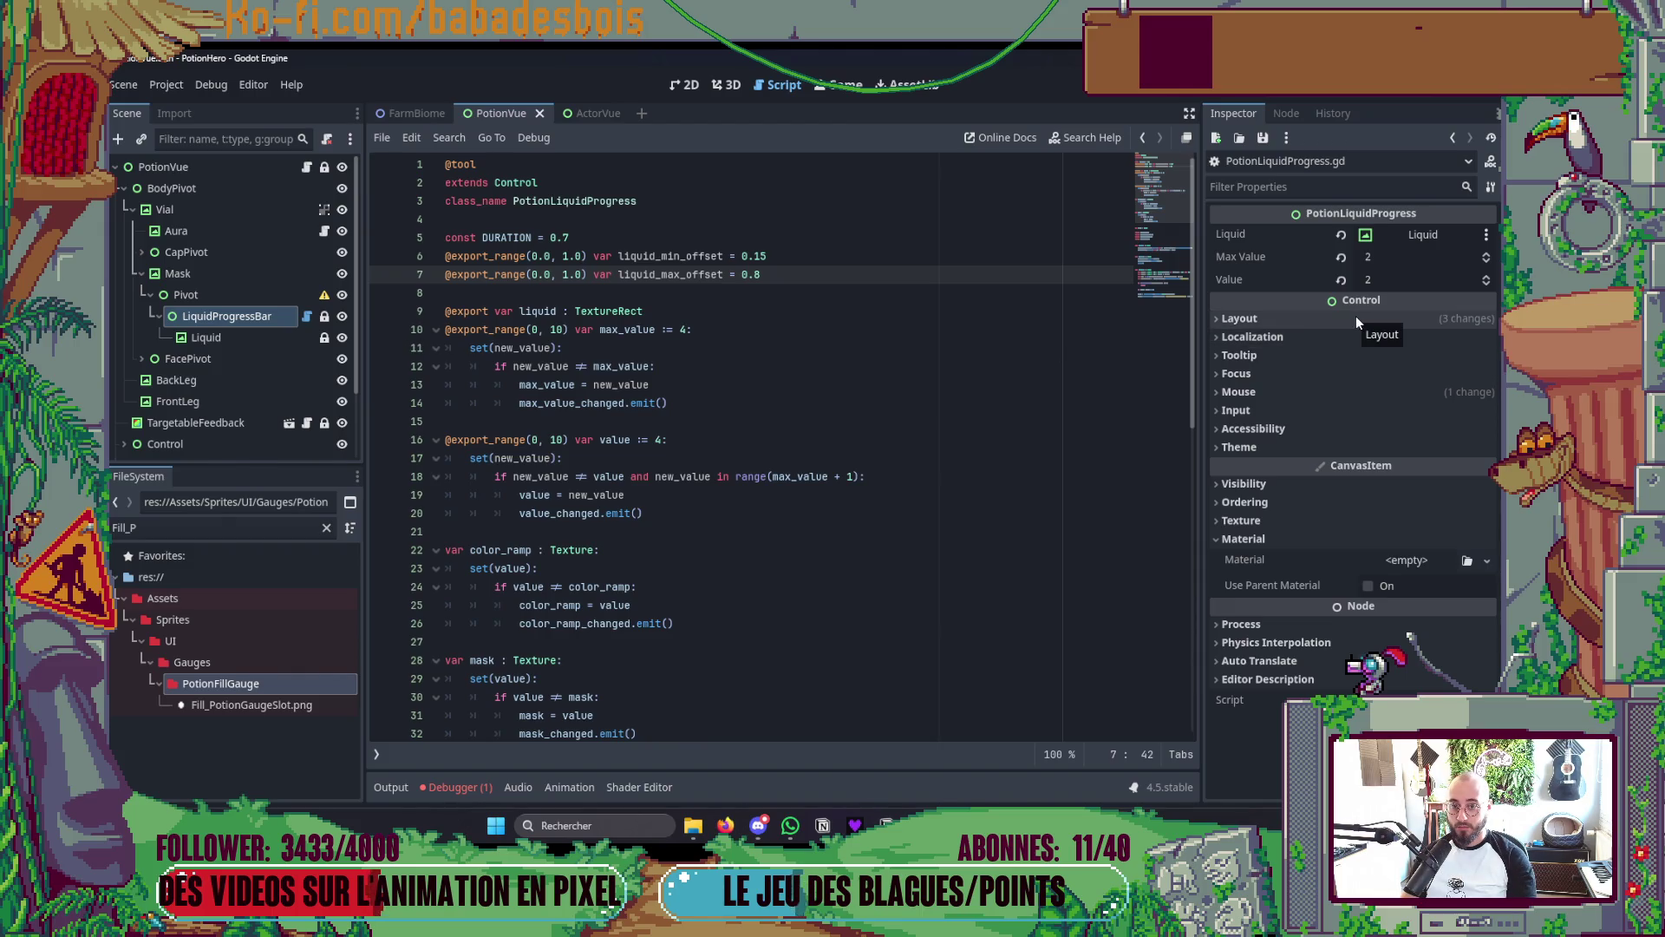
key("alt+Tab")
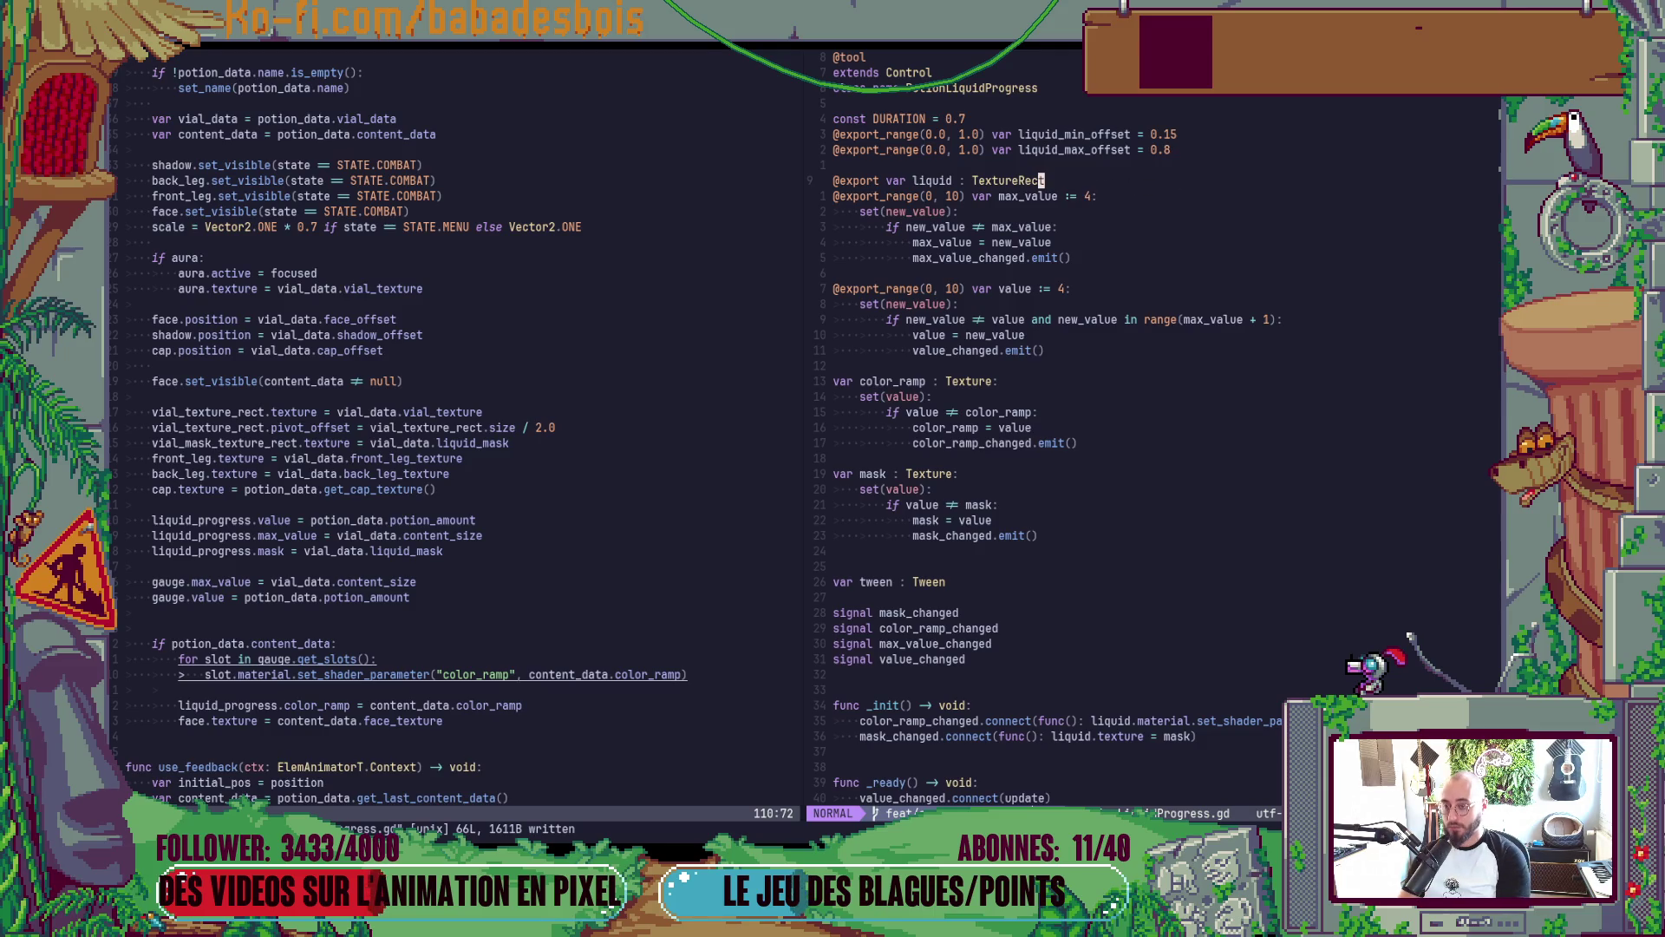
key("alt+Tab")
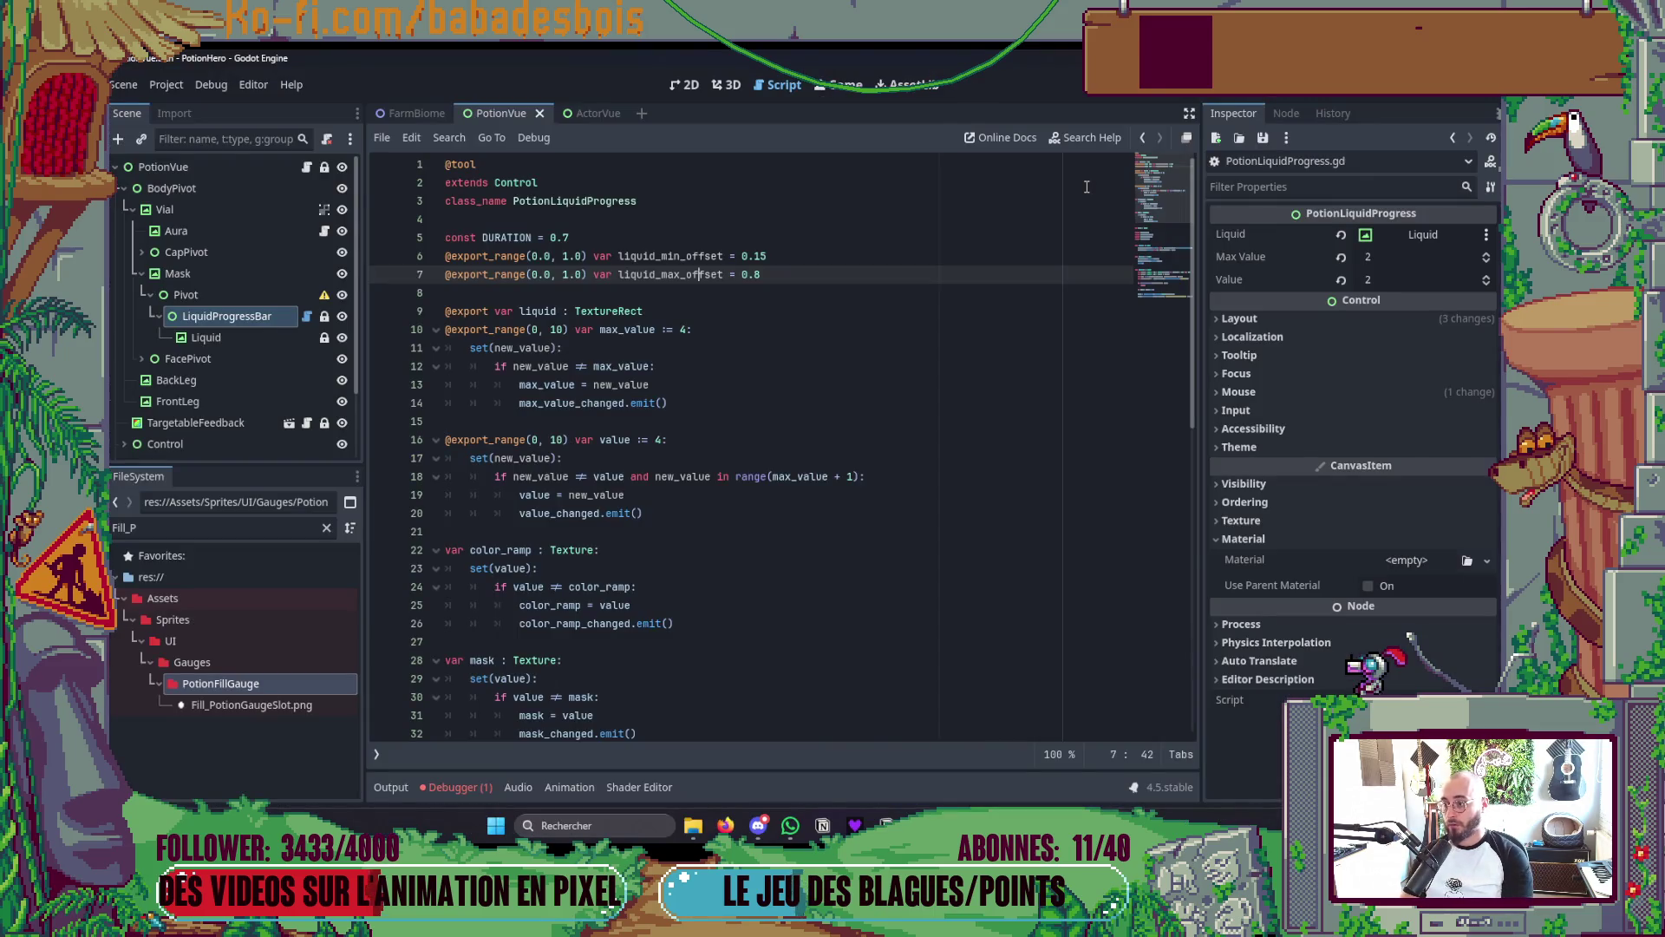
left_click(248, 276)
left_click(230, 295)
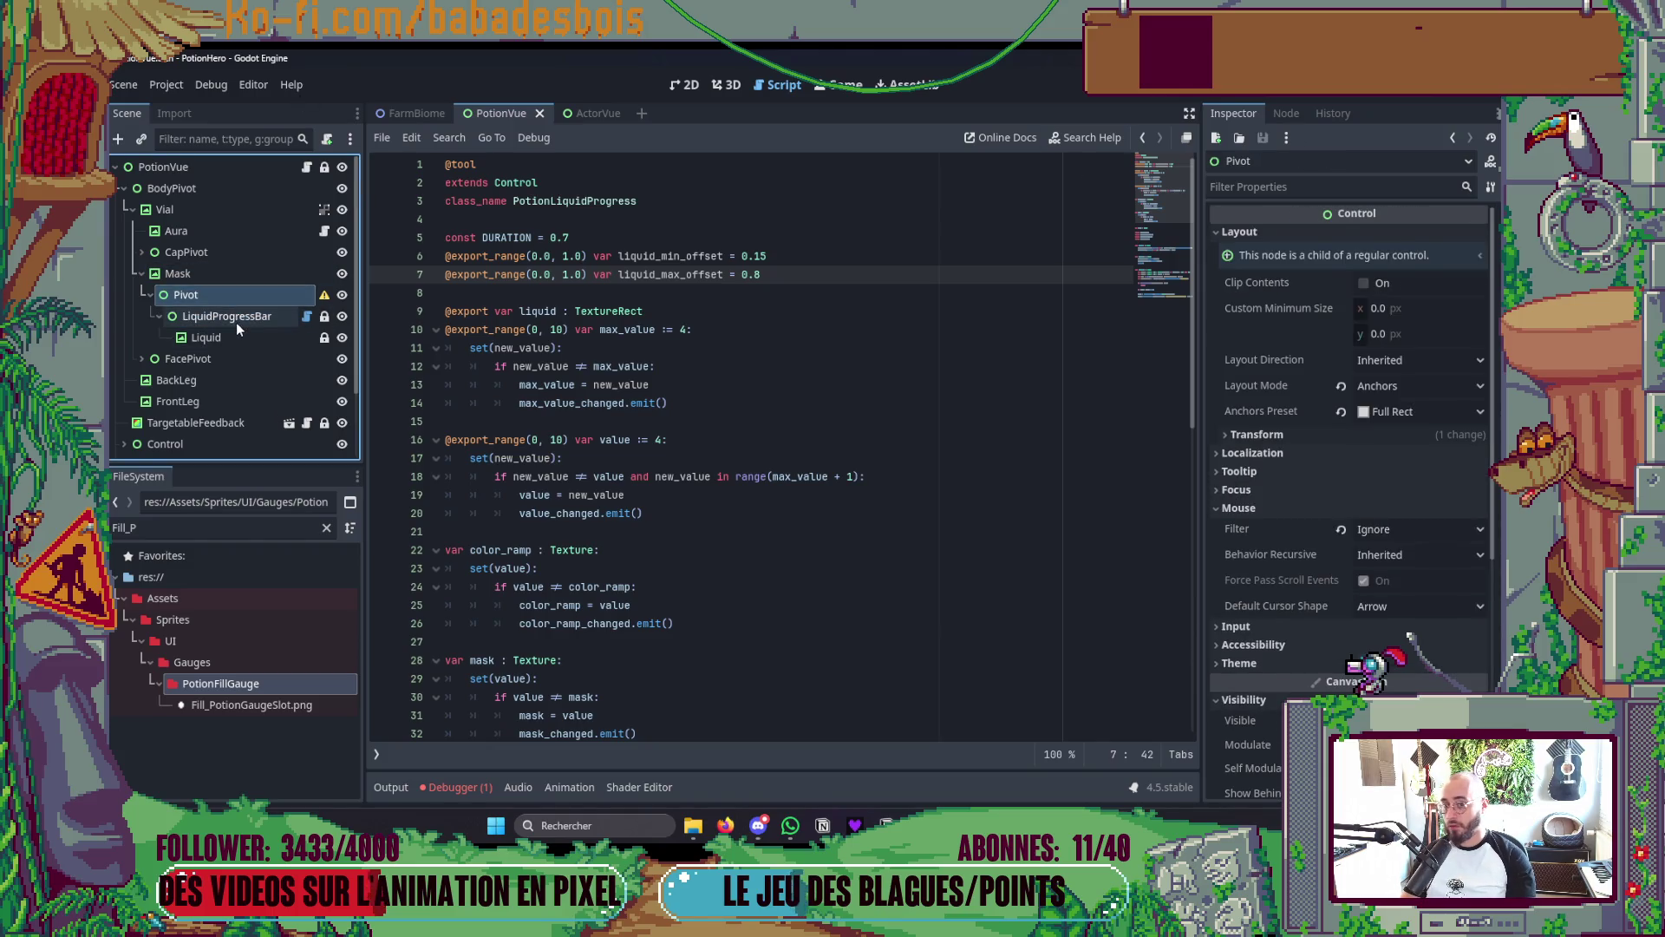
left_click(236, 318)
left_click(680, 90)
key("alt+Tab")
left_click(975, 134)
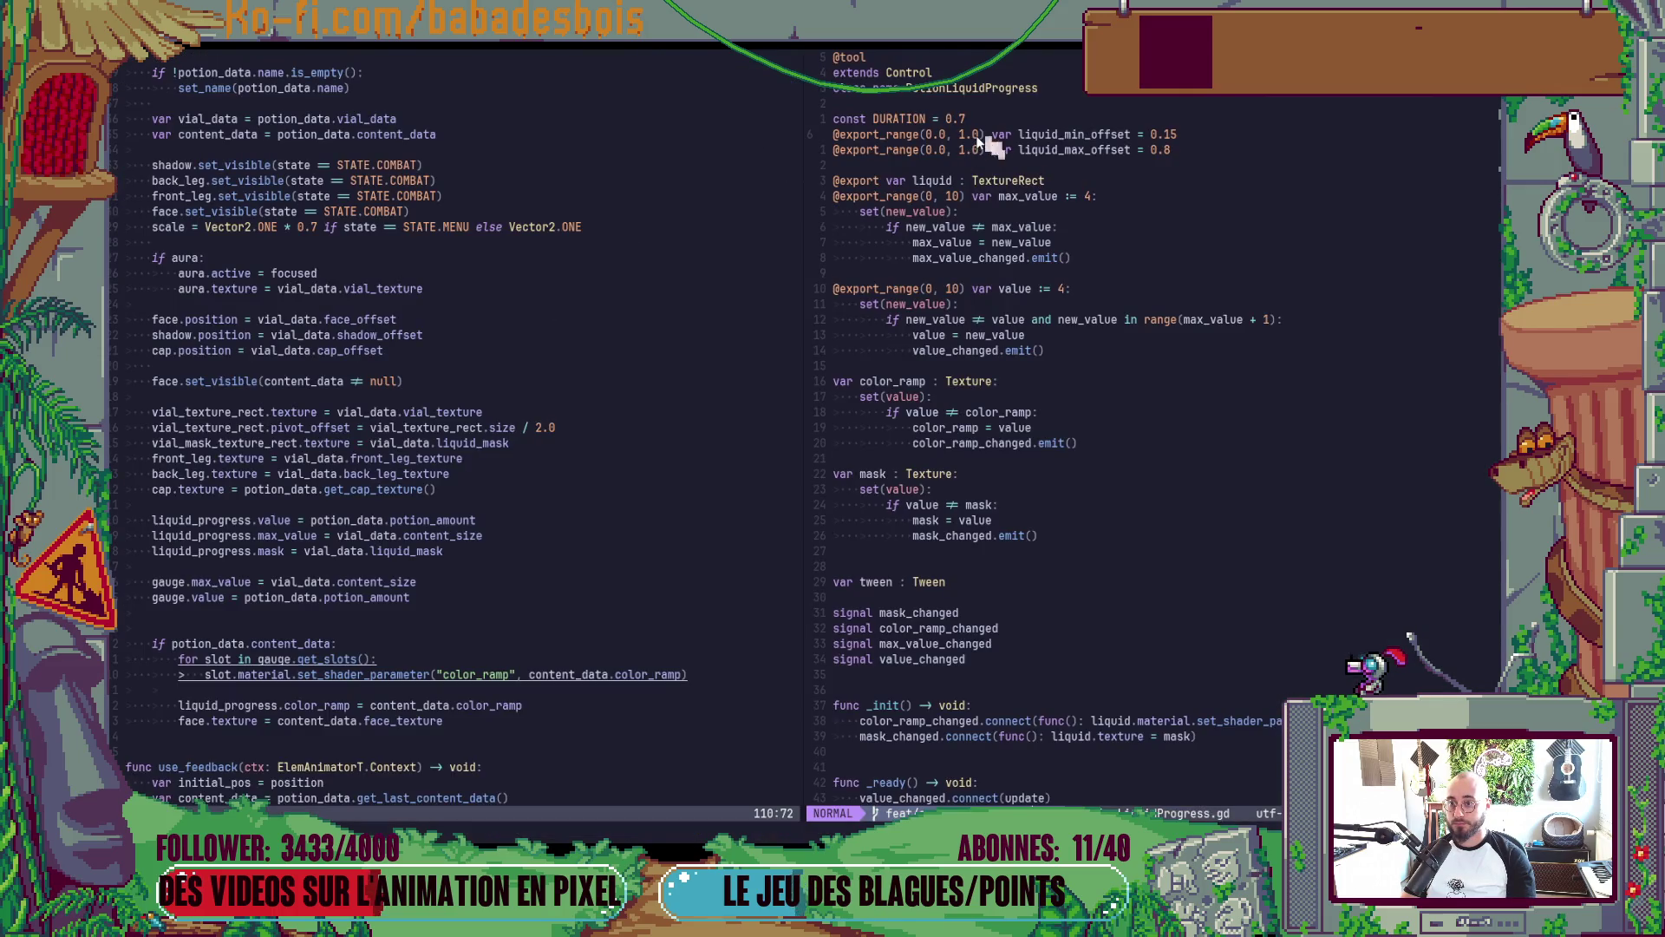
type("a, 0.0")
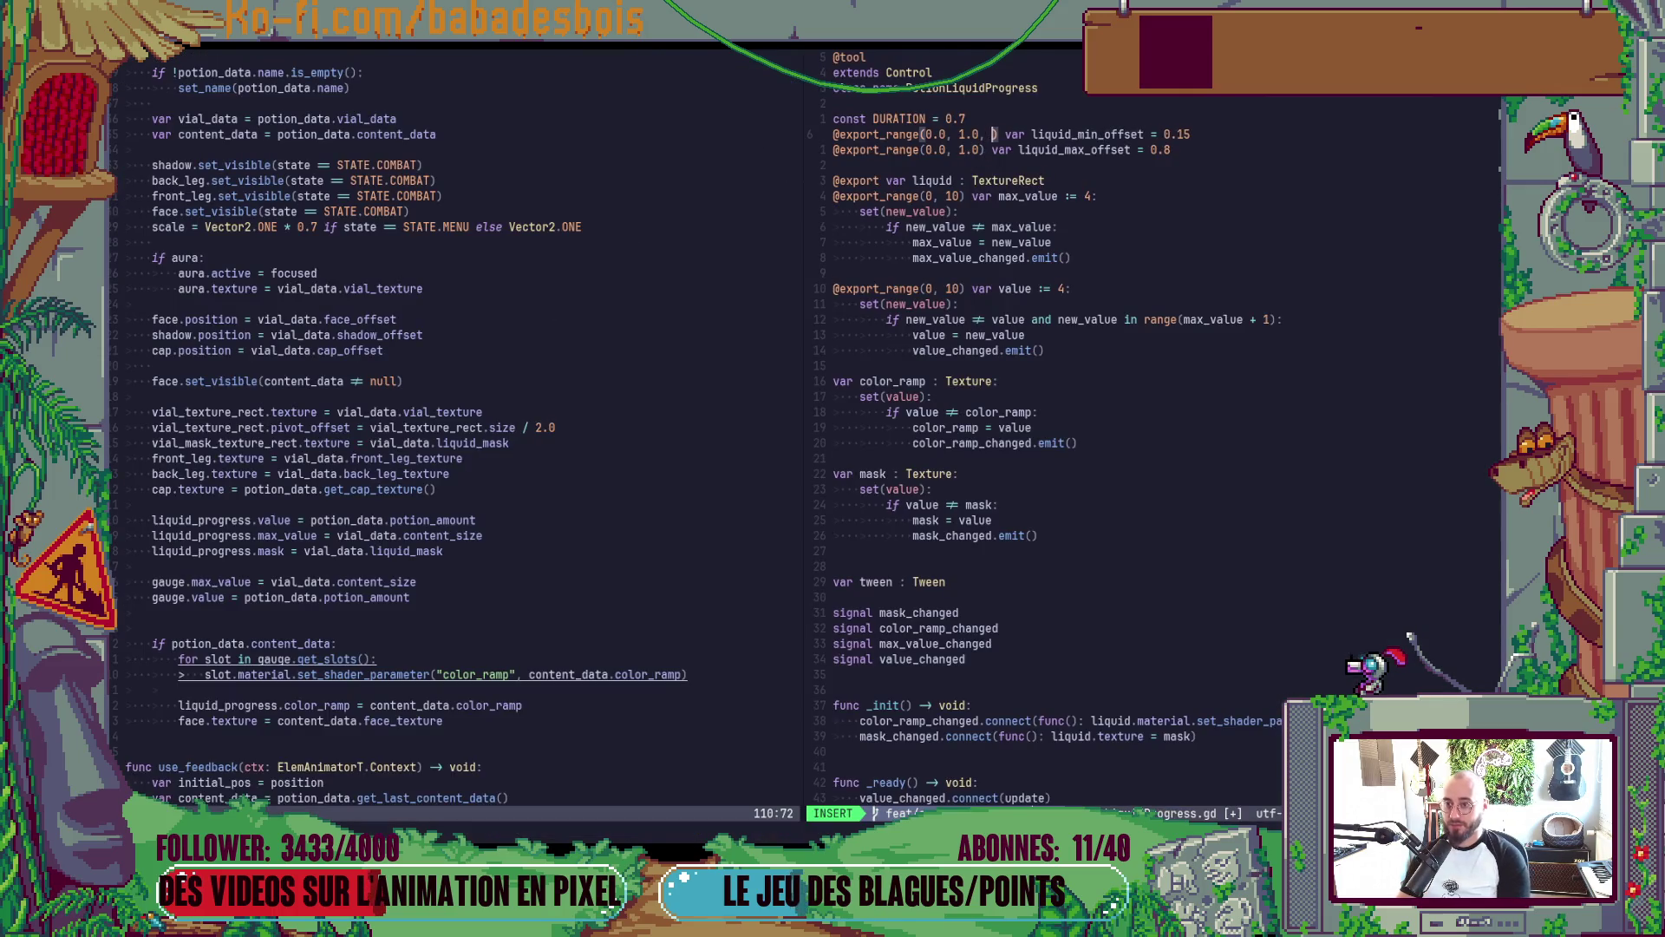
type("1")
key("Escape")
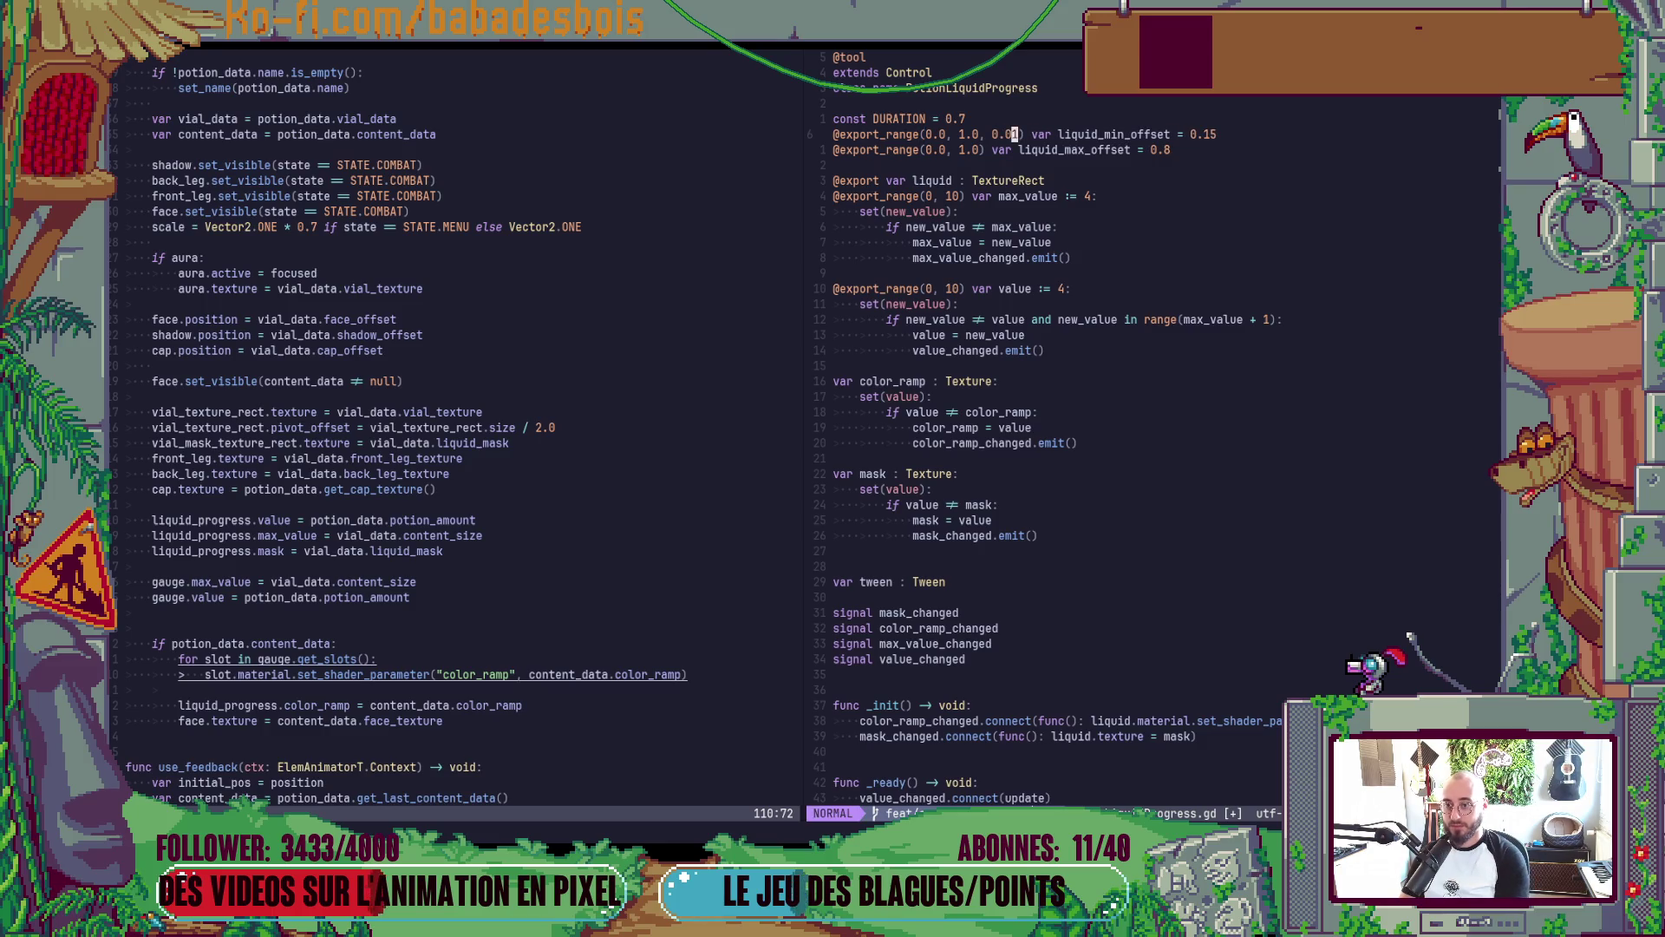
key("j")
key("b")
key("F")
key("parenleft")
key("percent")
type("i")
type(", 0.01")
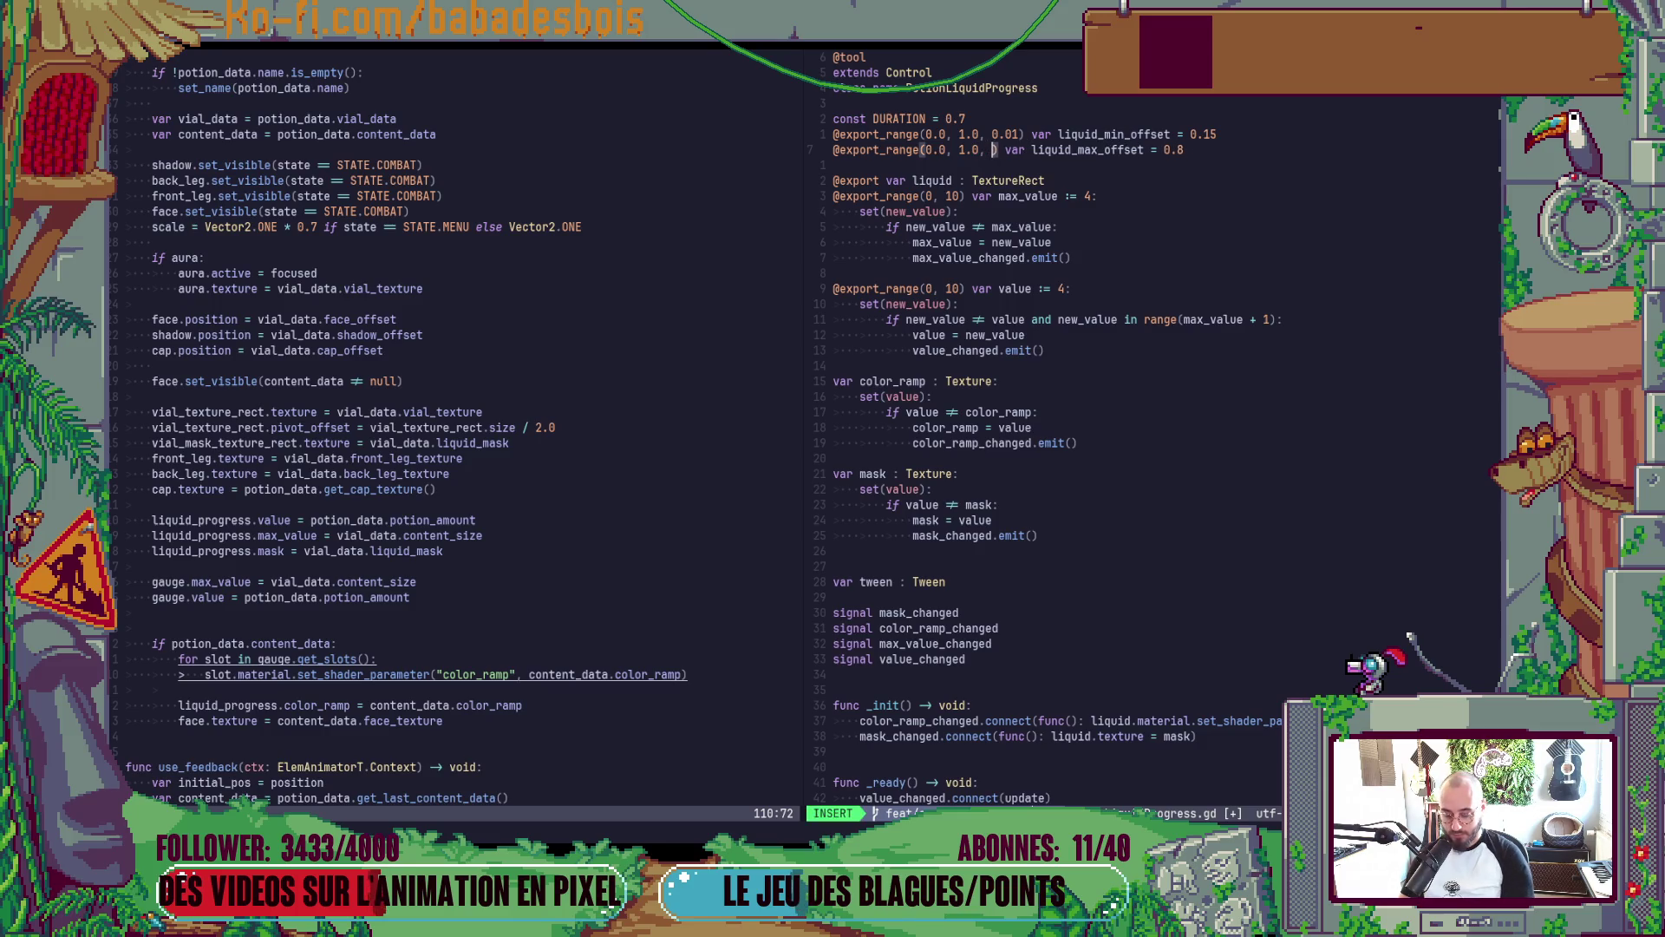
key("Escape")
type(":w")
key("Return")
key("alt+Tab")
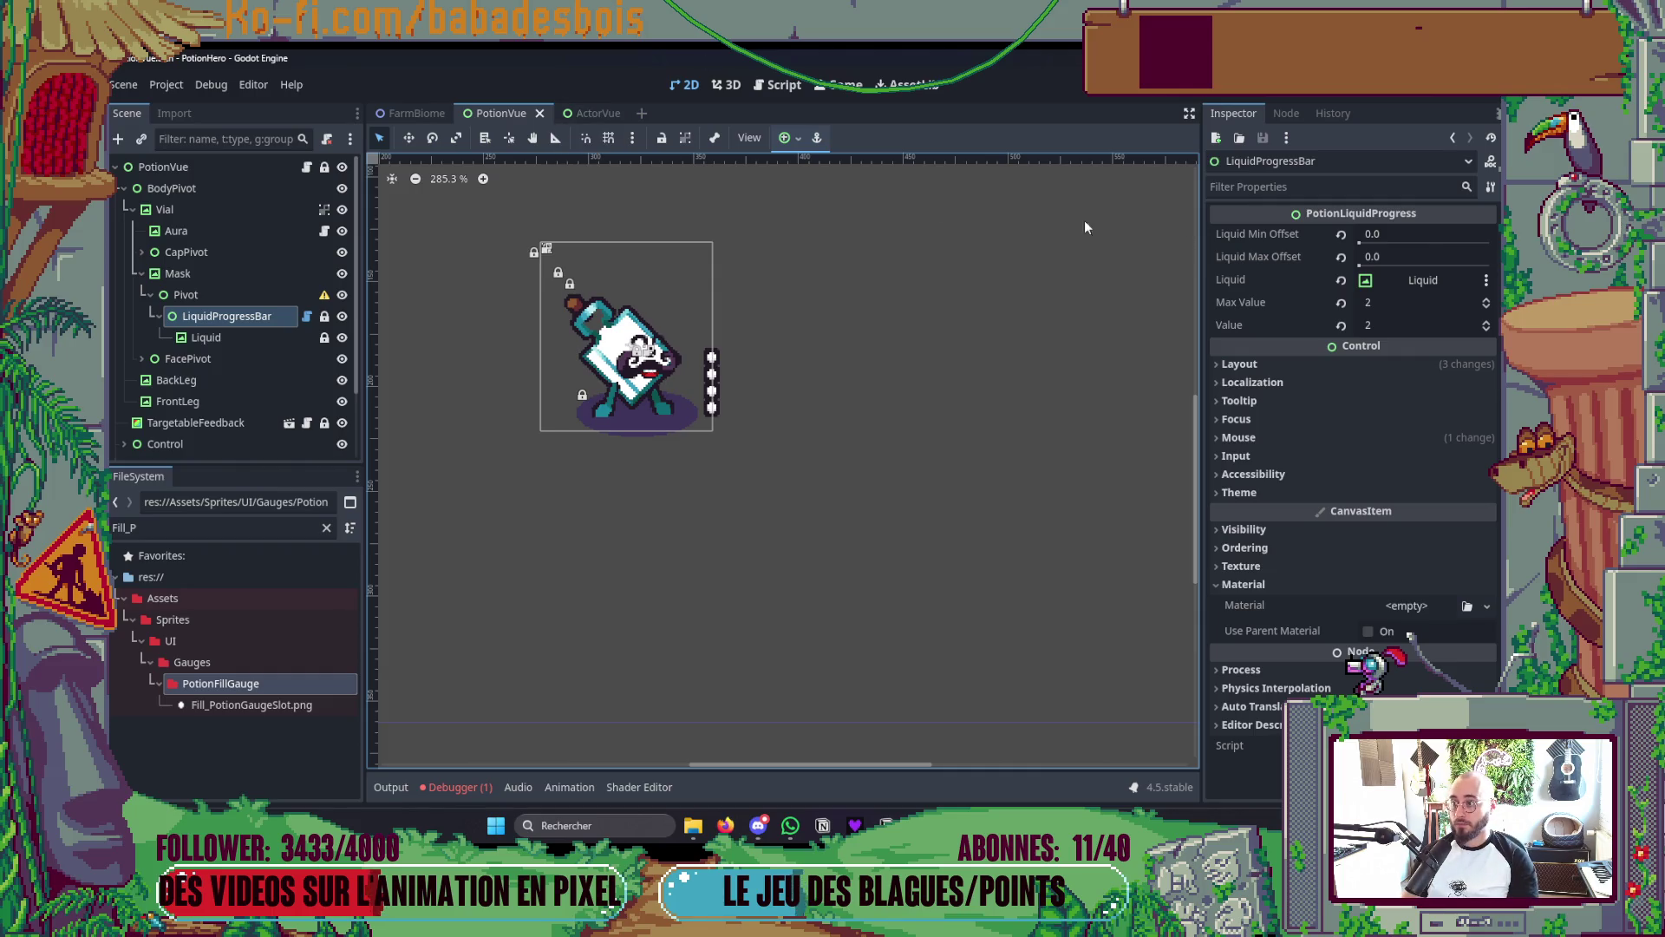
Revert both offsets, set Liquid Min Offset 0.2 and Max Offset 0.7, and run the game.
left_click(1340, 234)
left_click(1341, 257)
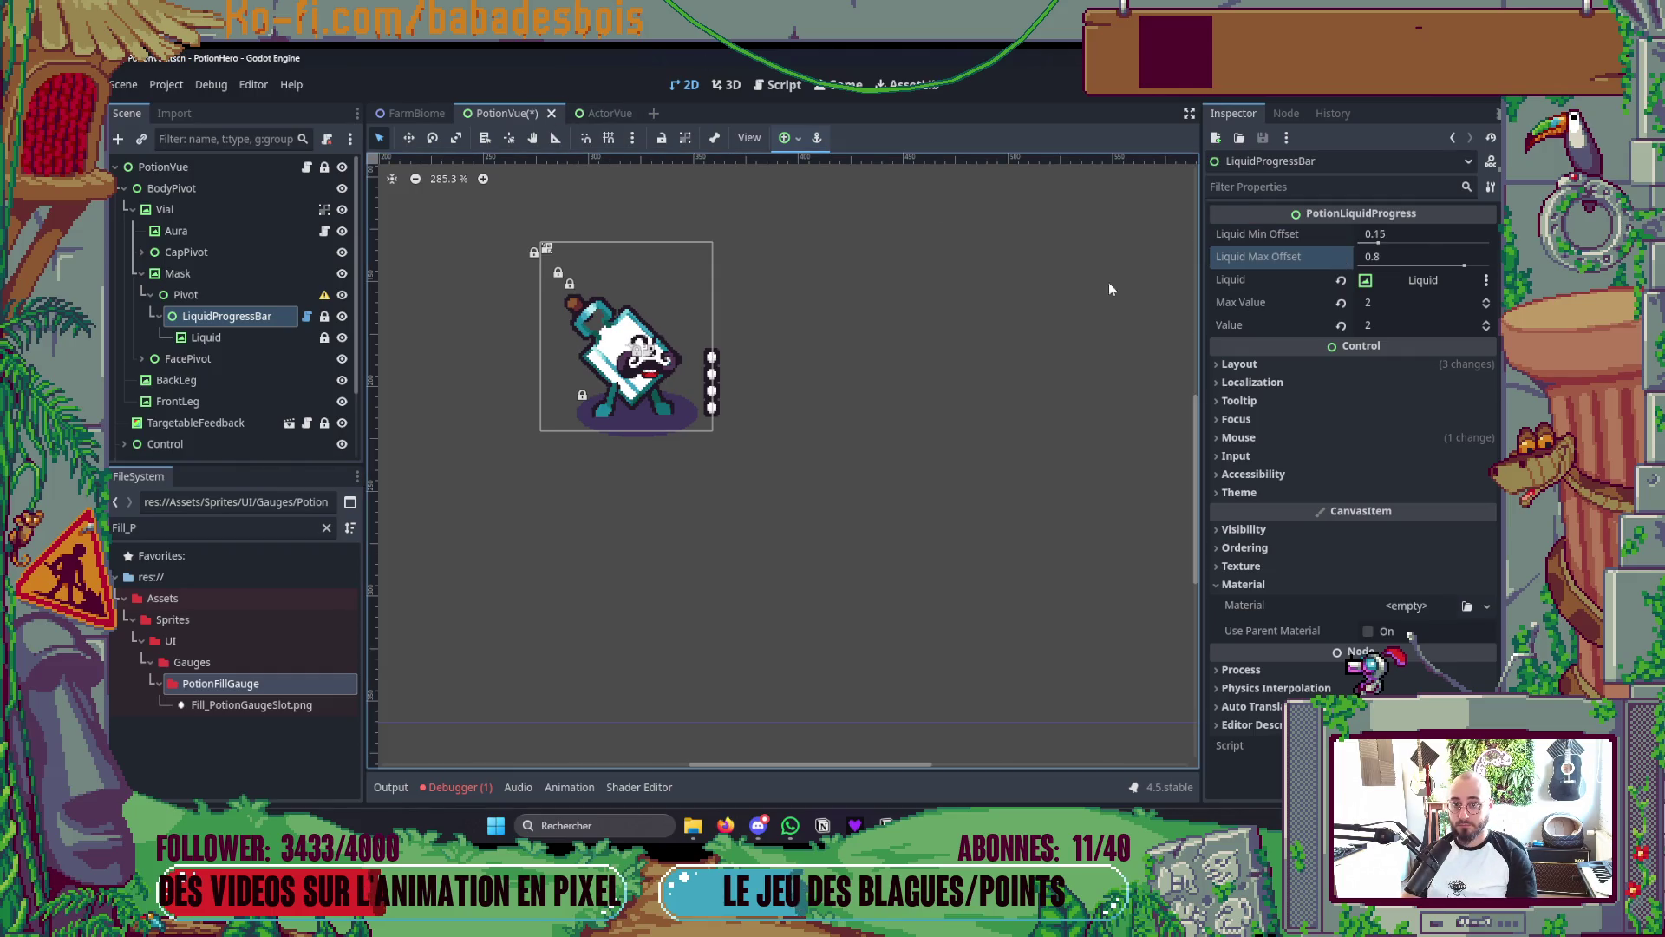
left_click(1385, 235)
type("0.2")
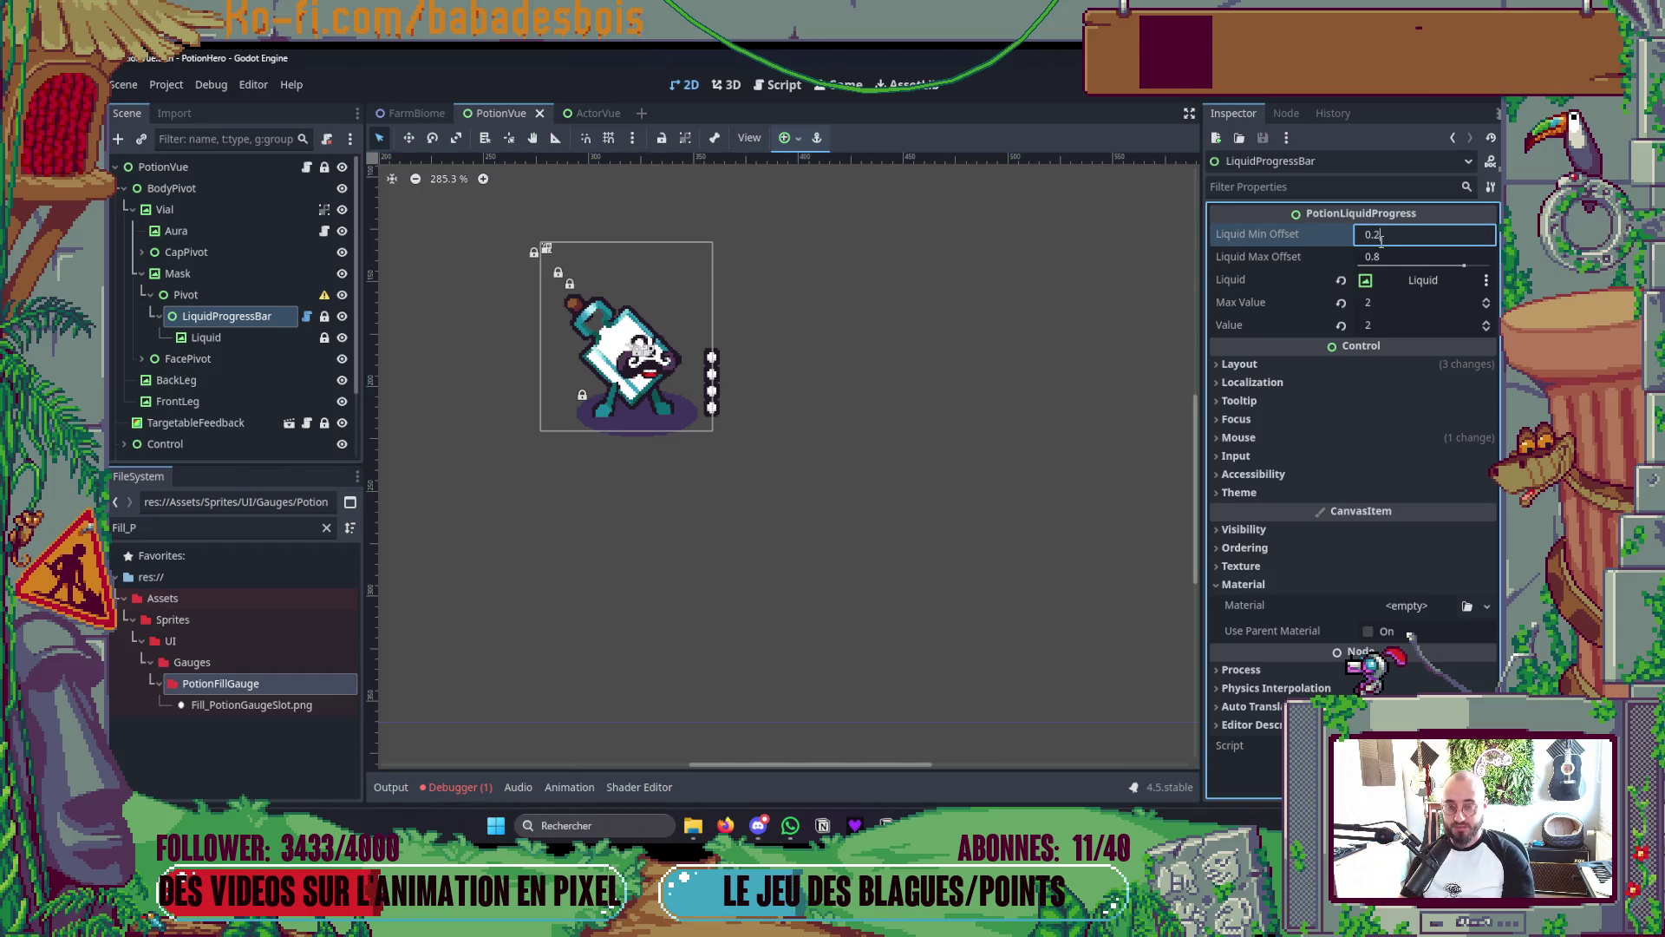
key("Tab")
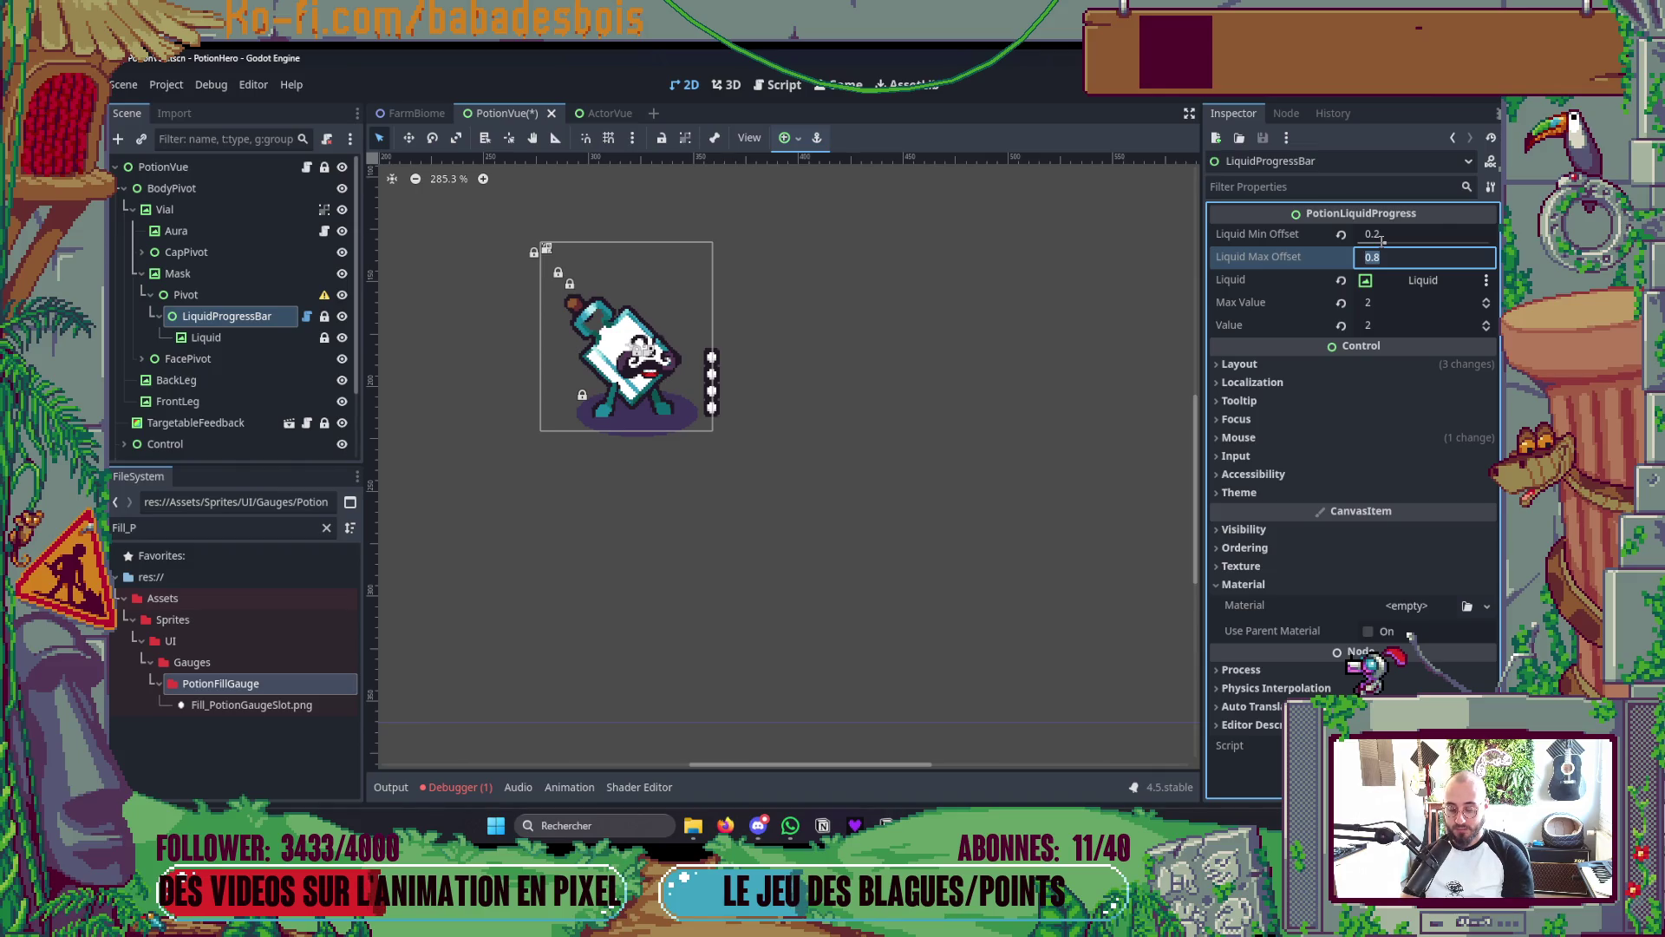
type("0.7")
key("Return")
key("F6")
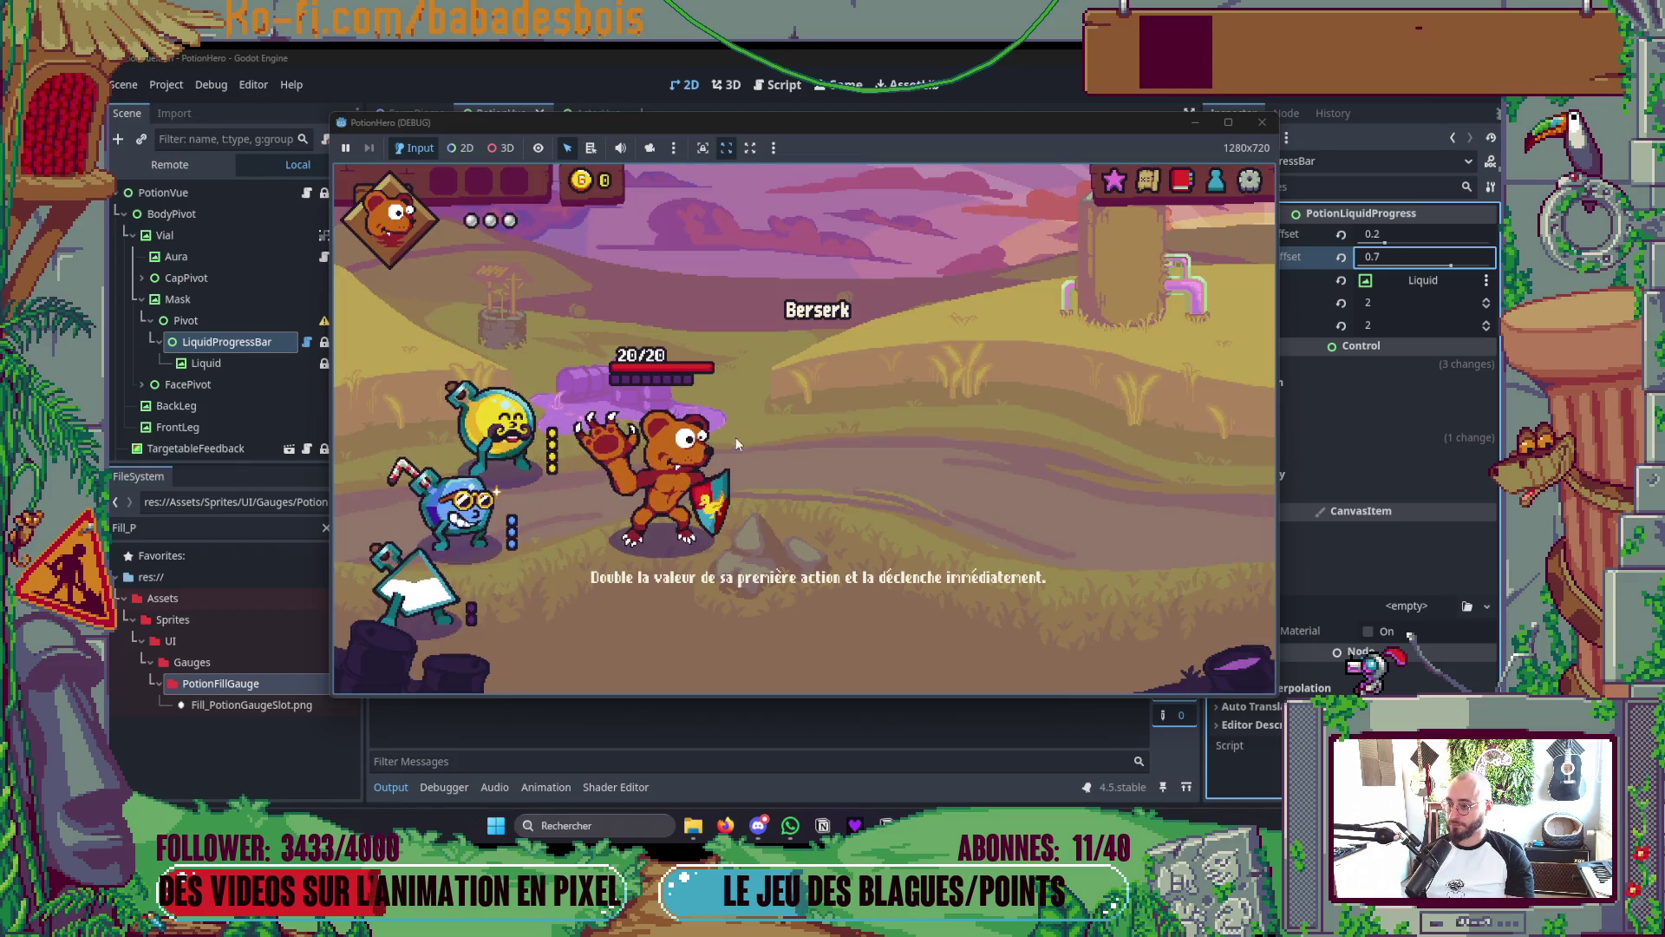
Enter the upper battle node, drag the yellow and moustache potions onto the bear, then stop the game.
left_click(531, 451)
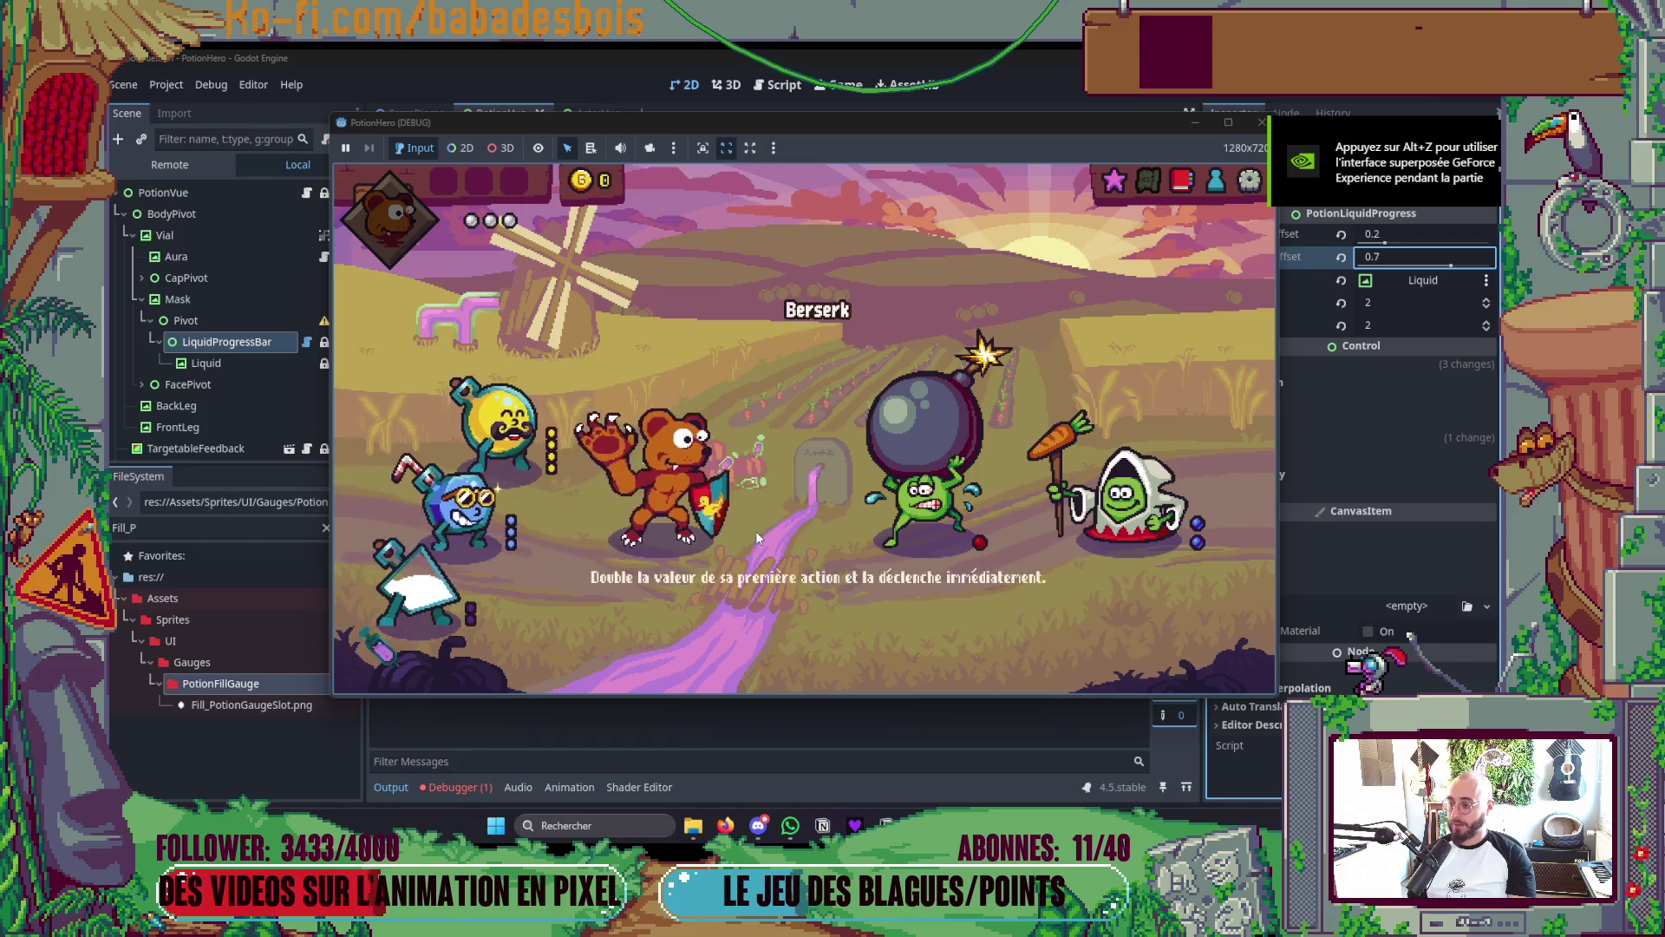
mouse_move(523, 449)
left_click_drag(524, 449, 661, 468)
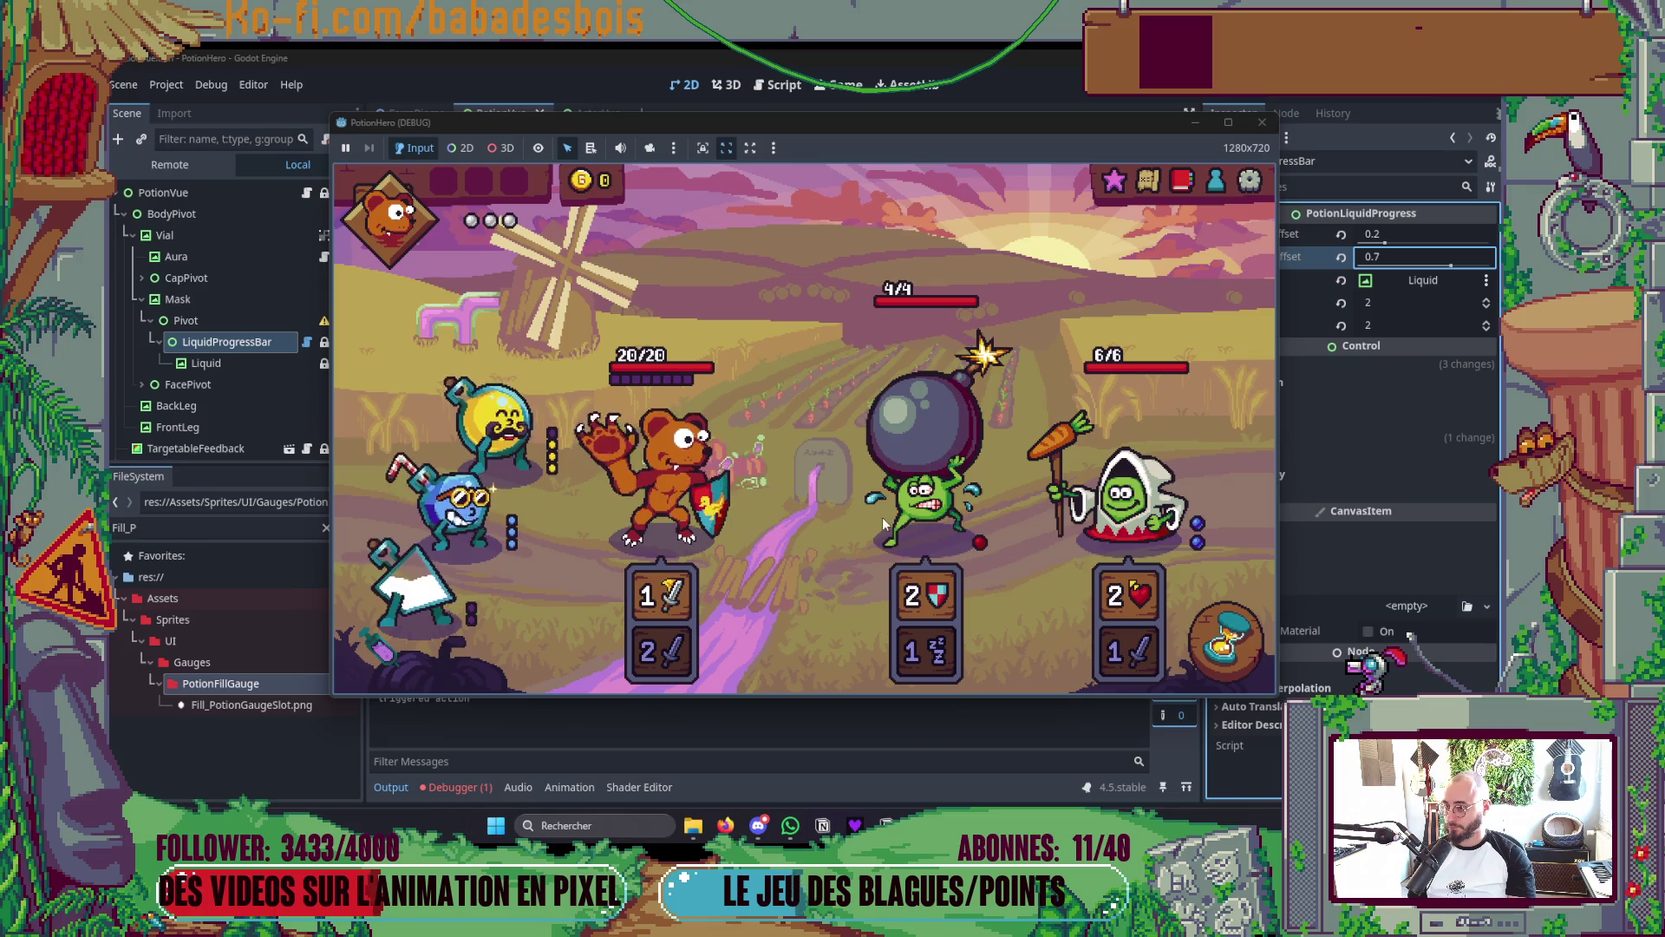
mouse_move(516, 429)
left_mouse_down()
mouse_move(559, 466)
mouse_move(661, 468)
left_mouse_up()
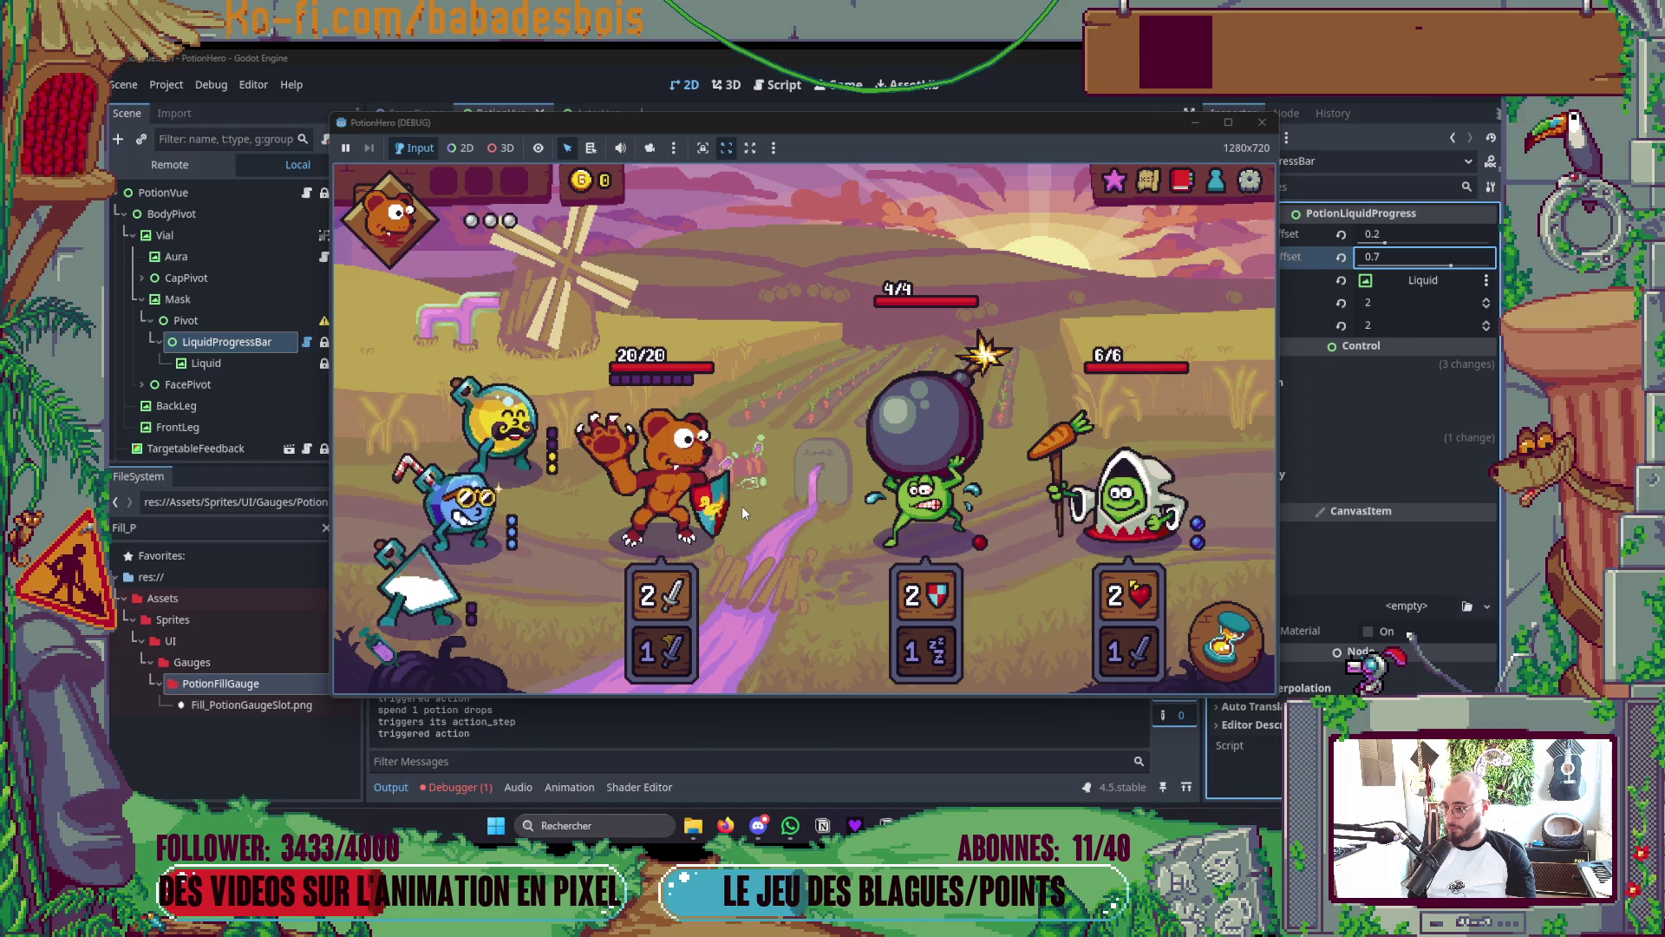
mouse_move(512, 433)
mouse_move(707, 503)
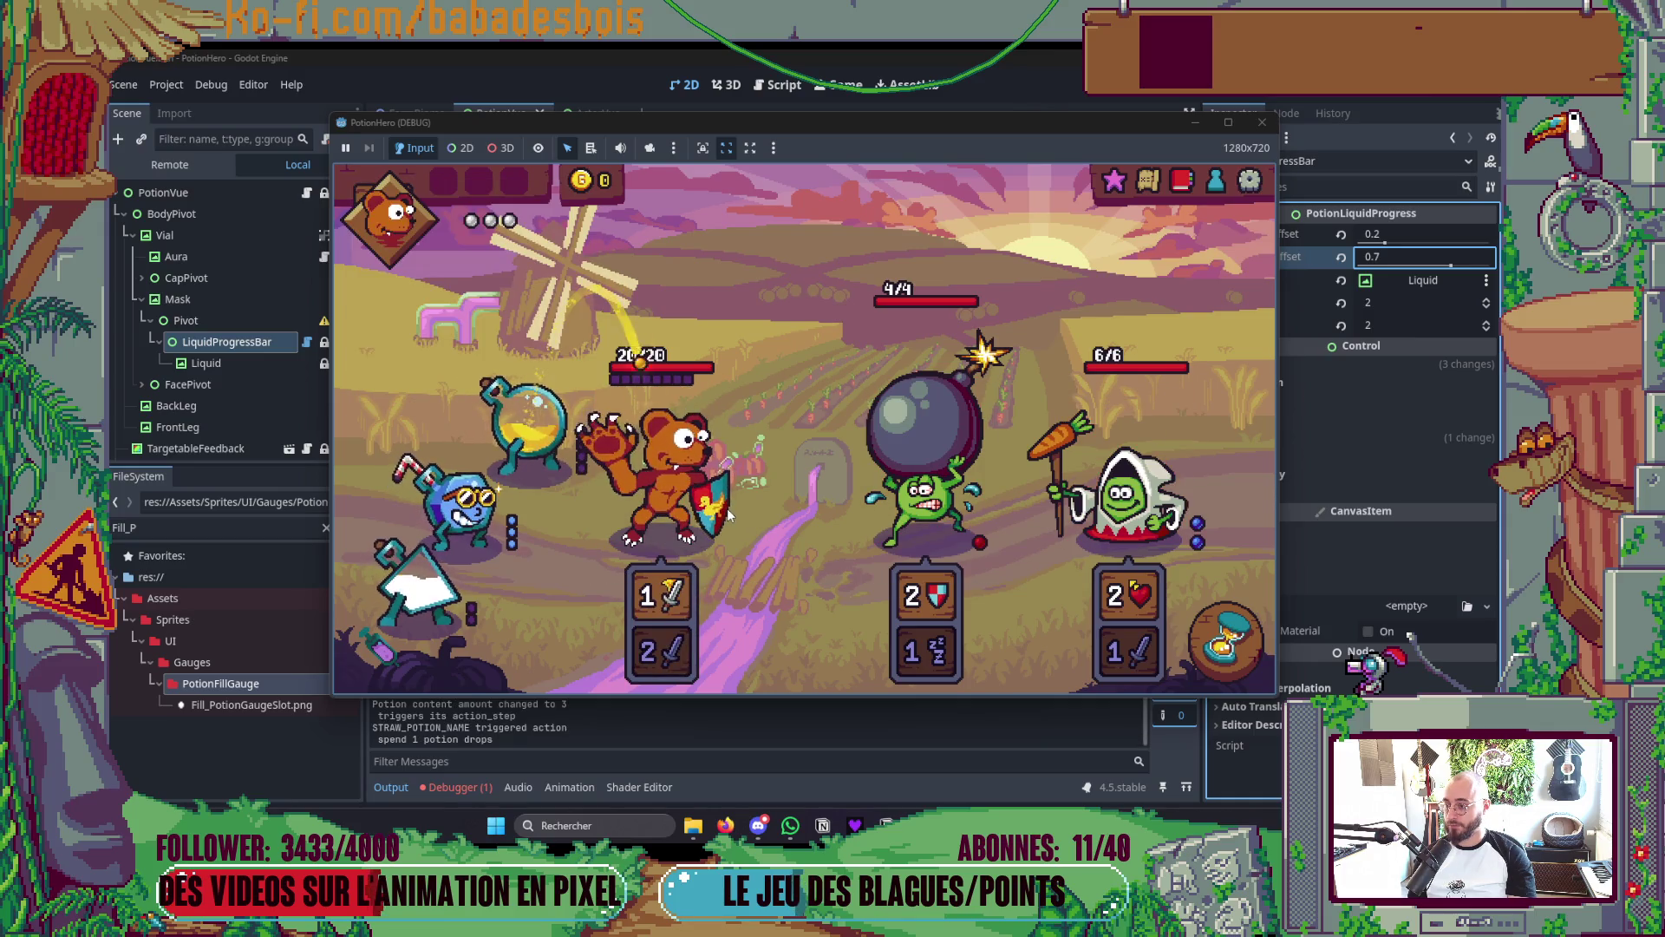
left_click(1262, 122)
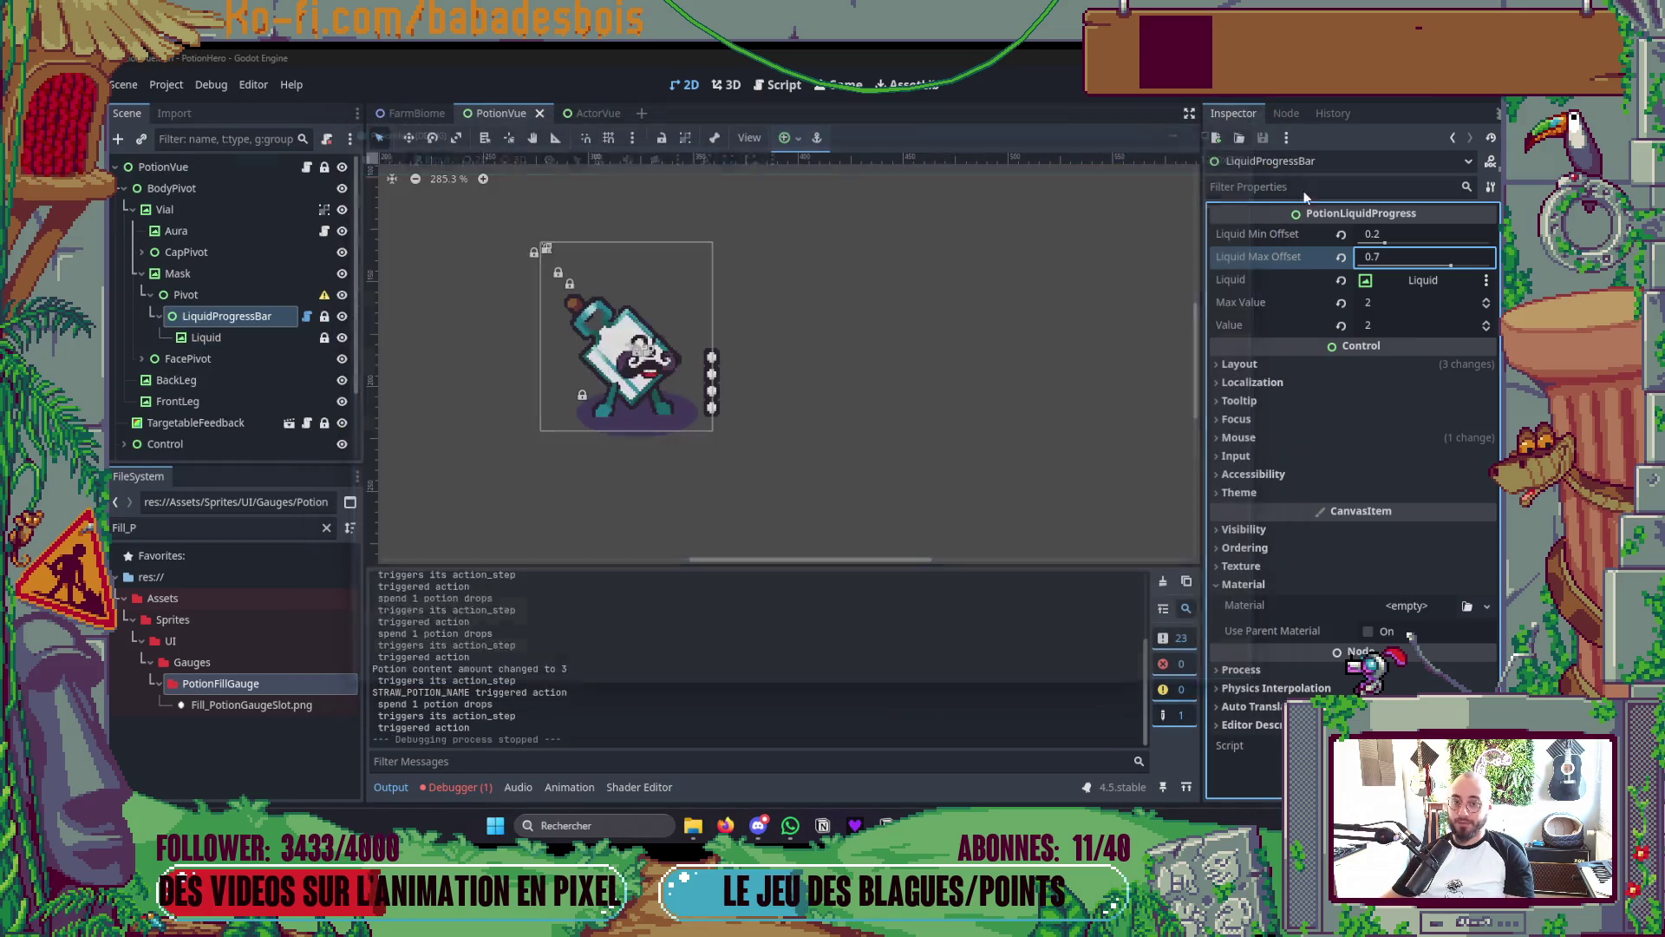
Set Liquid Min Offset to 0.0 and Liquid Max Offset to 0.6, then save and run with F5.
left_click(1402, 235)
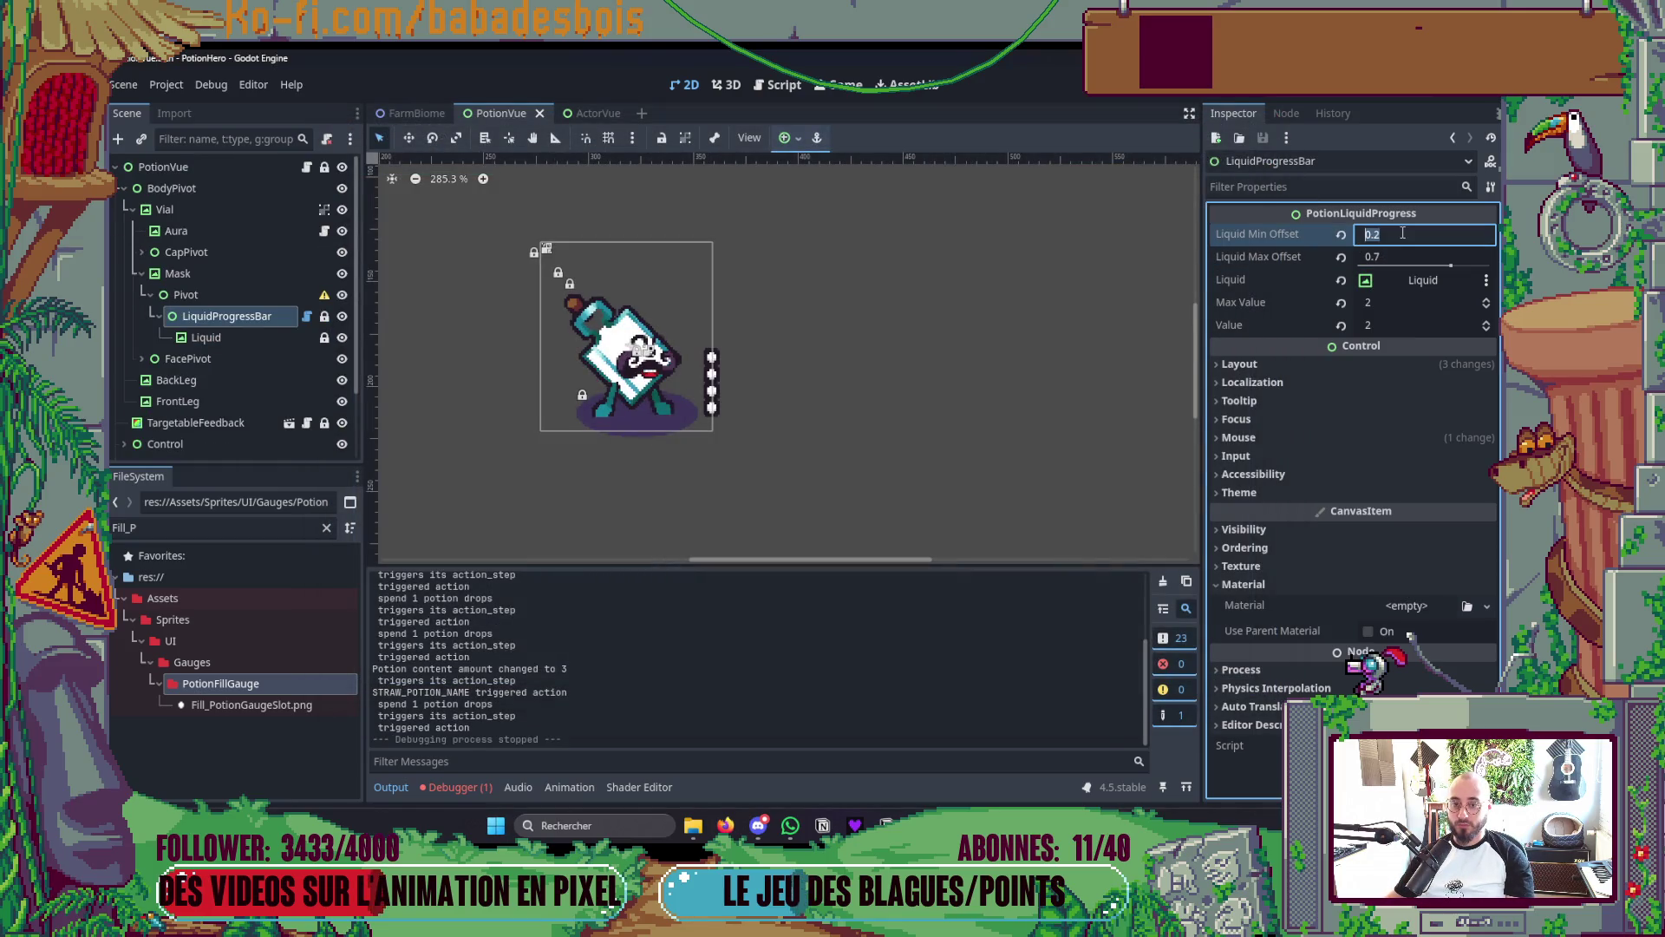
type("0")
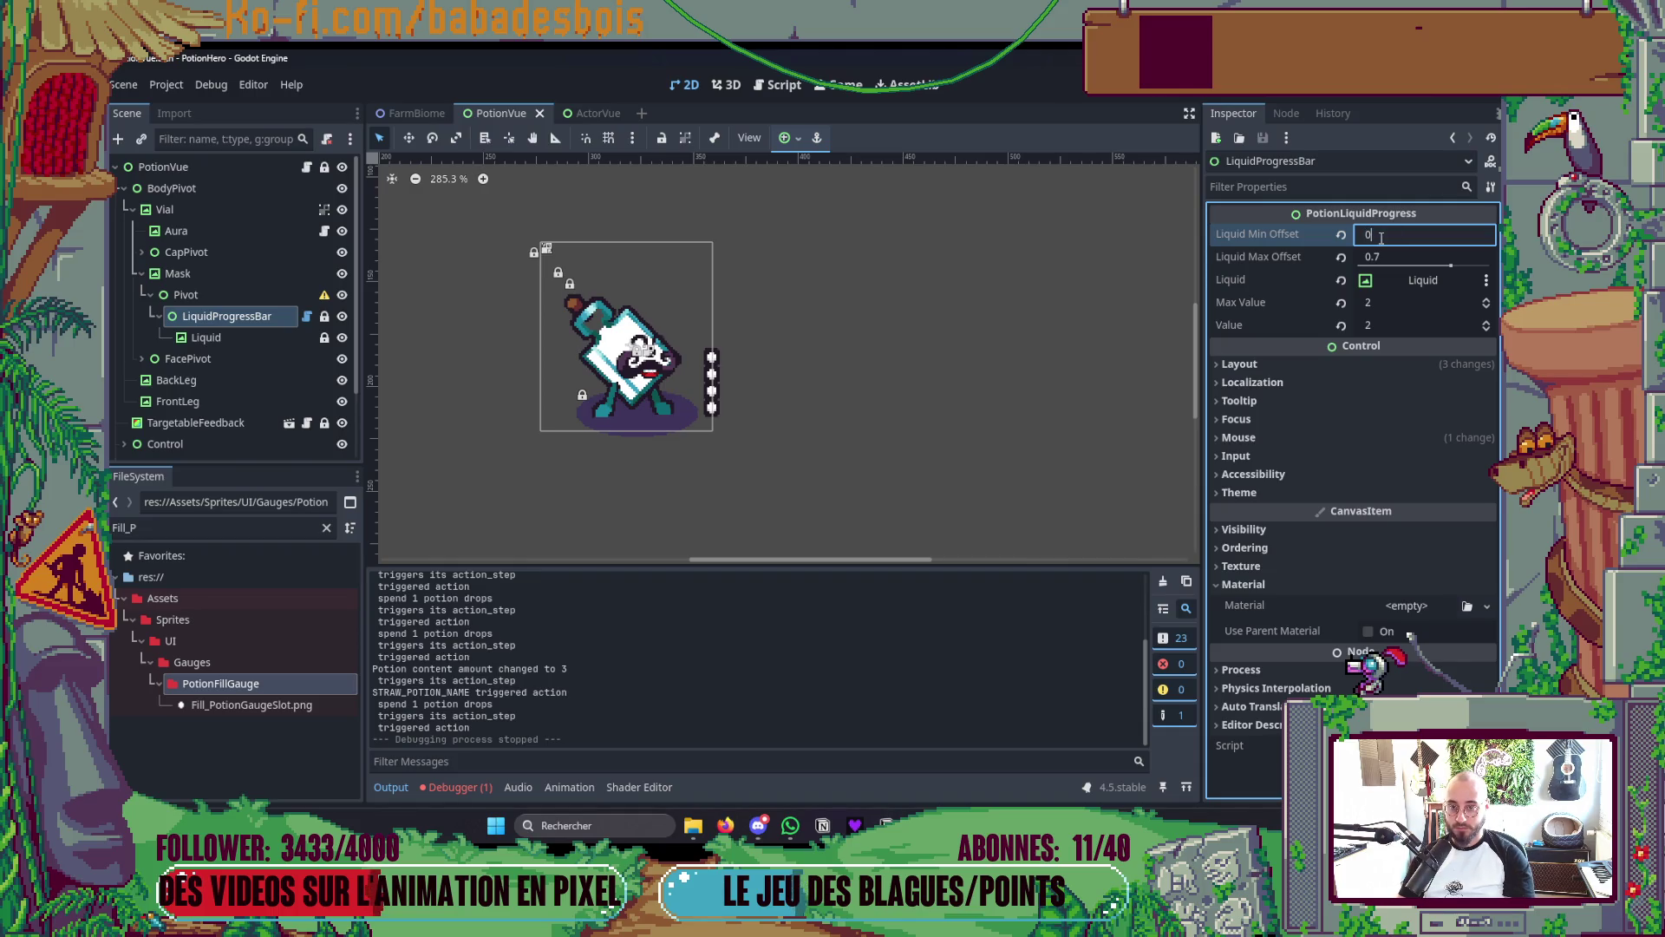
key("Return")
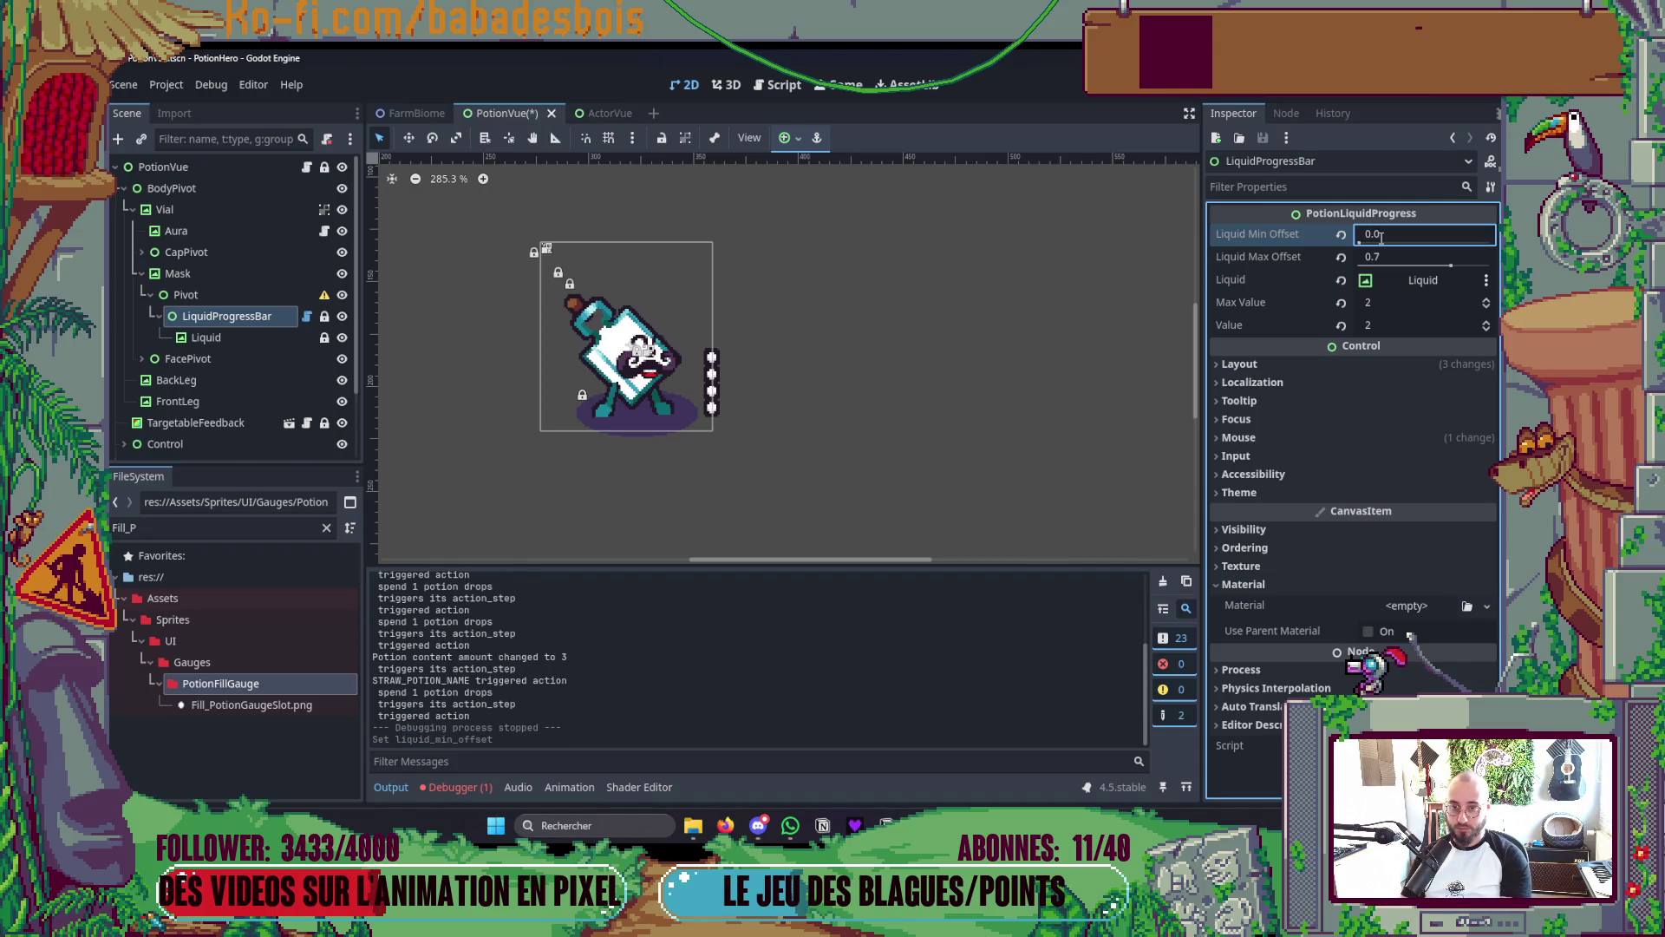
left_click(1403, 253)
type("0.96")
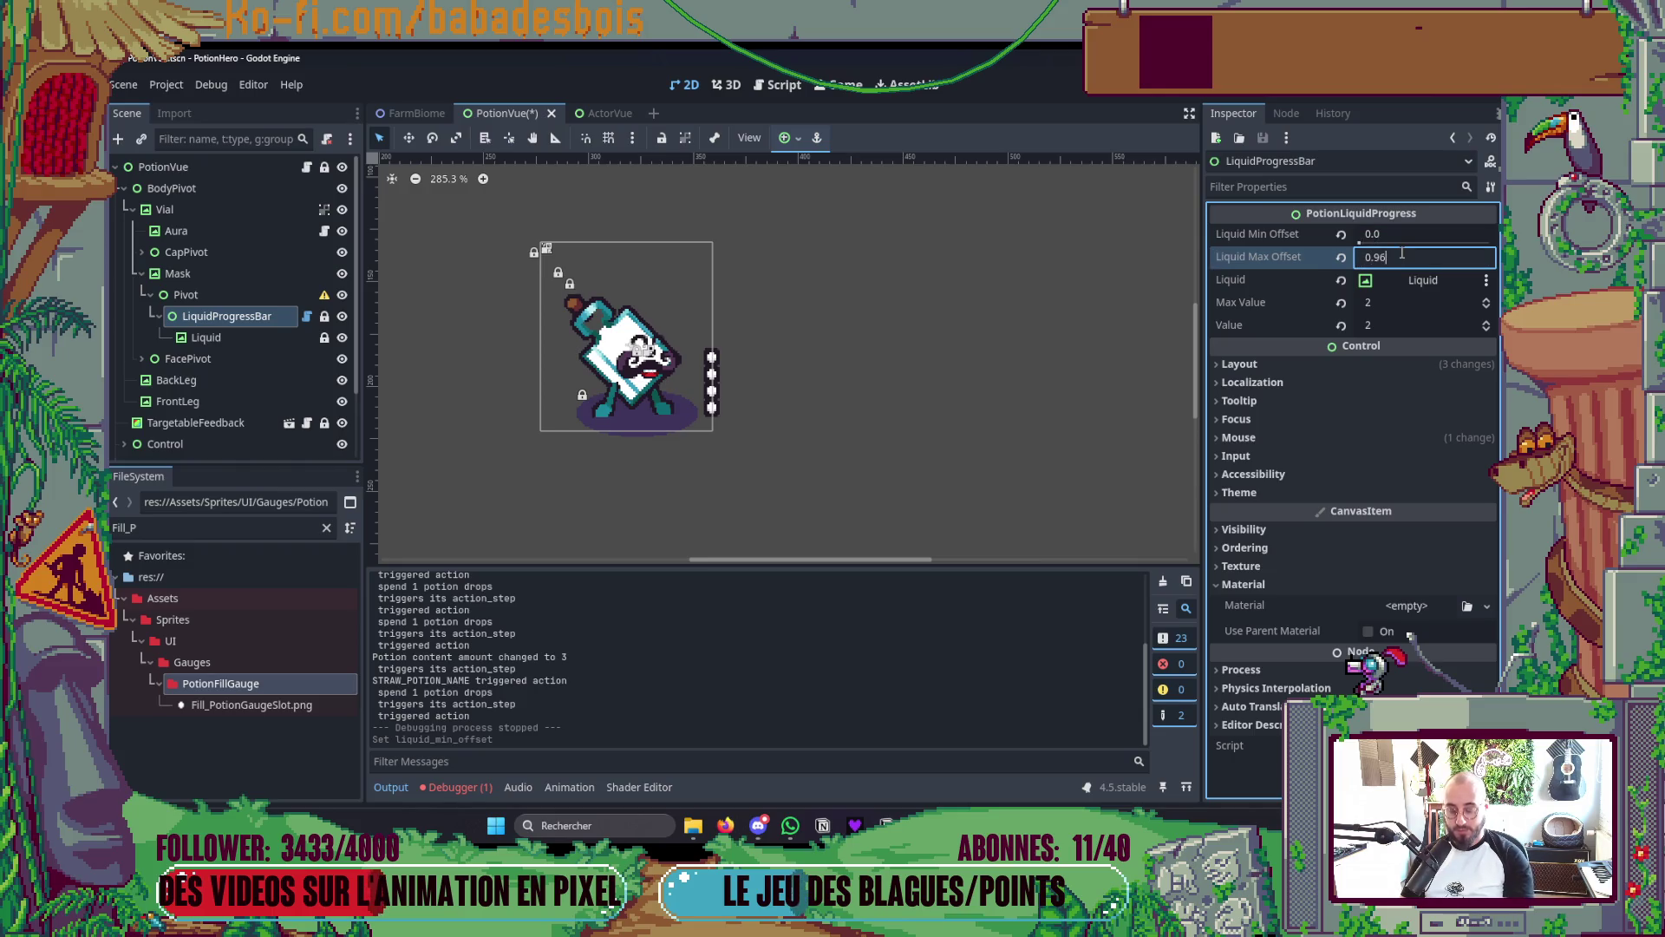
key("F5")
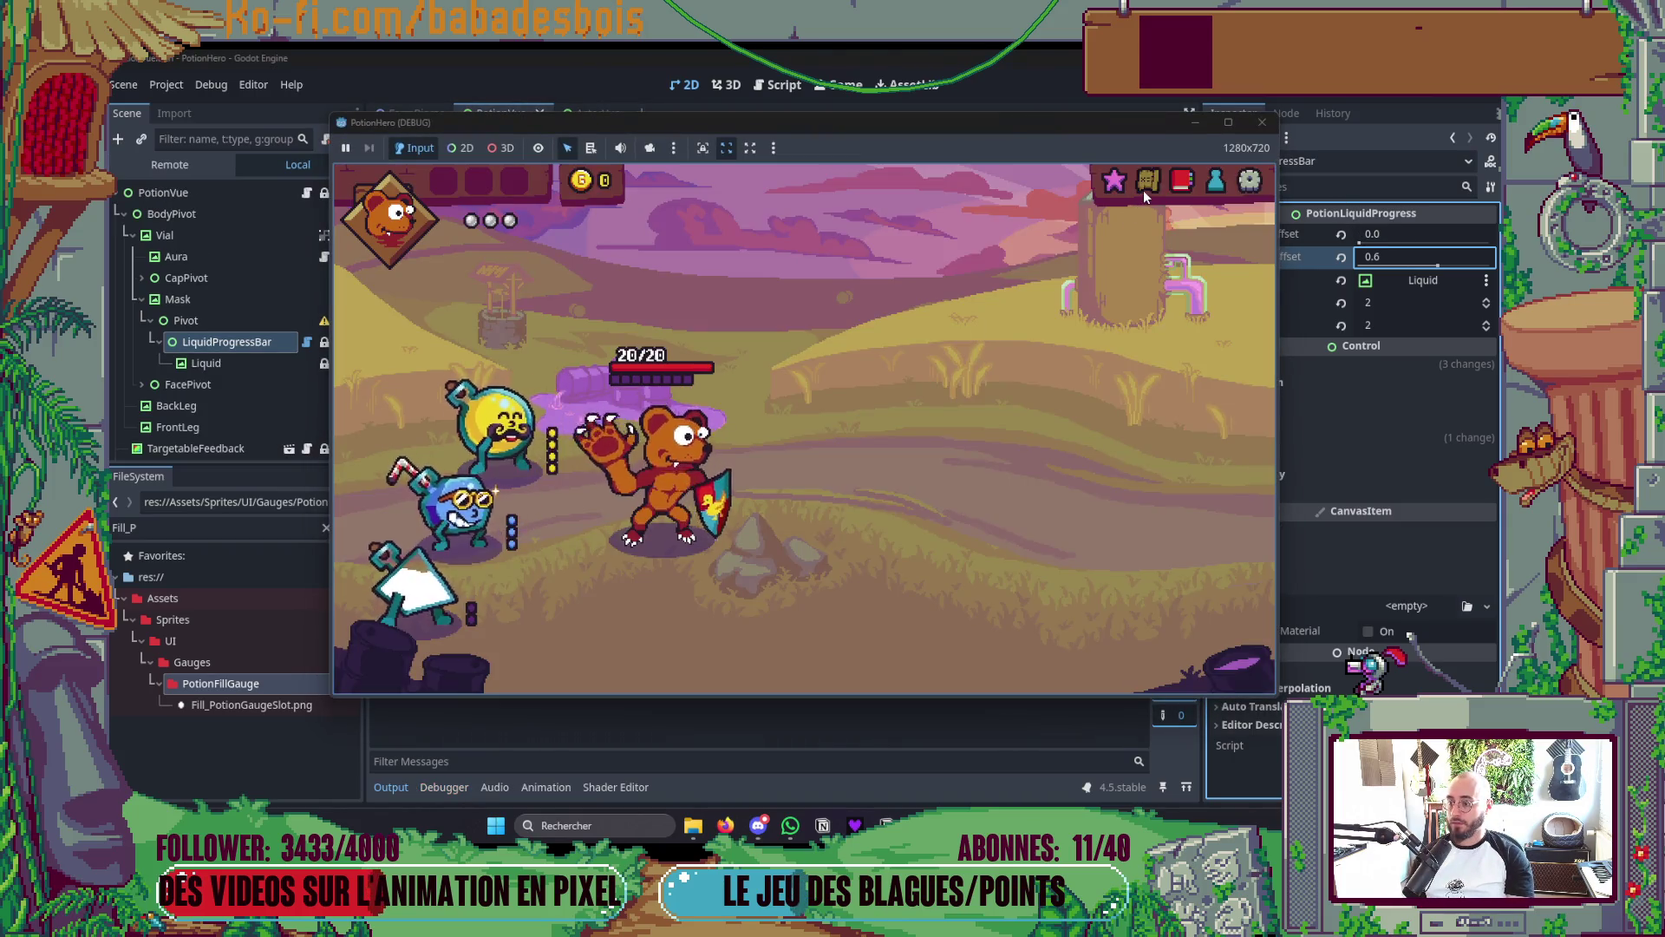
Travel to the next battle, spend the yellow potion on the bear repeatedly, then stop the game.
left_click(1143, 190)
left_click(539, 456)
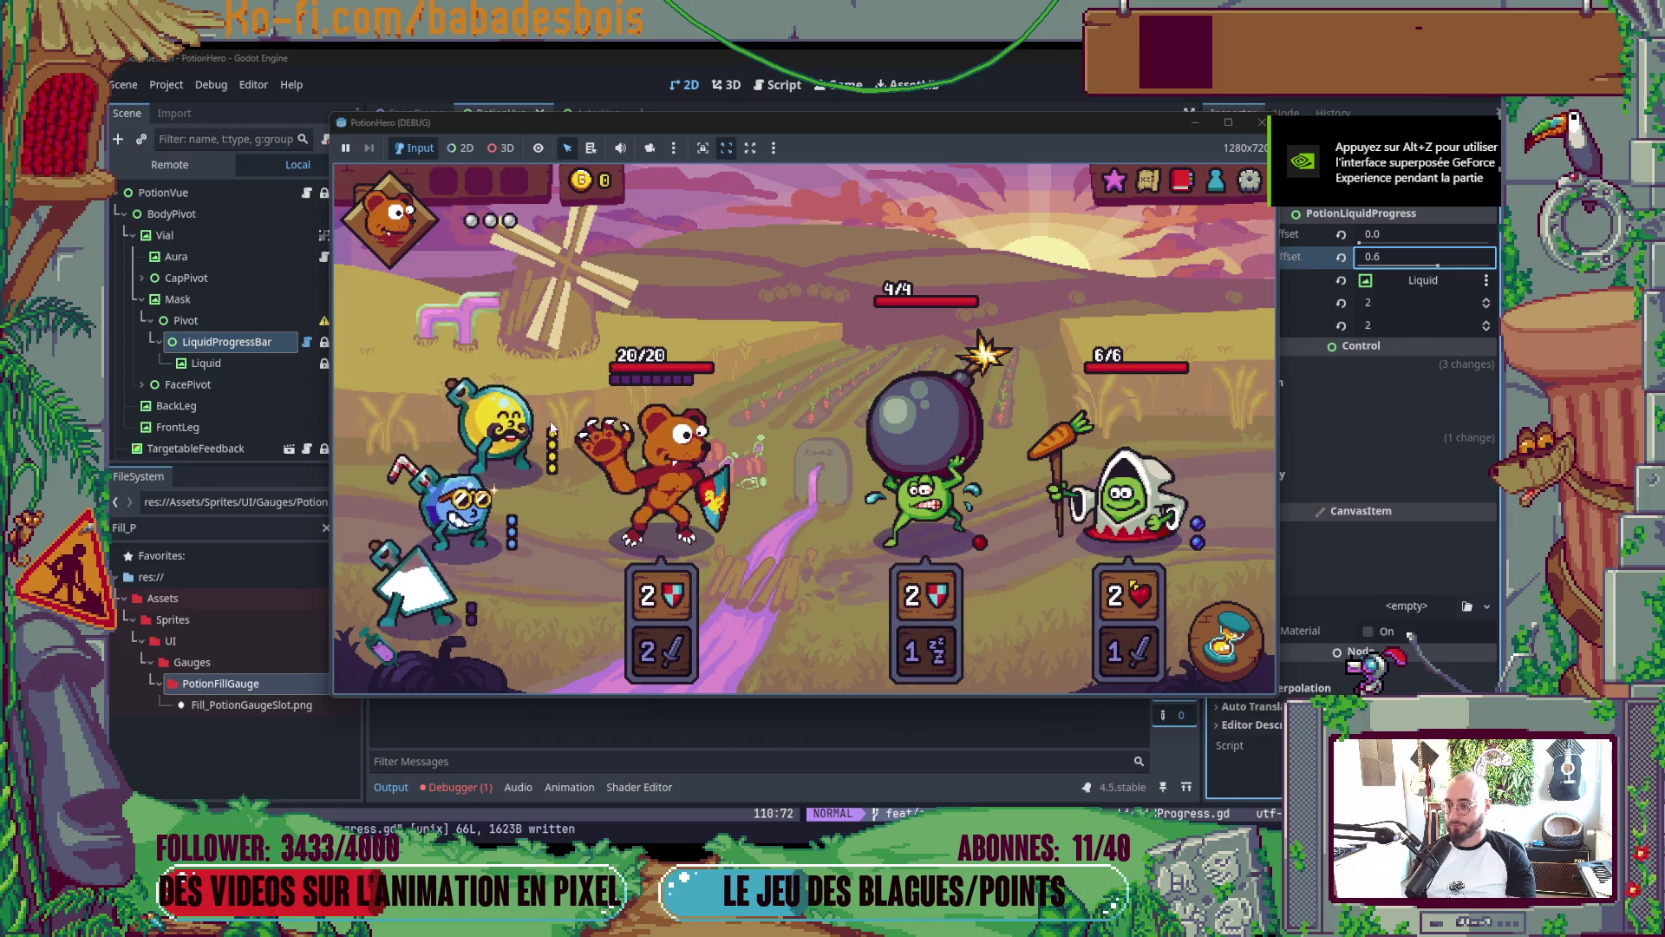
left_click(550, 428)
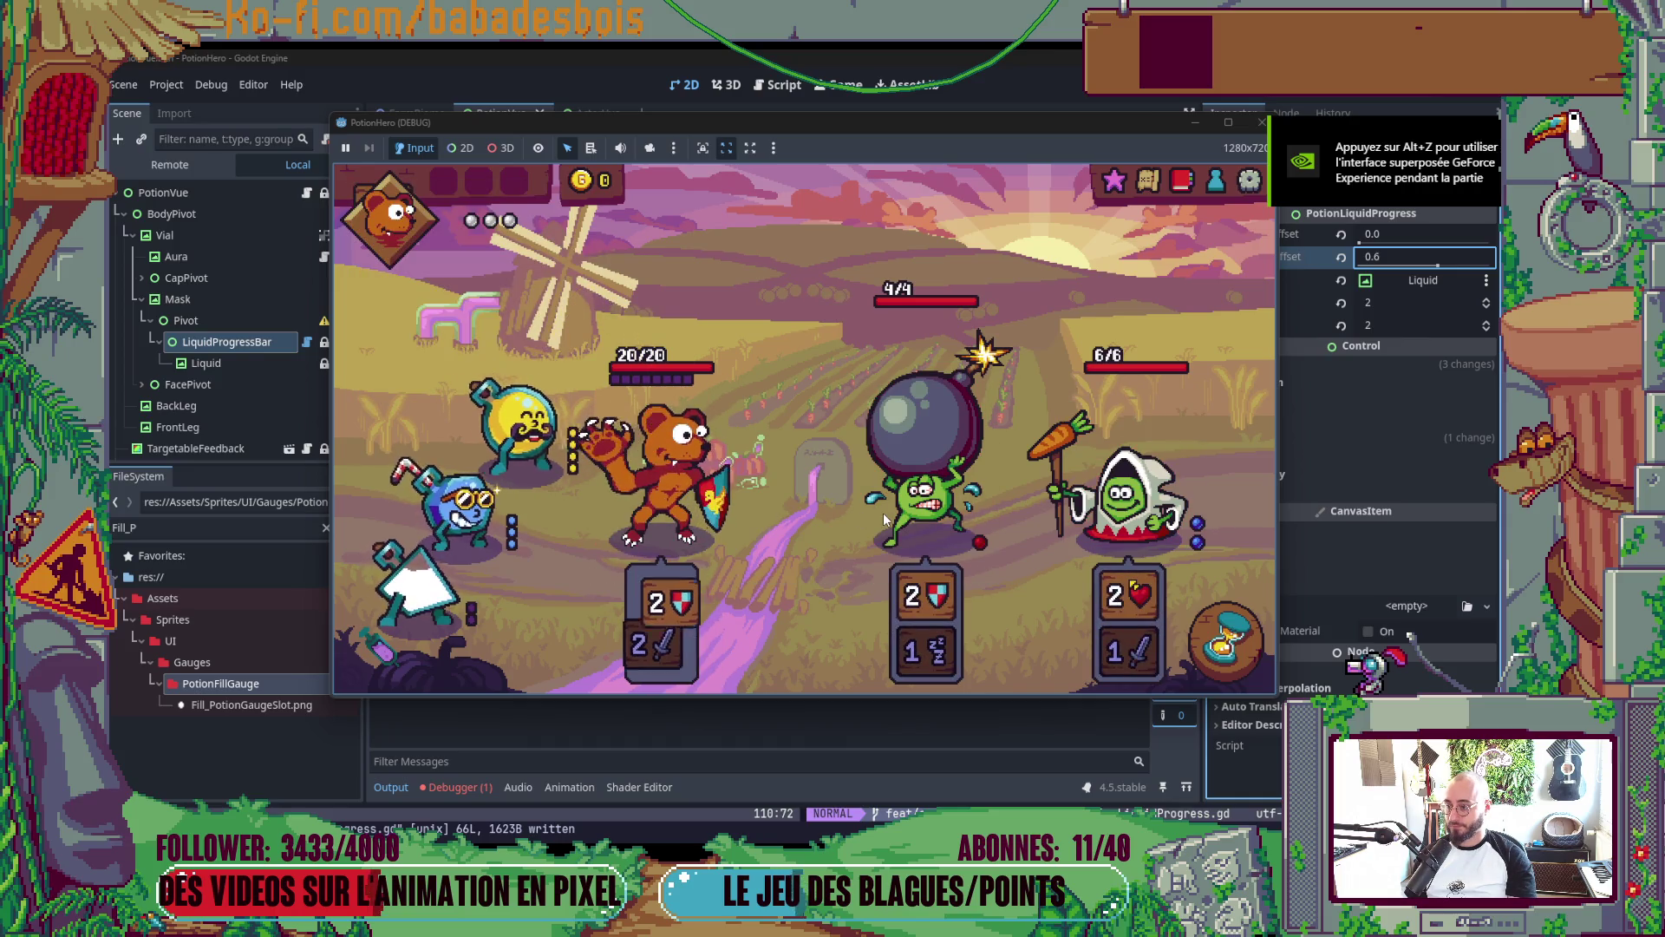
left_click(661, 462)
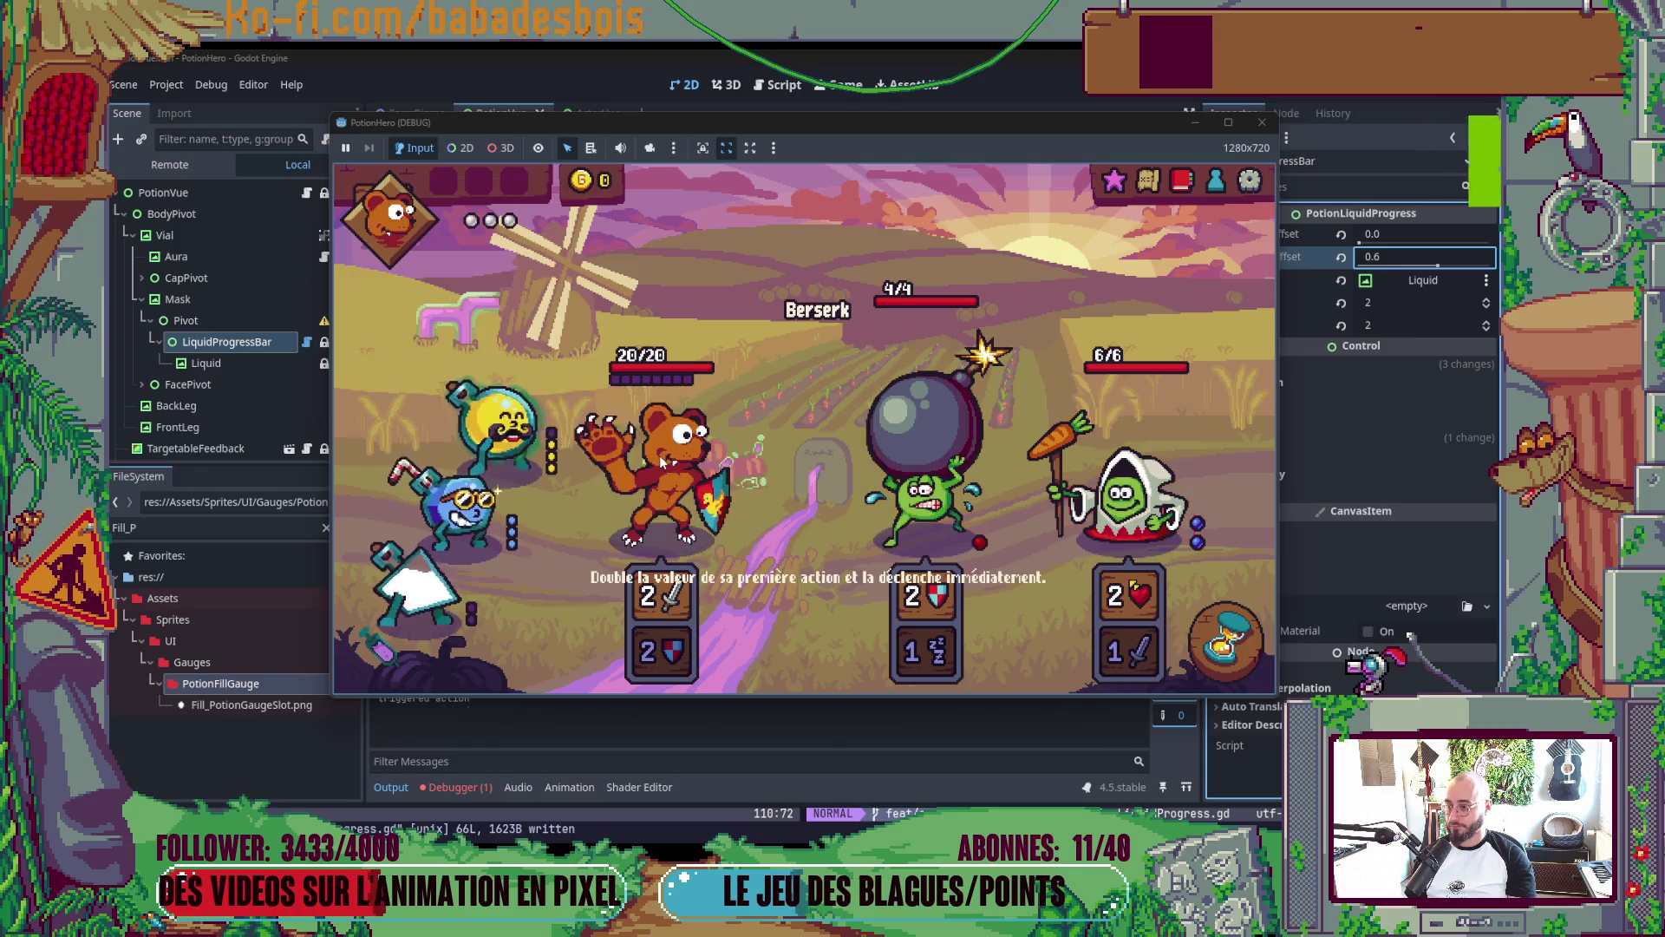
left_click(672, 472)
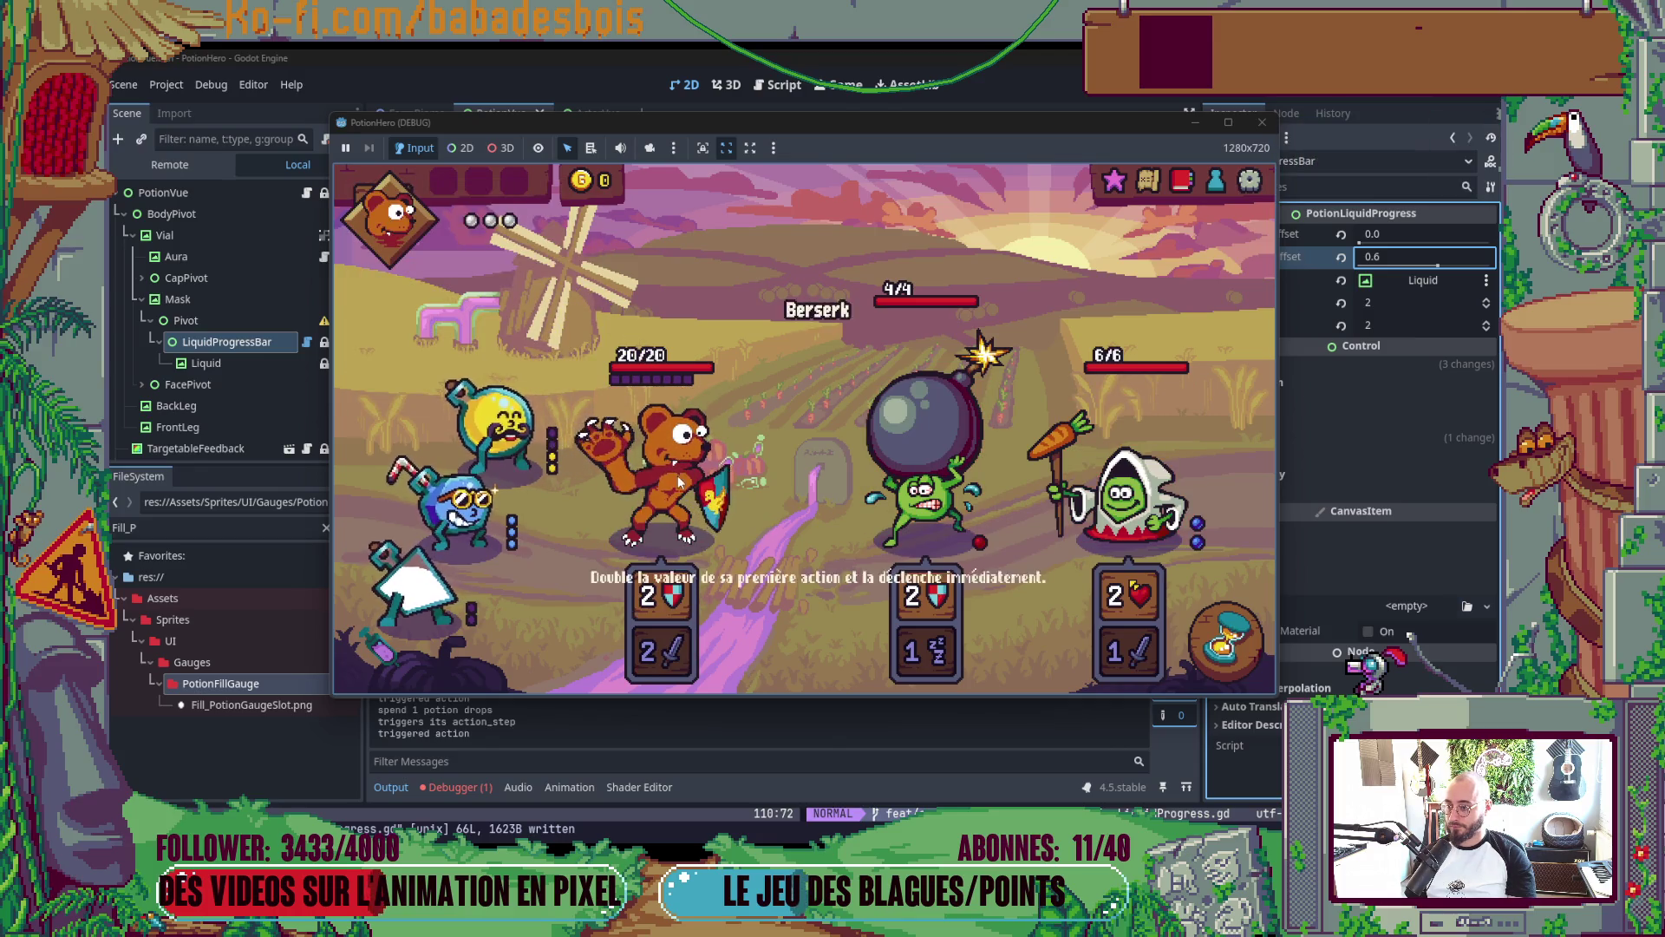
left_click(718, 501)
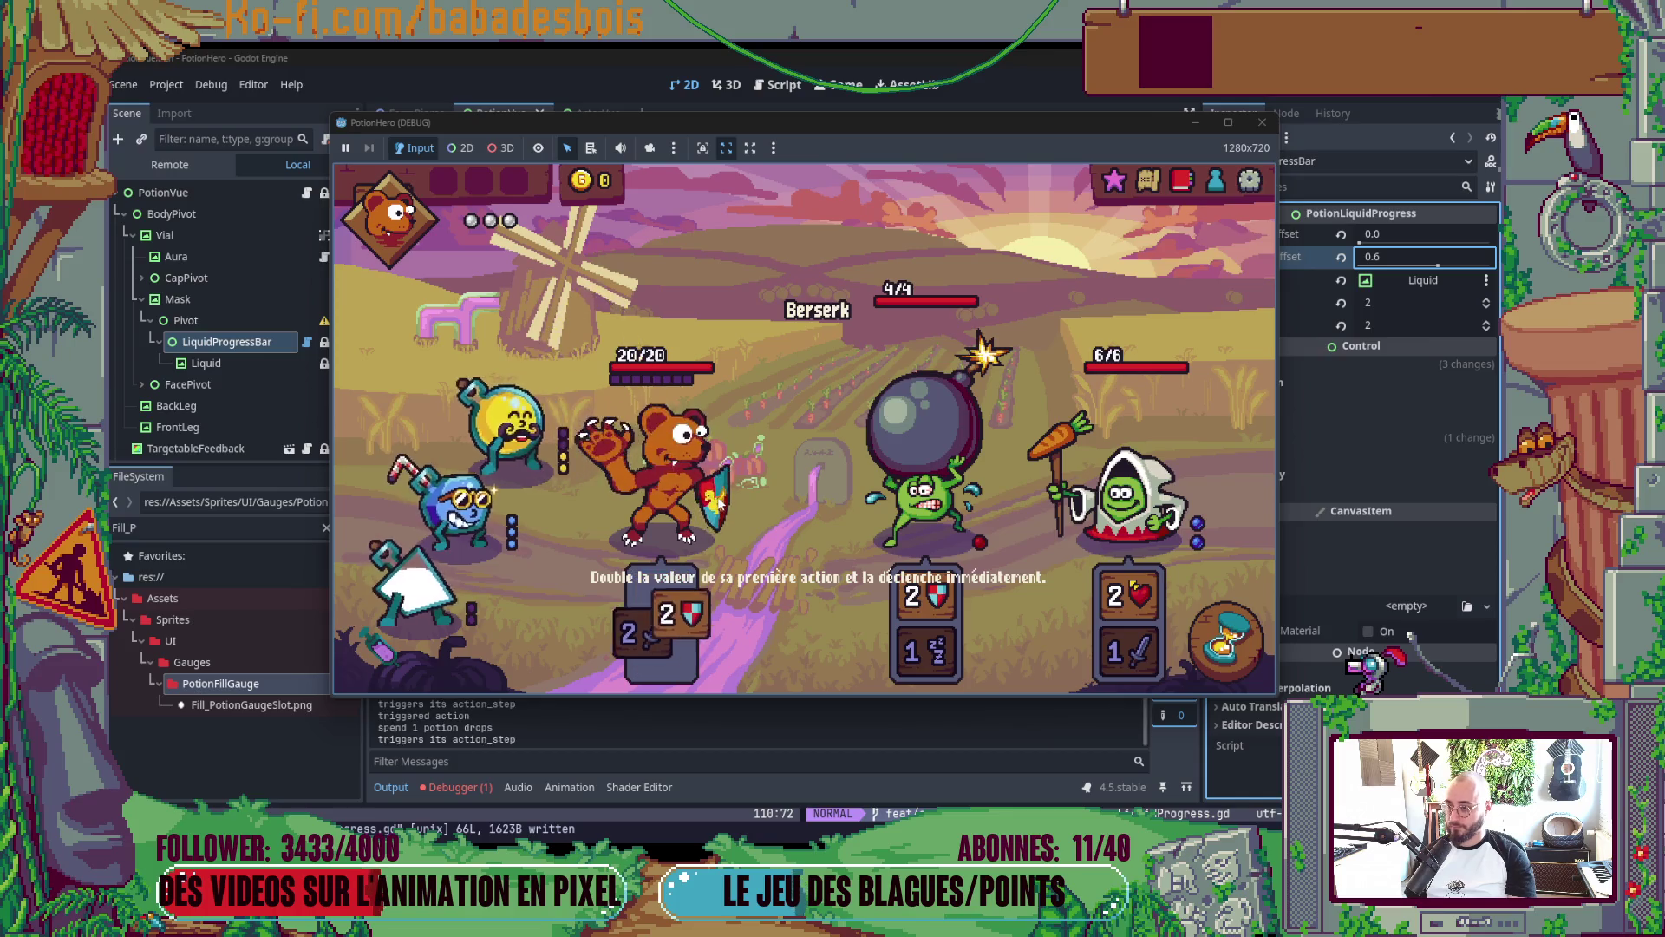
left_click(644, 488)
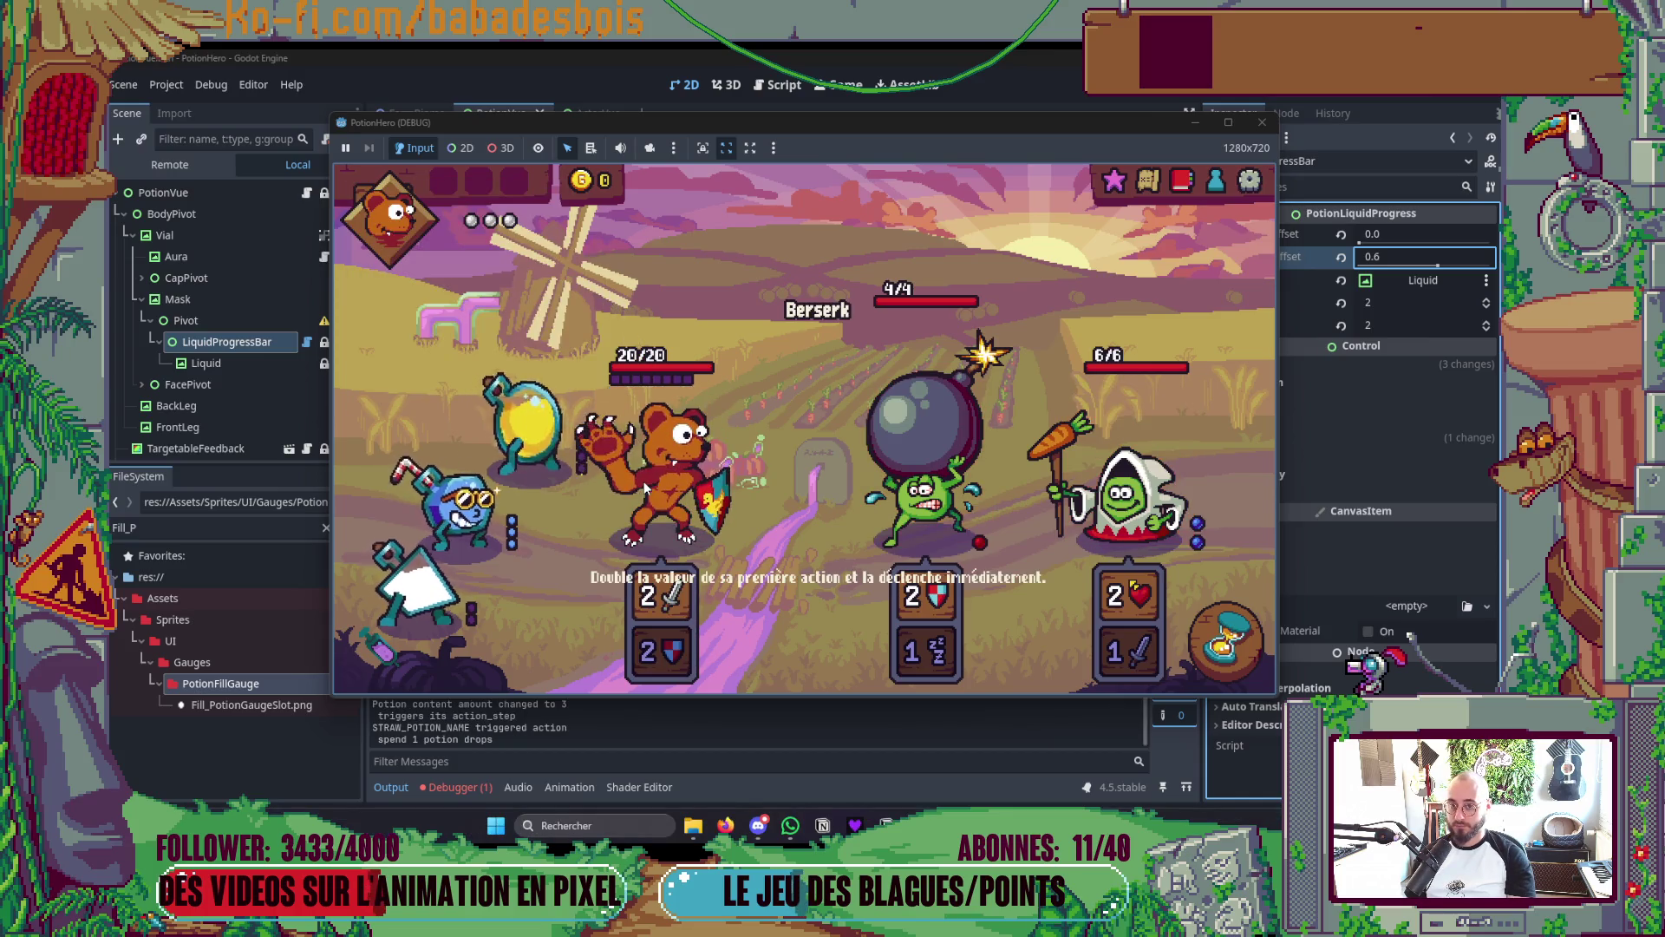
left_click(1262, 122)
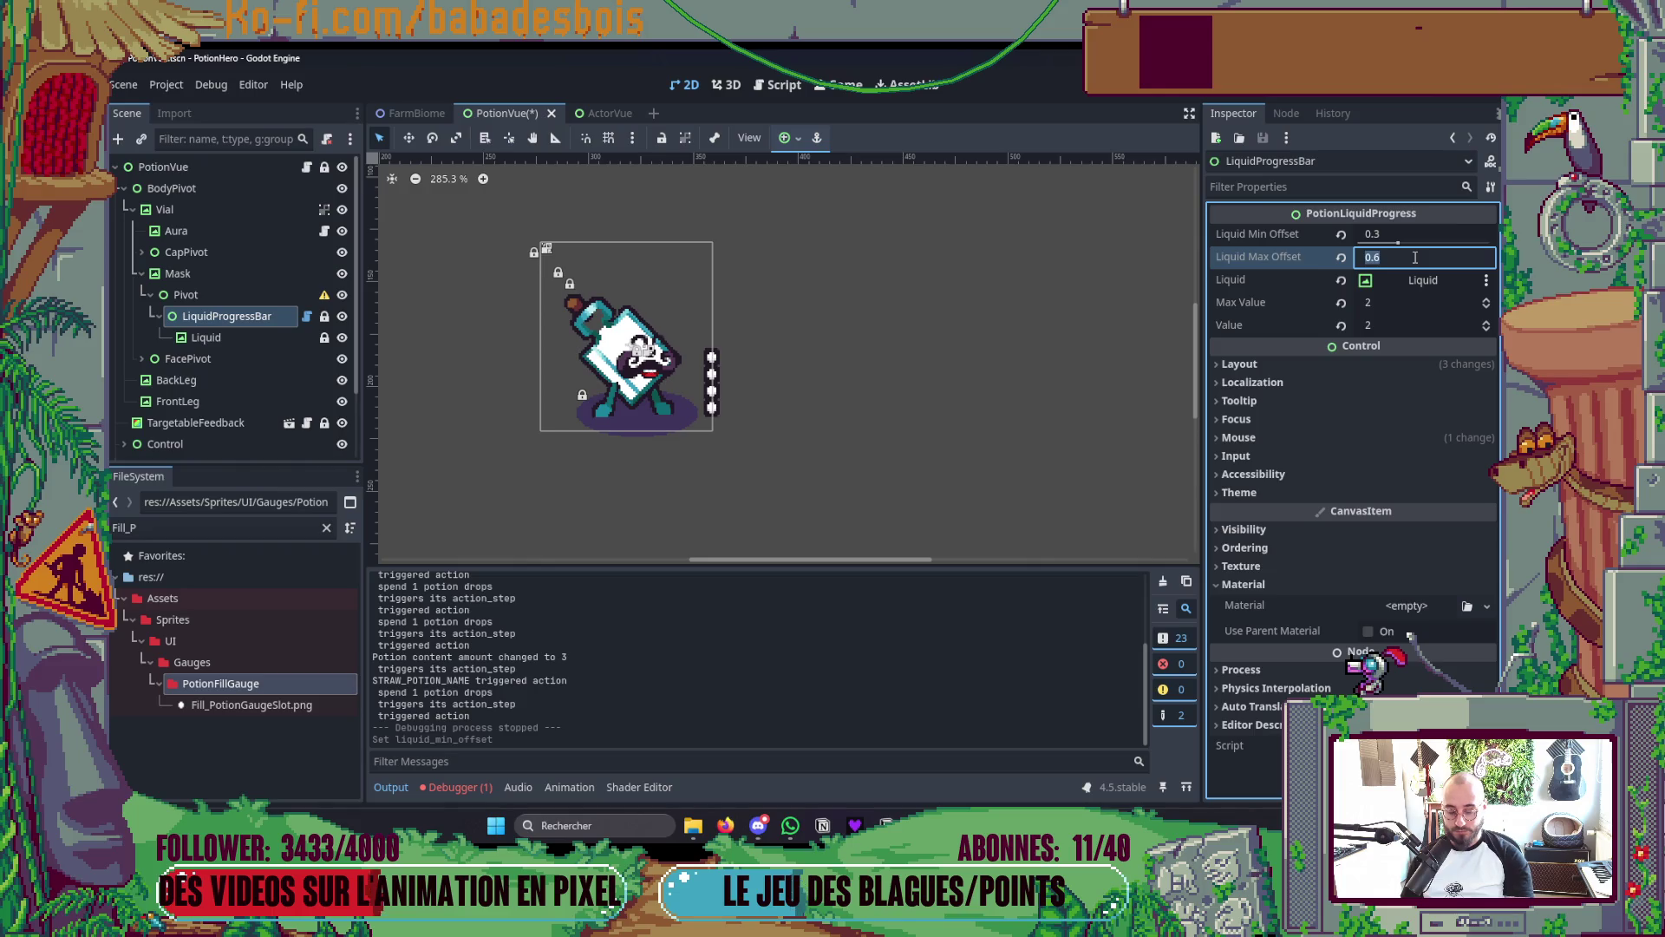
Run the game with F5 and travel to the first battle node on the map.
key("F5")
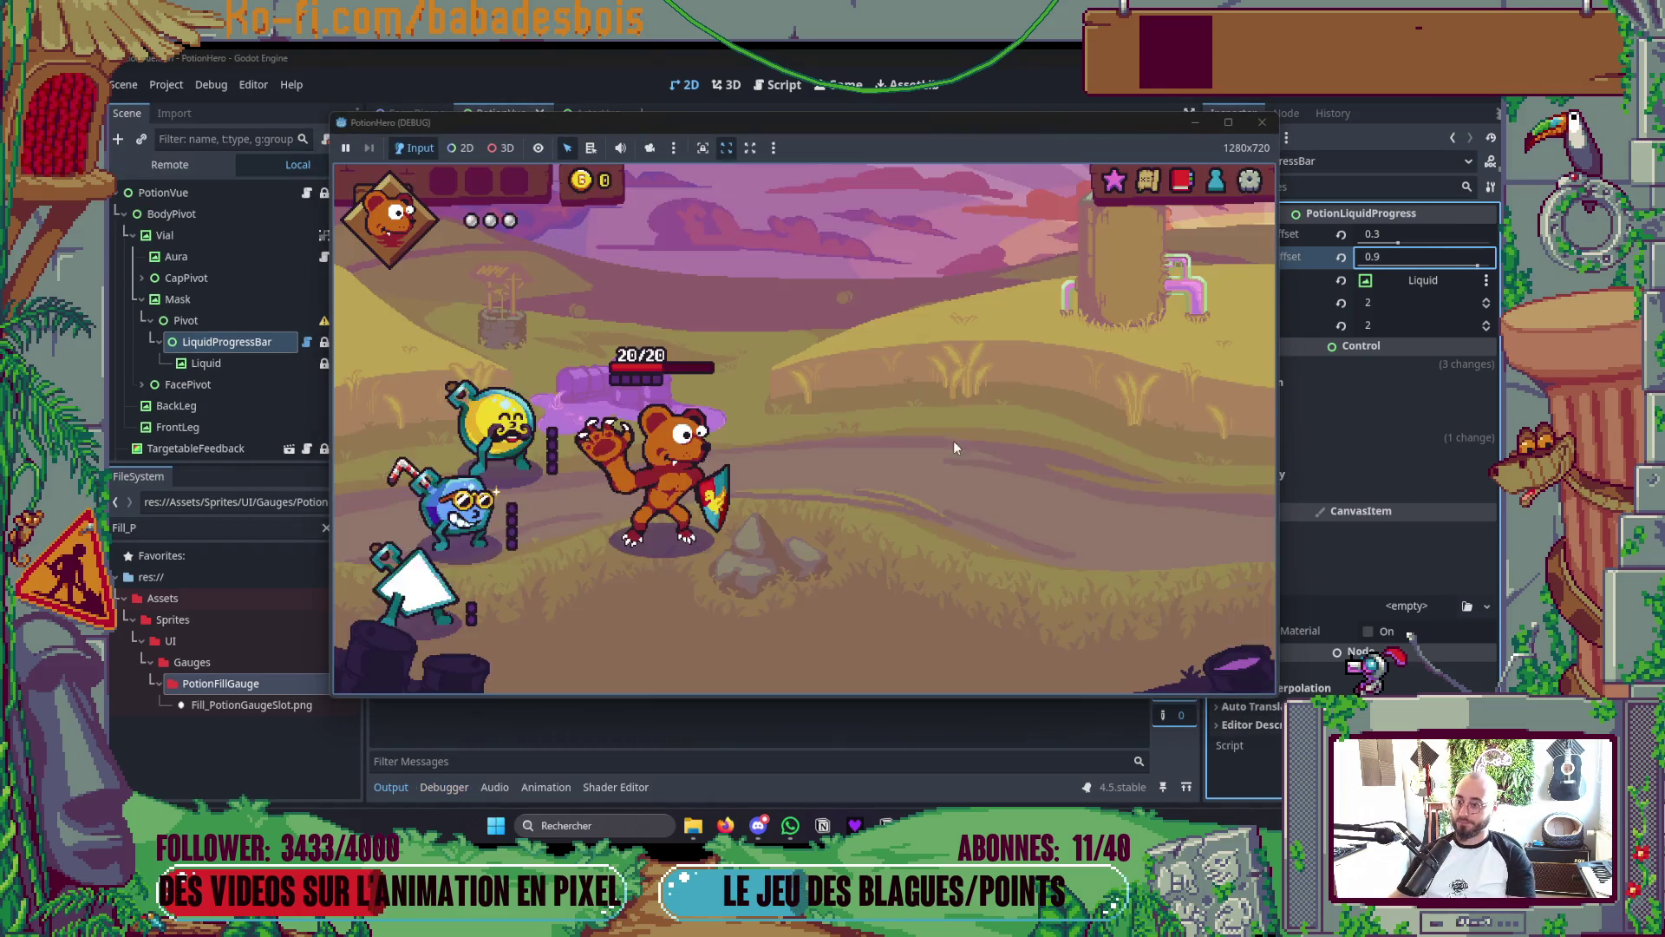
left_click(1147, 181)
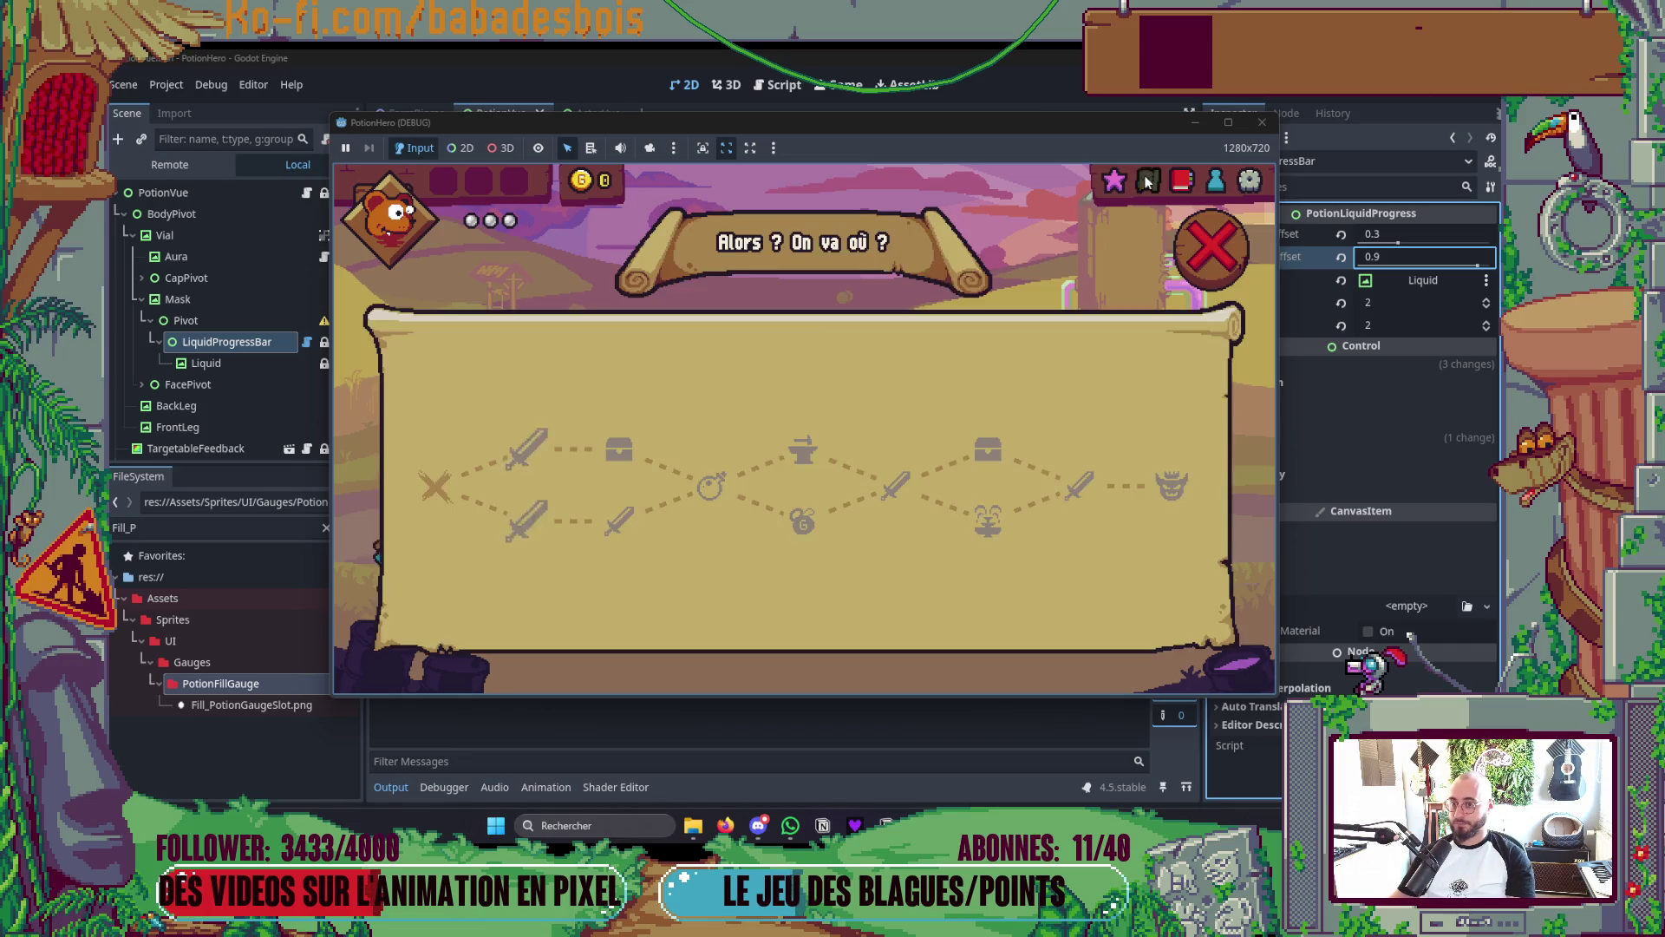
left_click(540, 444)
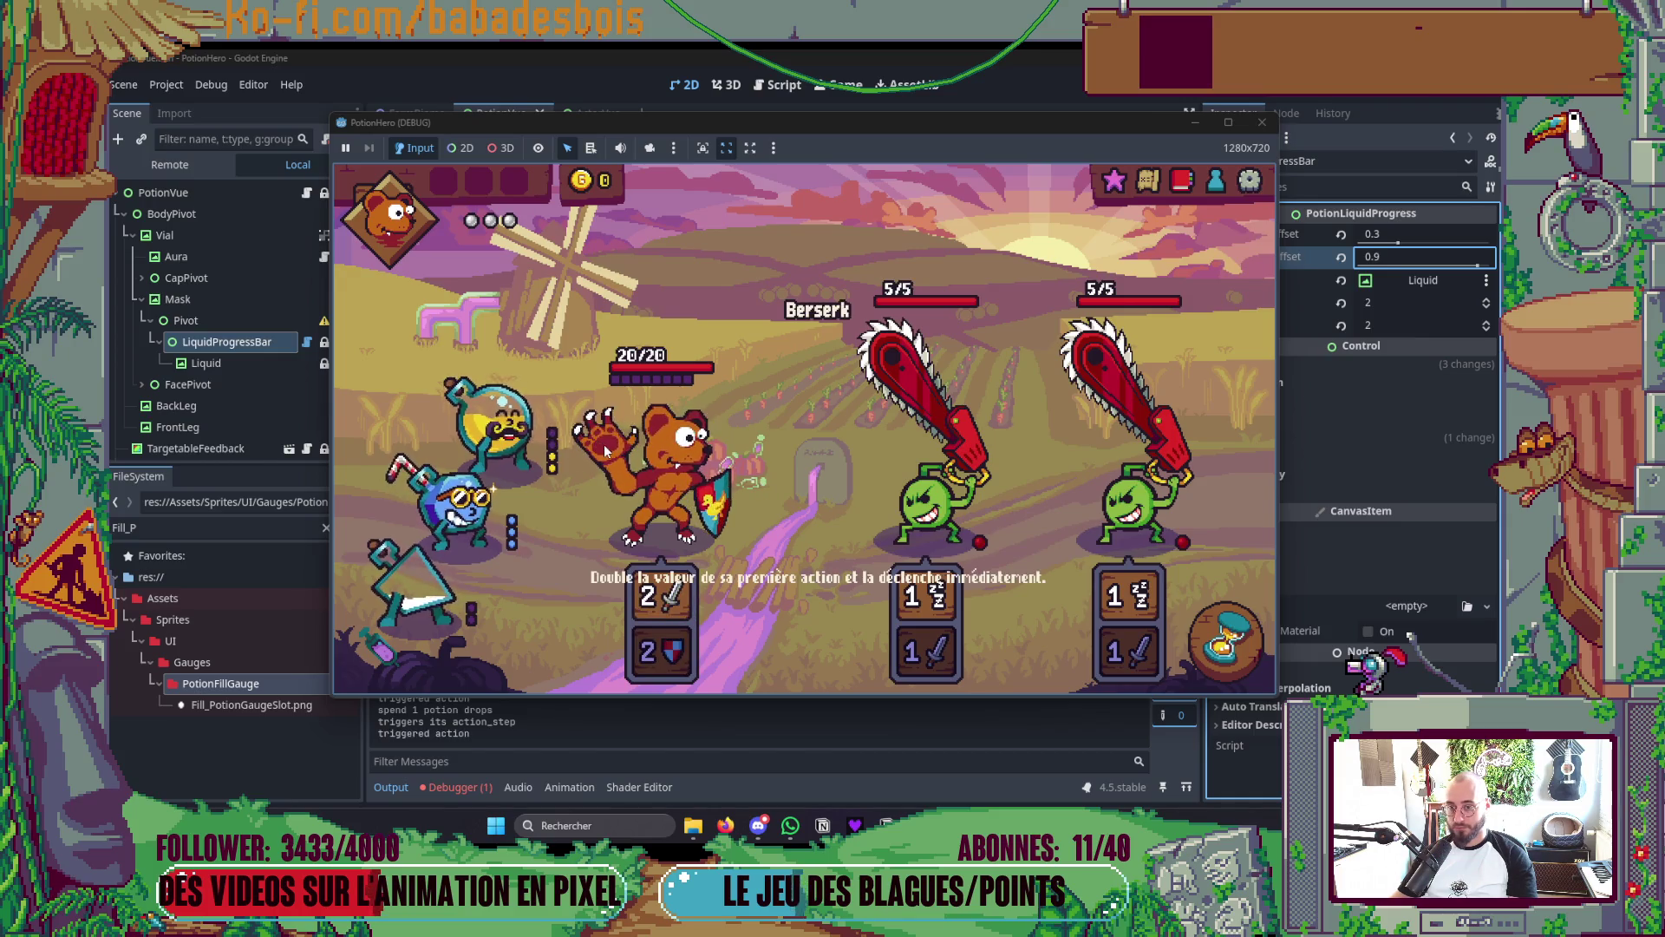
mouse_move(539, 445)
mouse_move(702, 472)
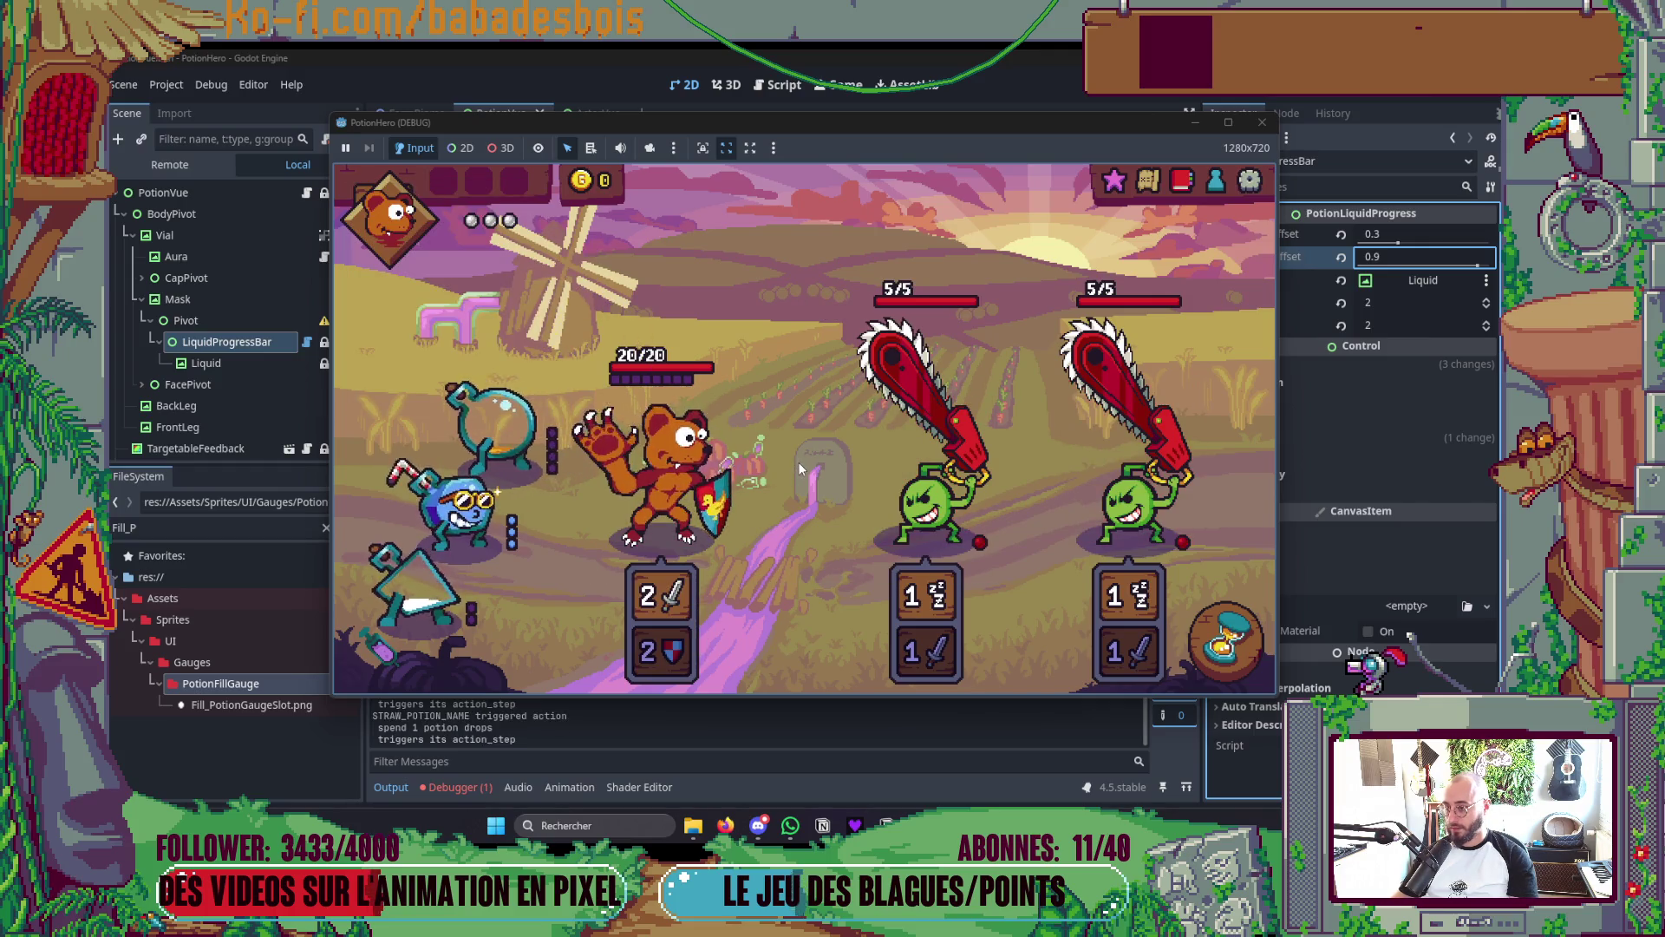
Restart the game with F5 and travel to the first battle node.
left_click(1262, 122)
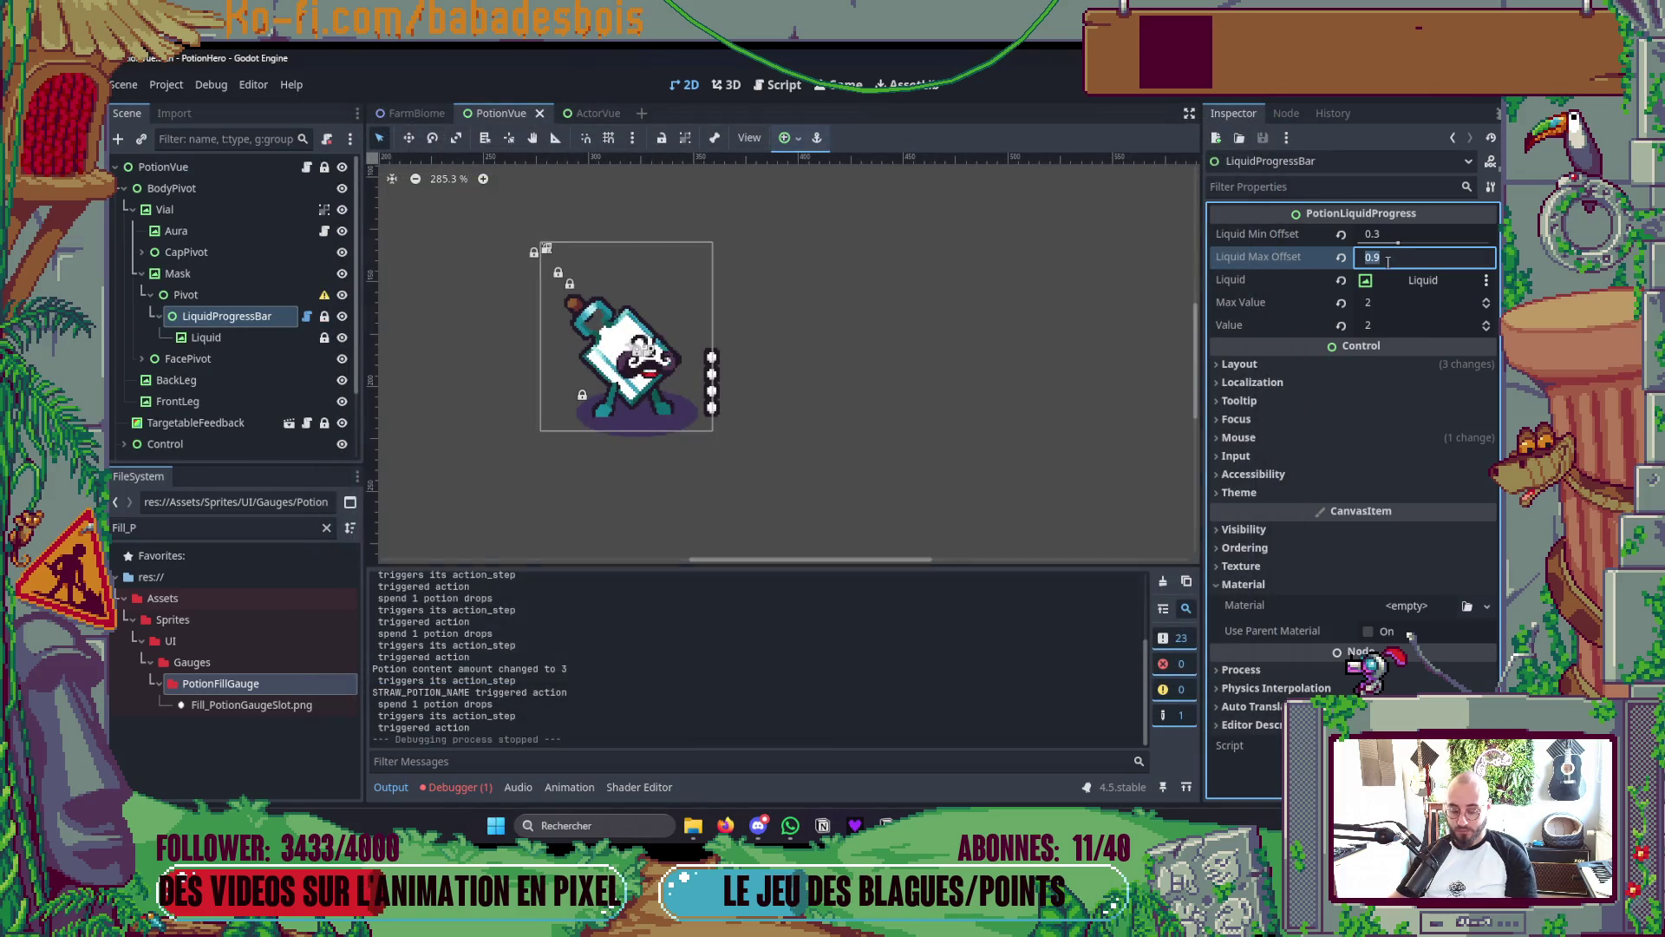
key("F5")
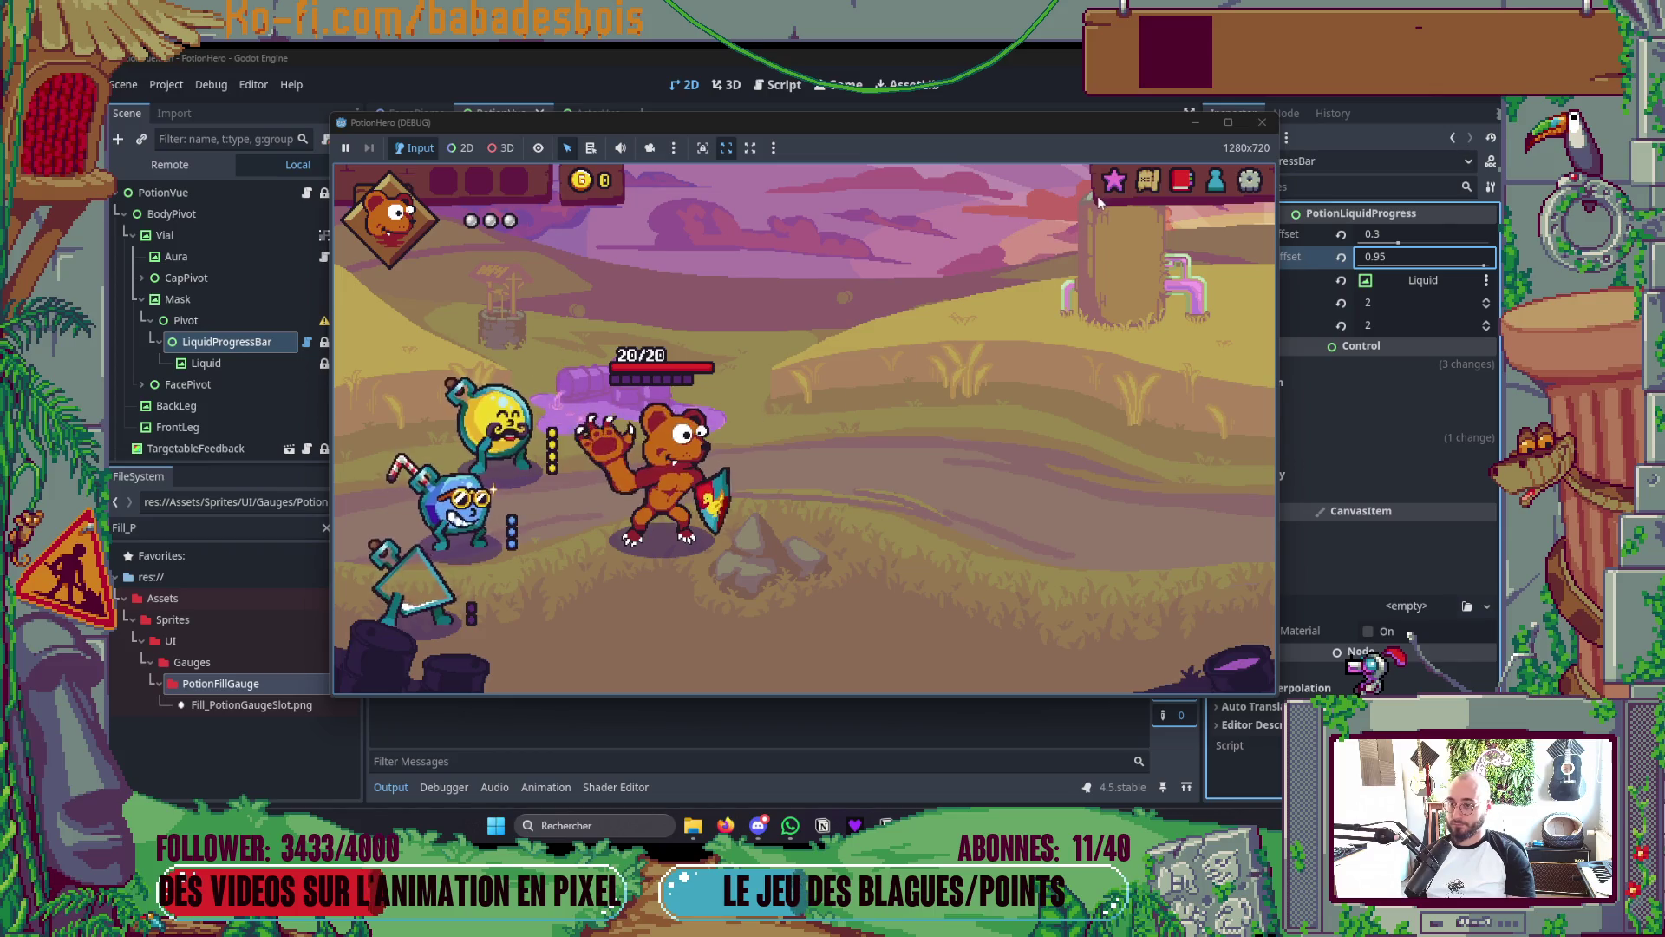
left_click(1145, 183)
left_click(536, 444)
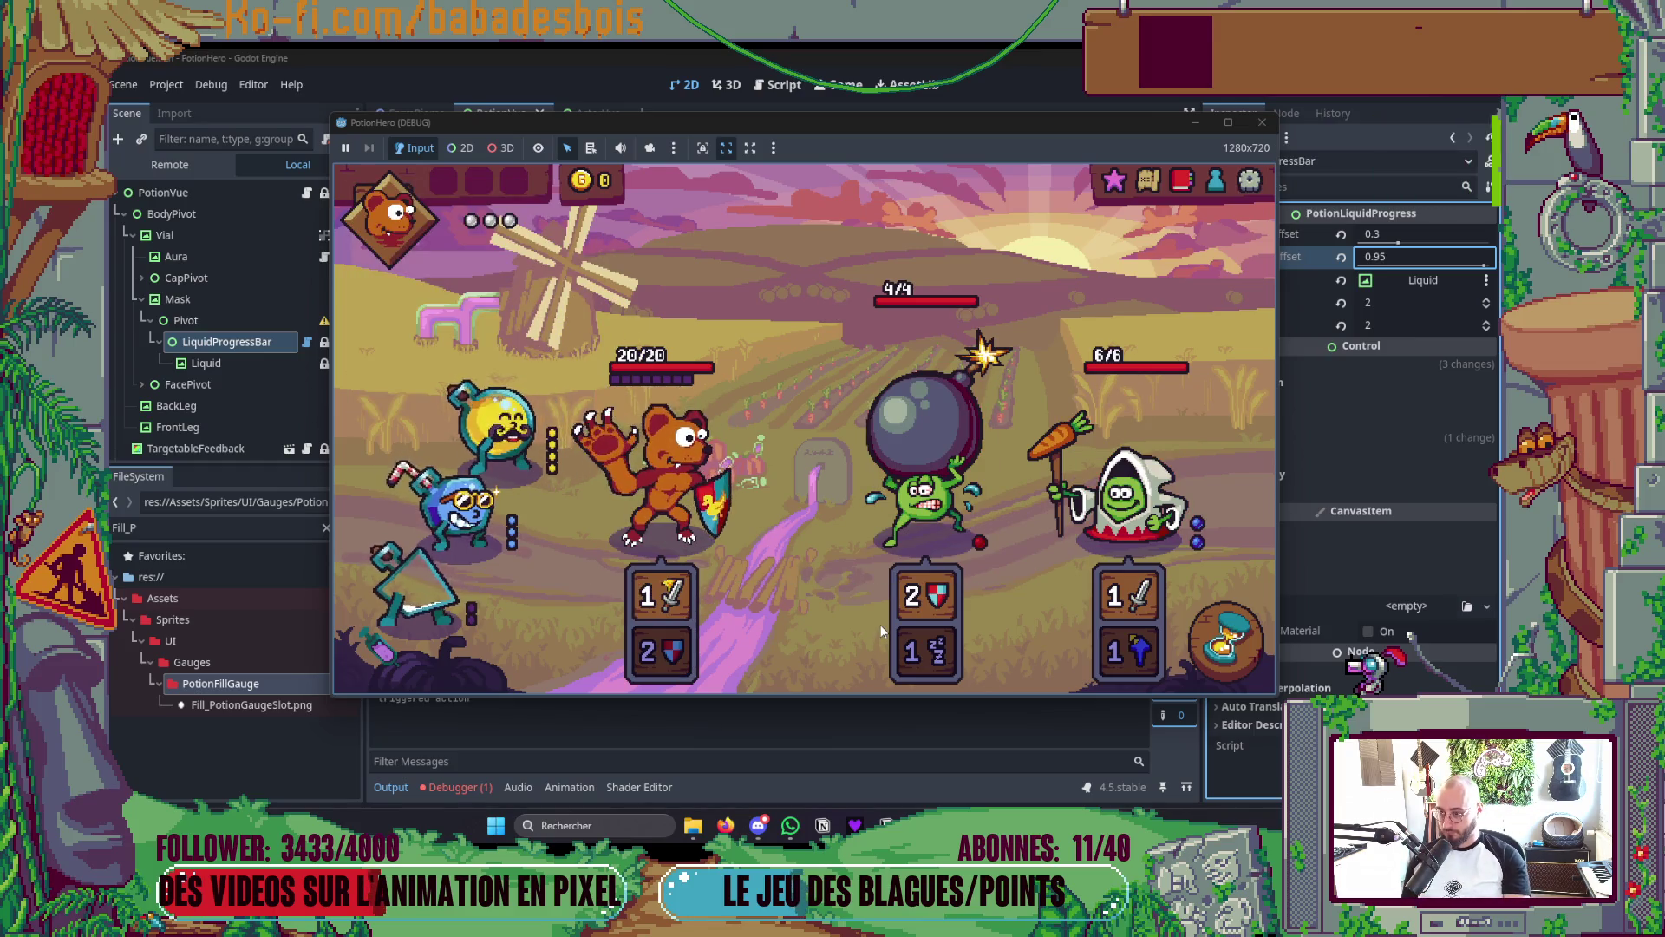
Empty the yellow potion onto the bear, aim the blue potion at it, then stop the game.
left_click(621, 449)
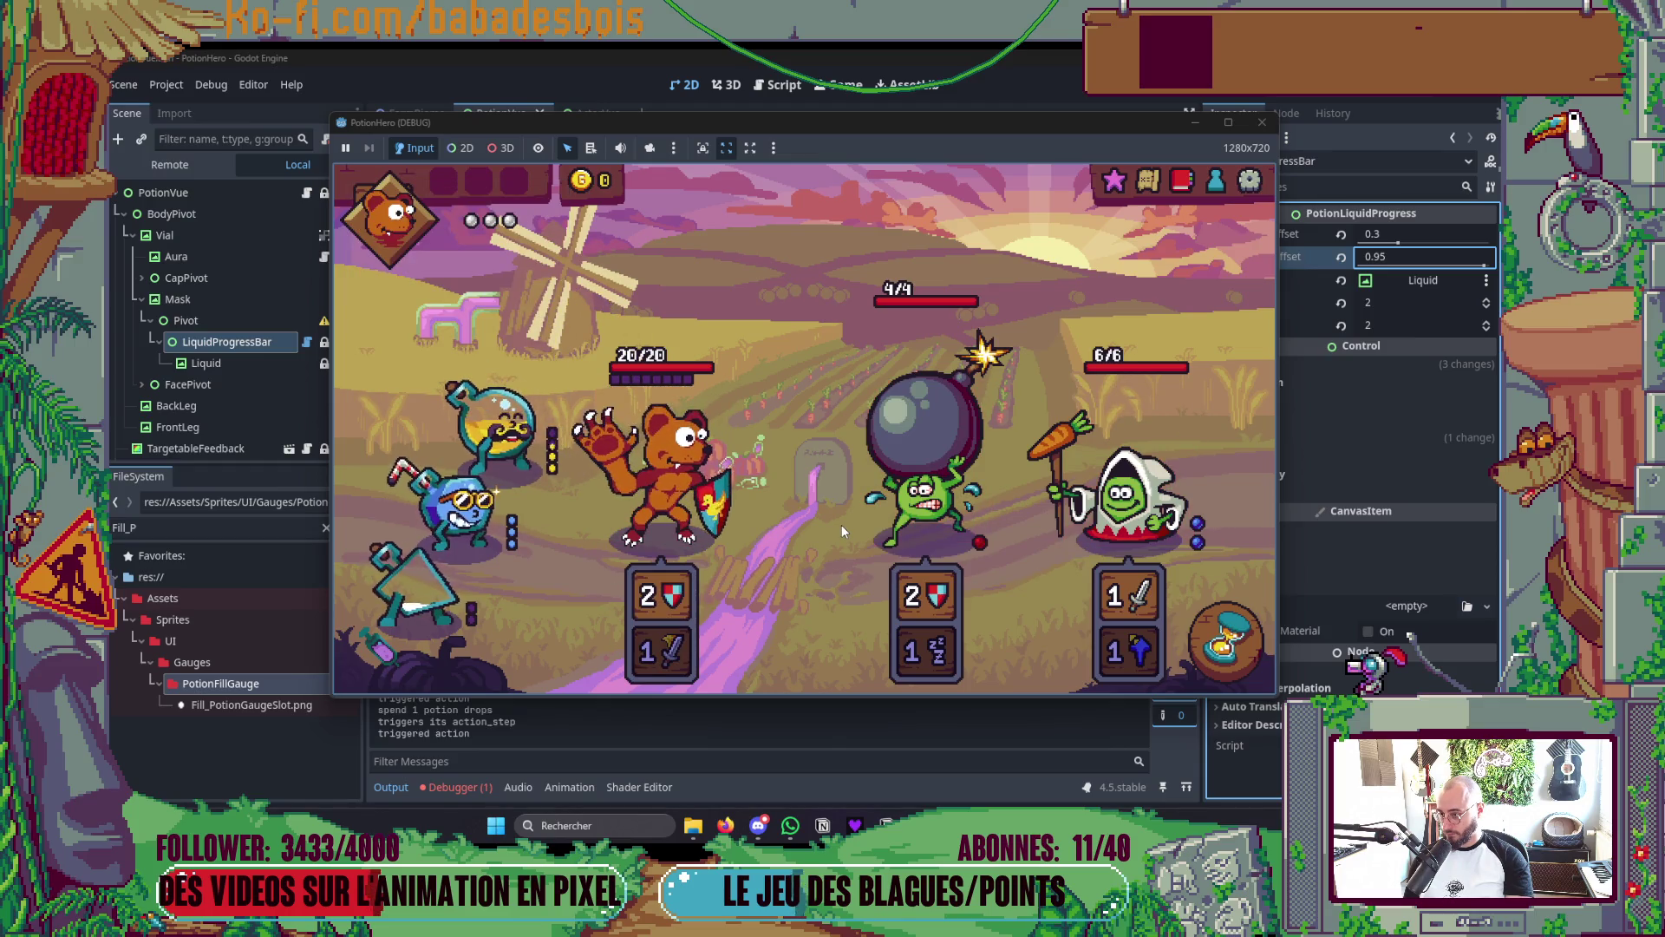
mouse_move(499, 434)
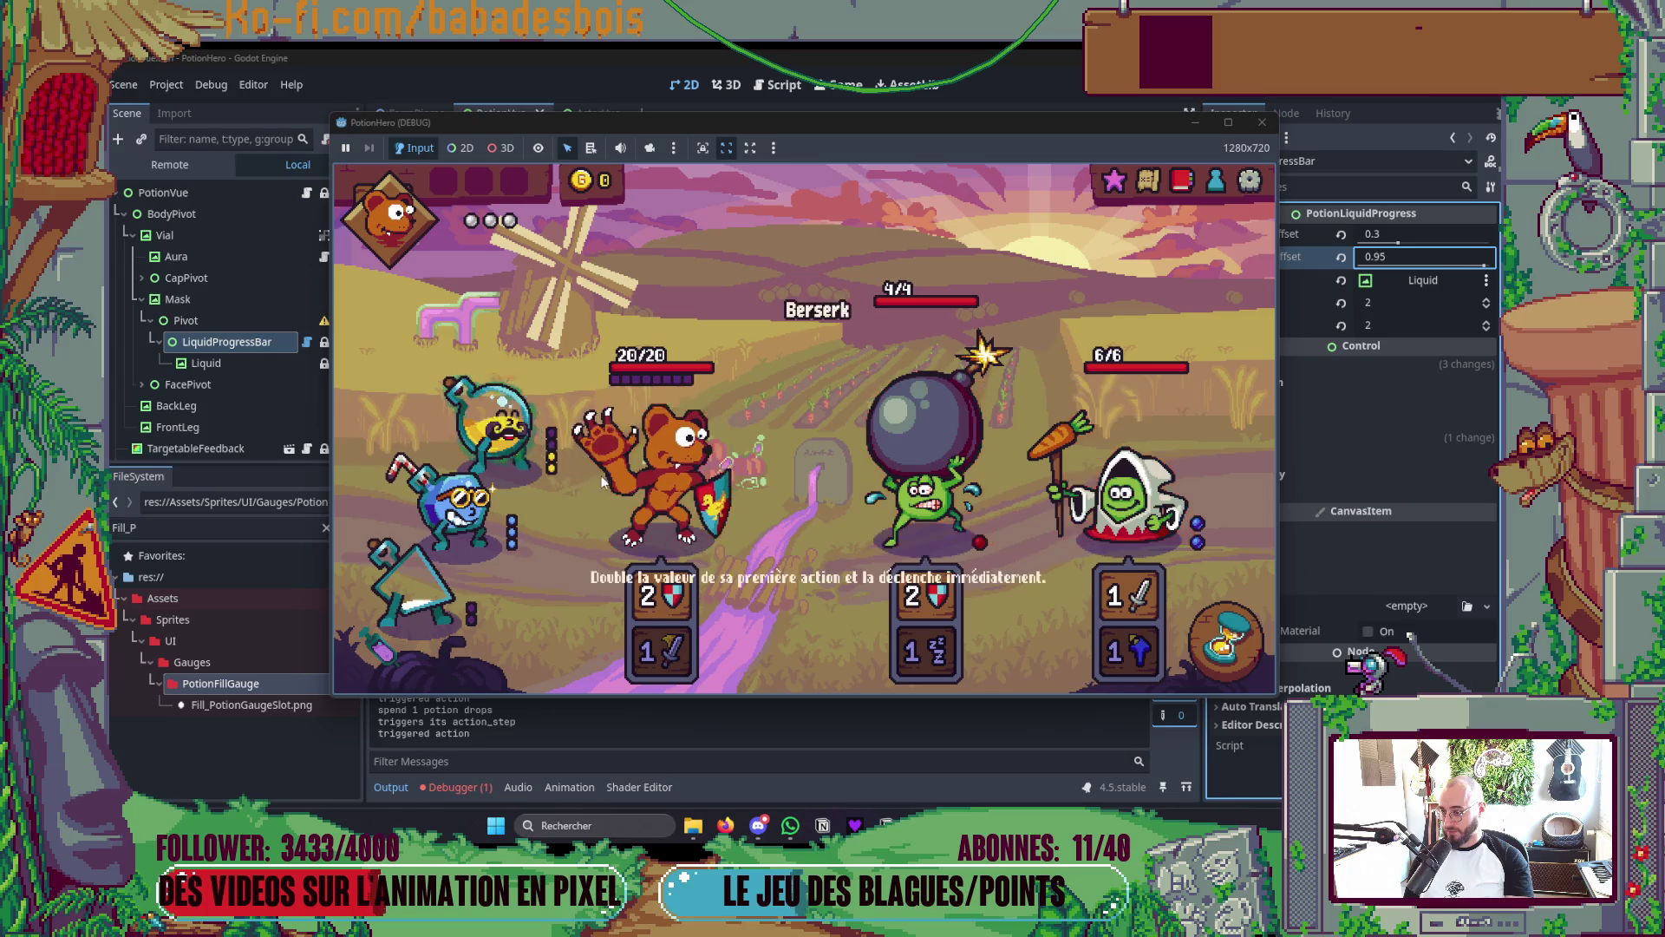
left_click(641, 460)
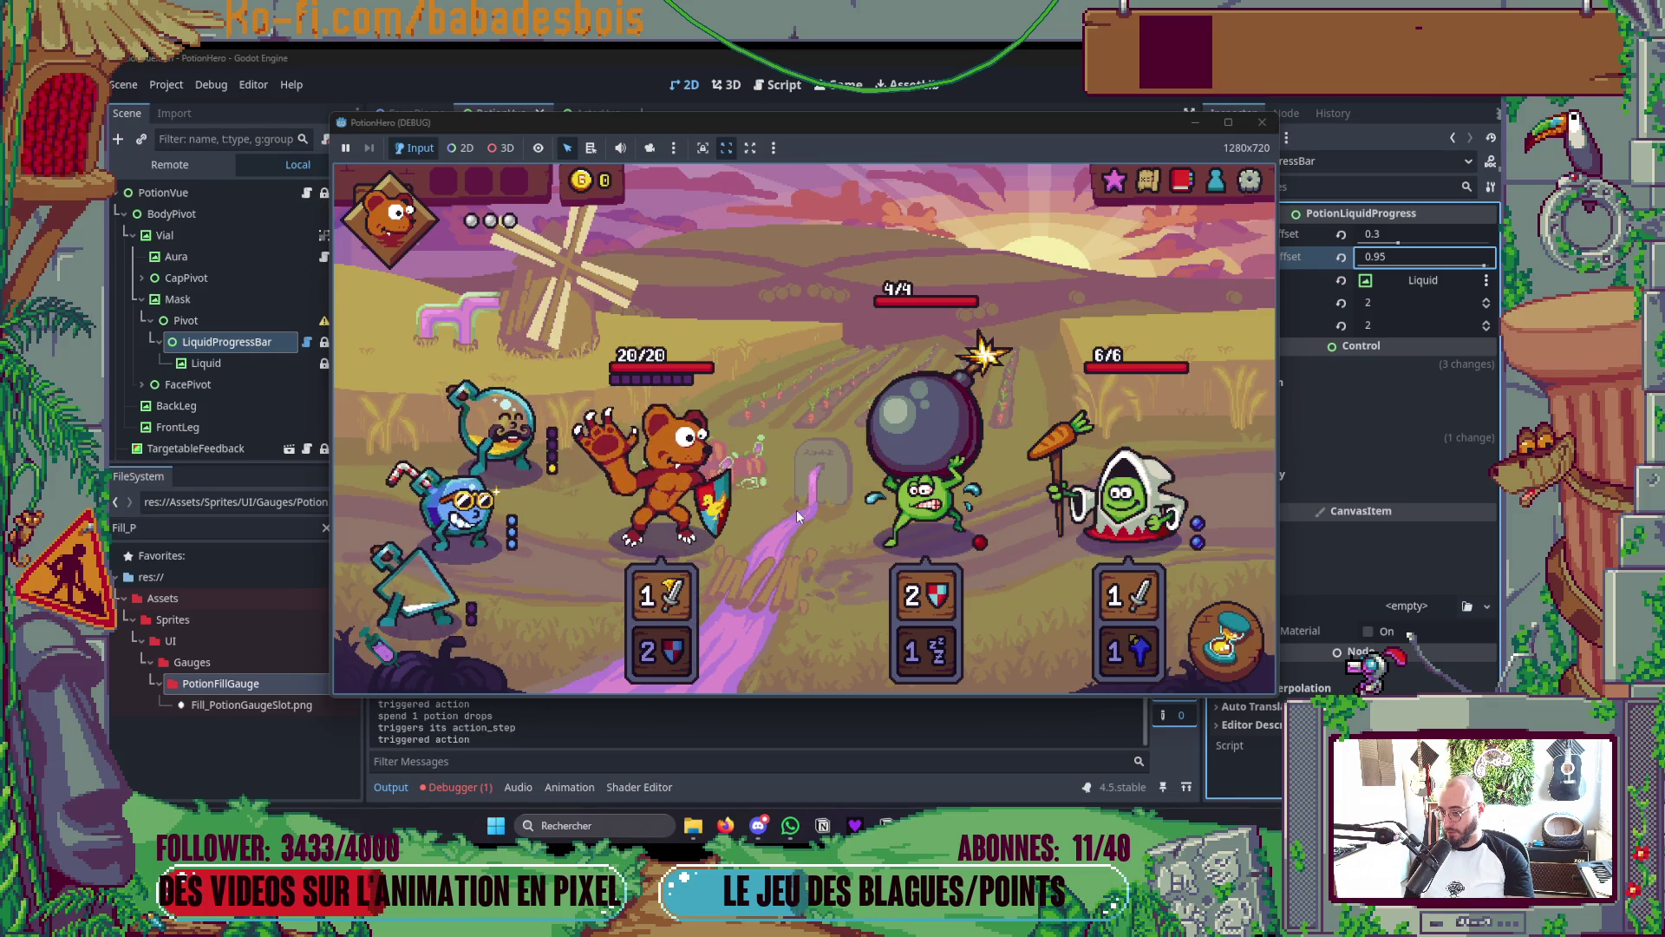
left_click(716, 490)
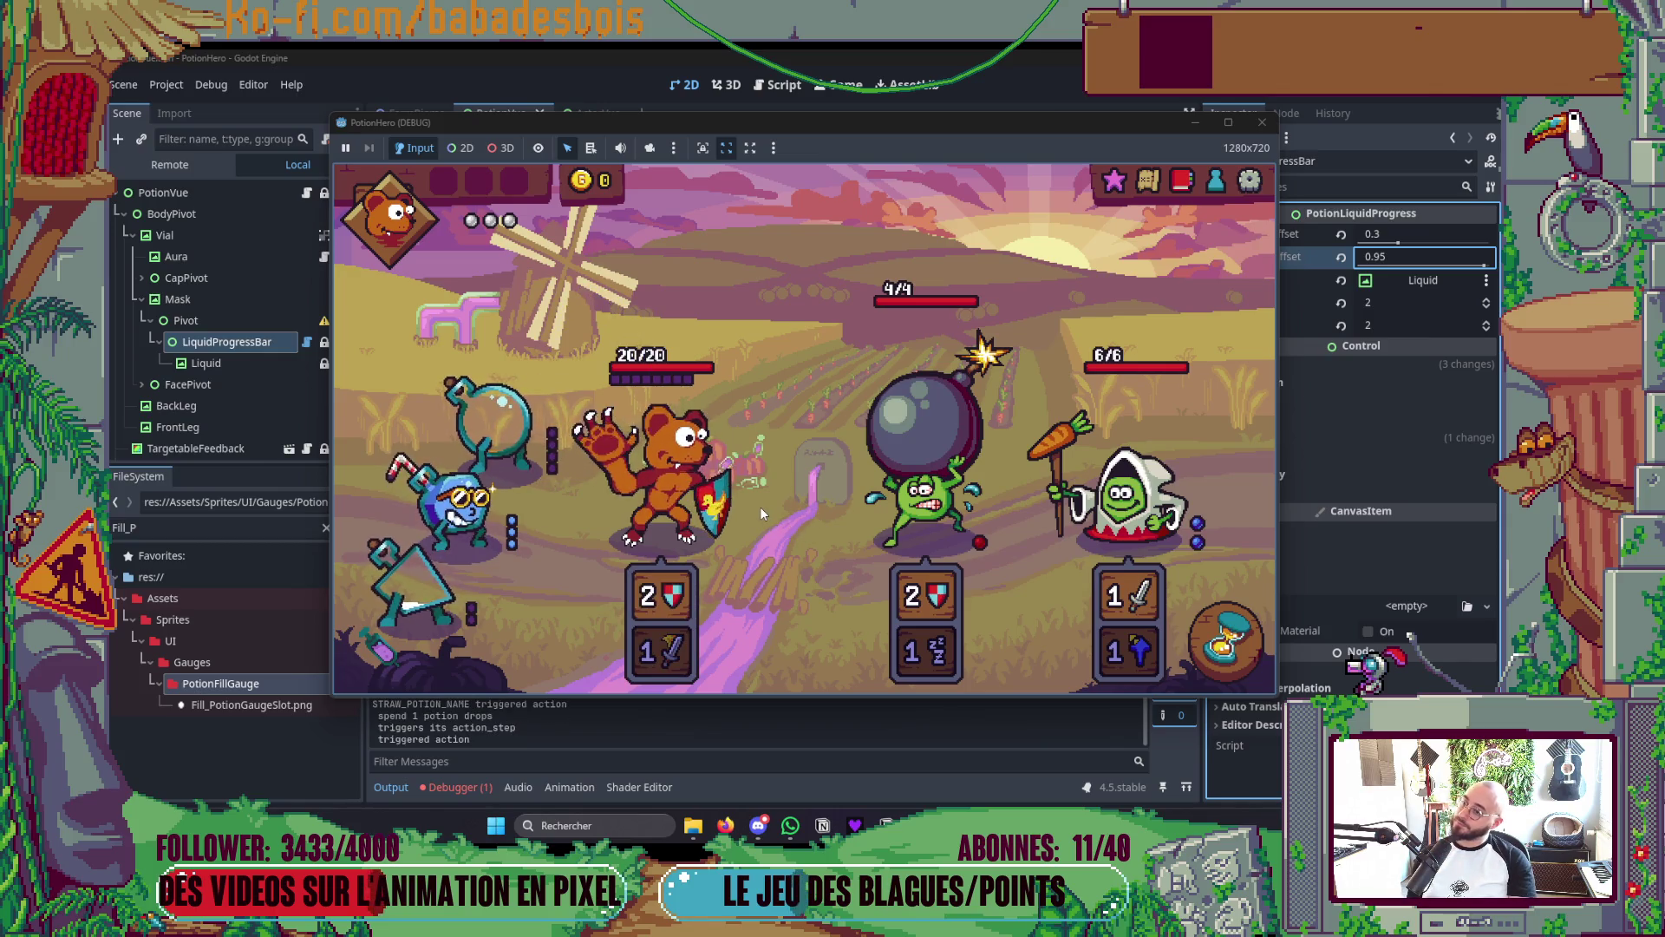
mouse_move(476, 537)
mouse_move(659, 487)
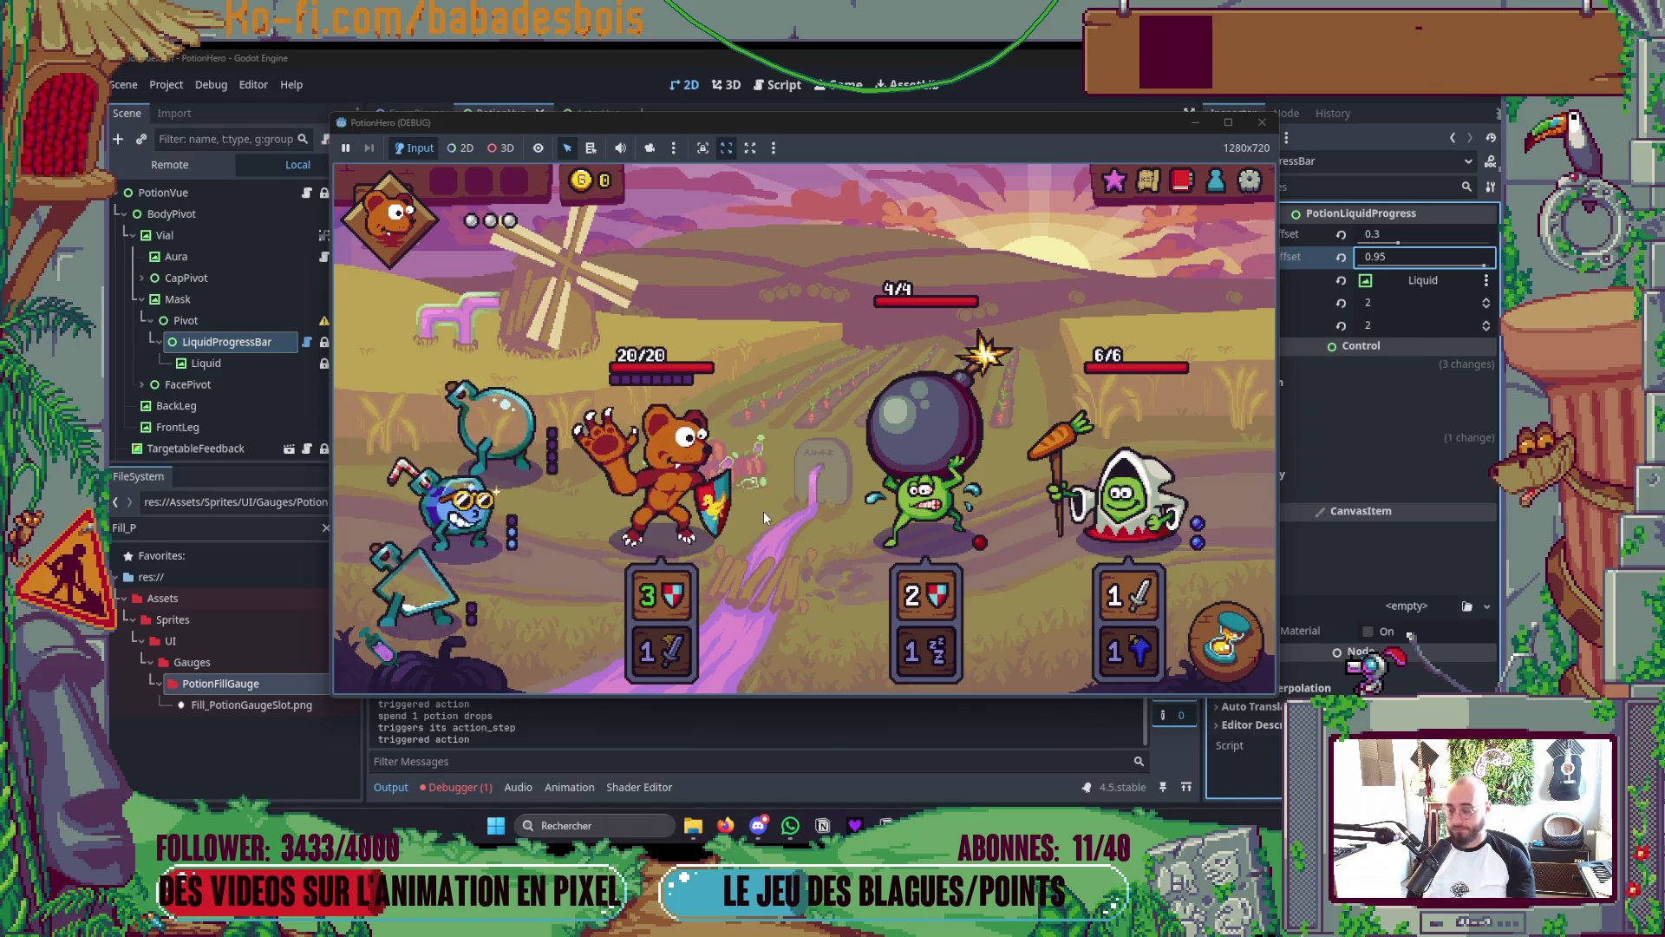
left_click_drag(451, 507, 647, 509)
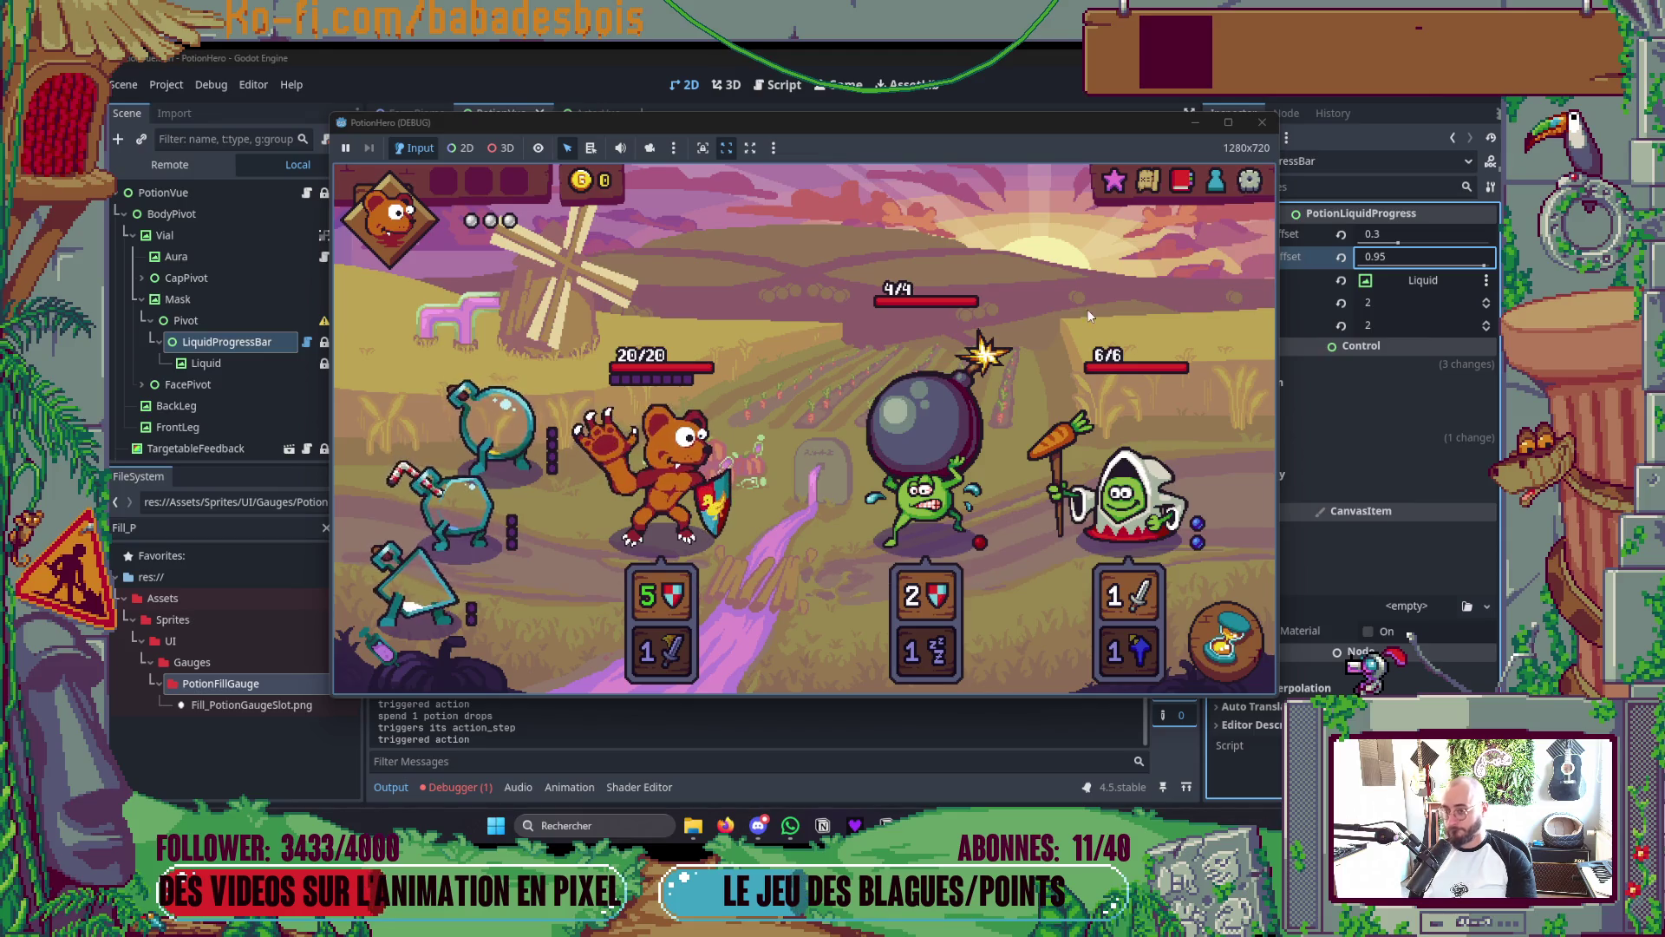
left_click(1262, 122)
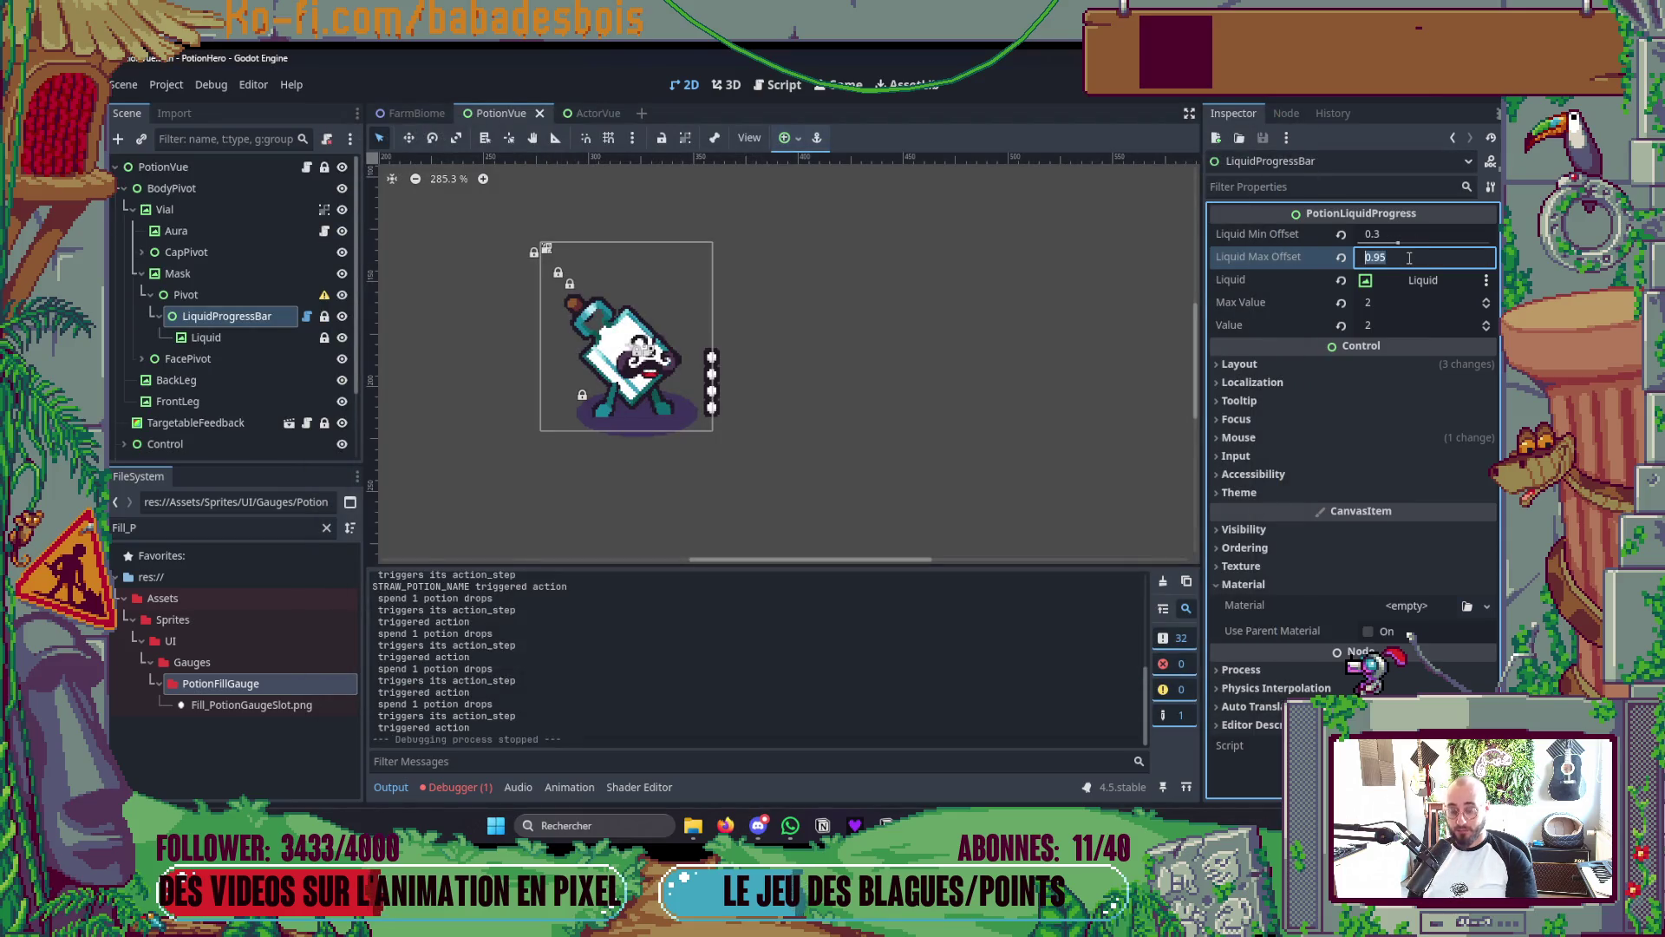
Relaunch the game with F5 and pick the first sword battle on the map.
key("F5")
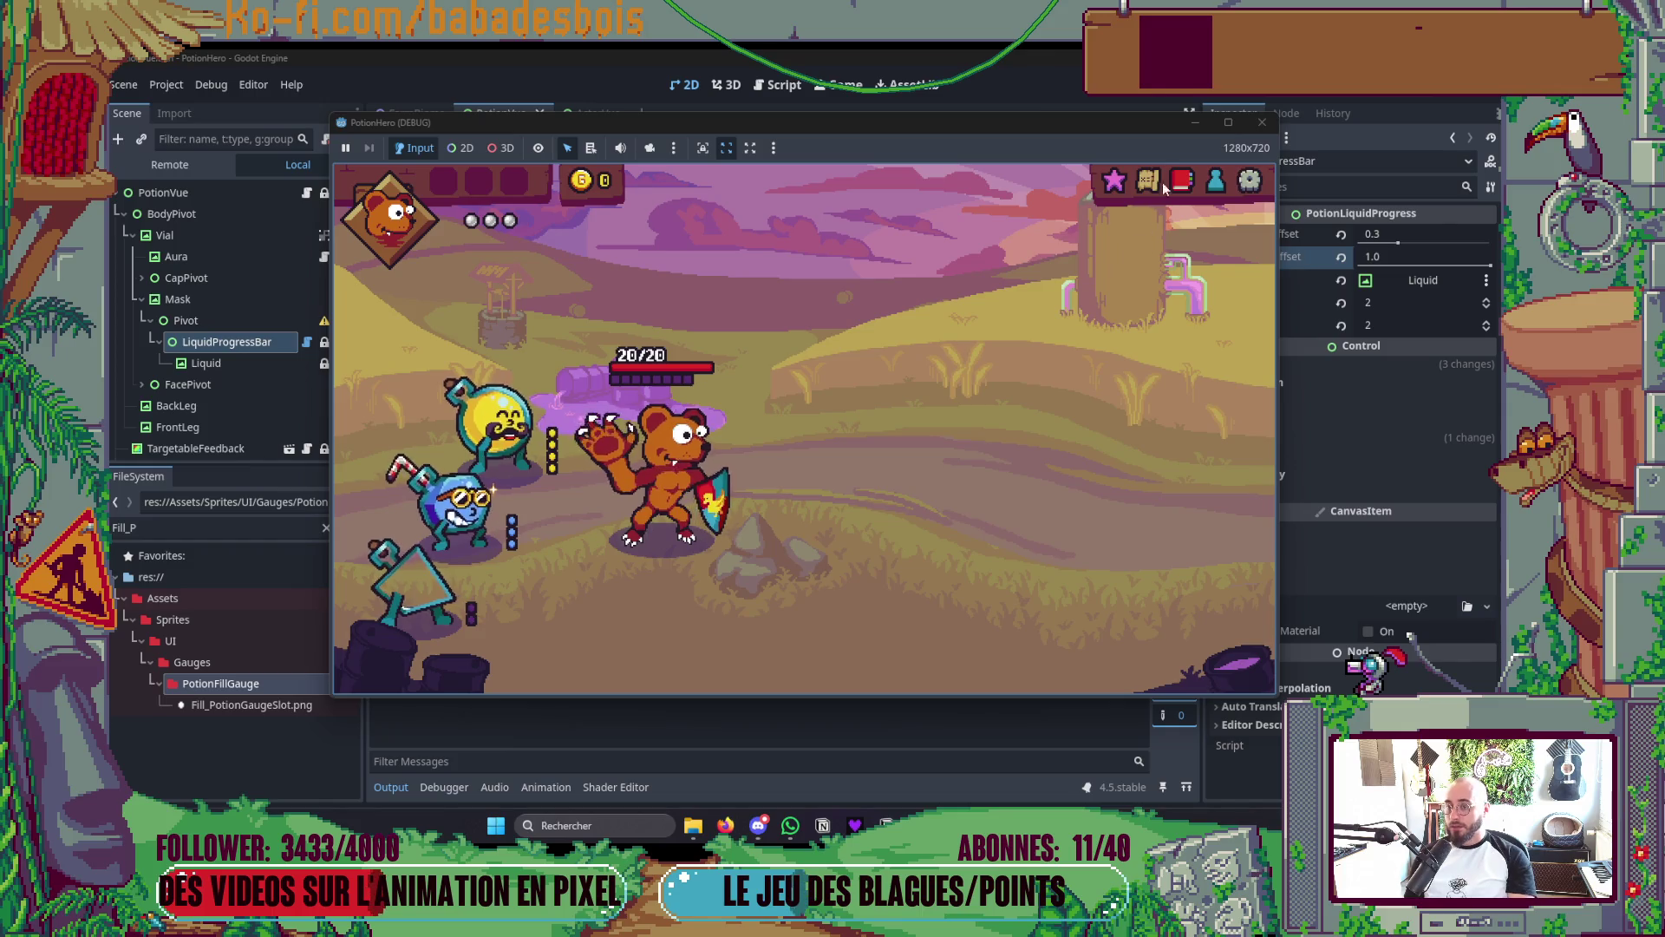
left_click(1152, 183)
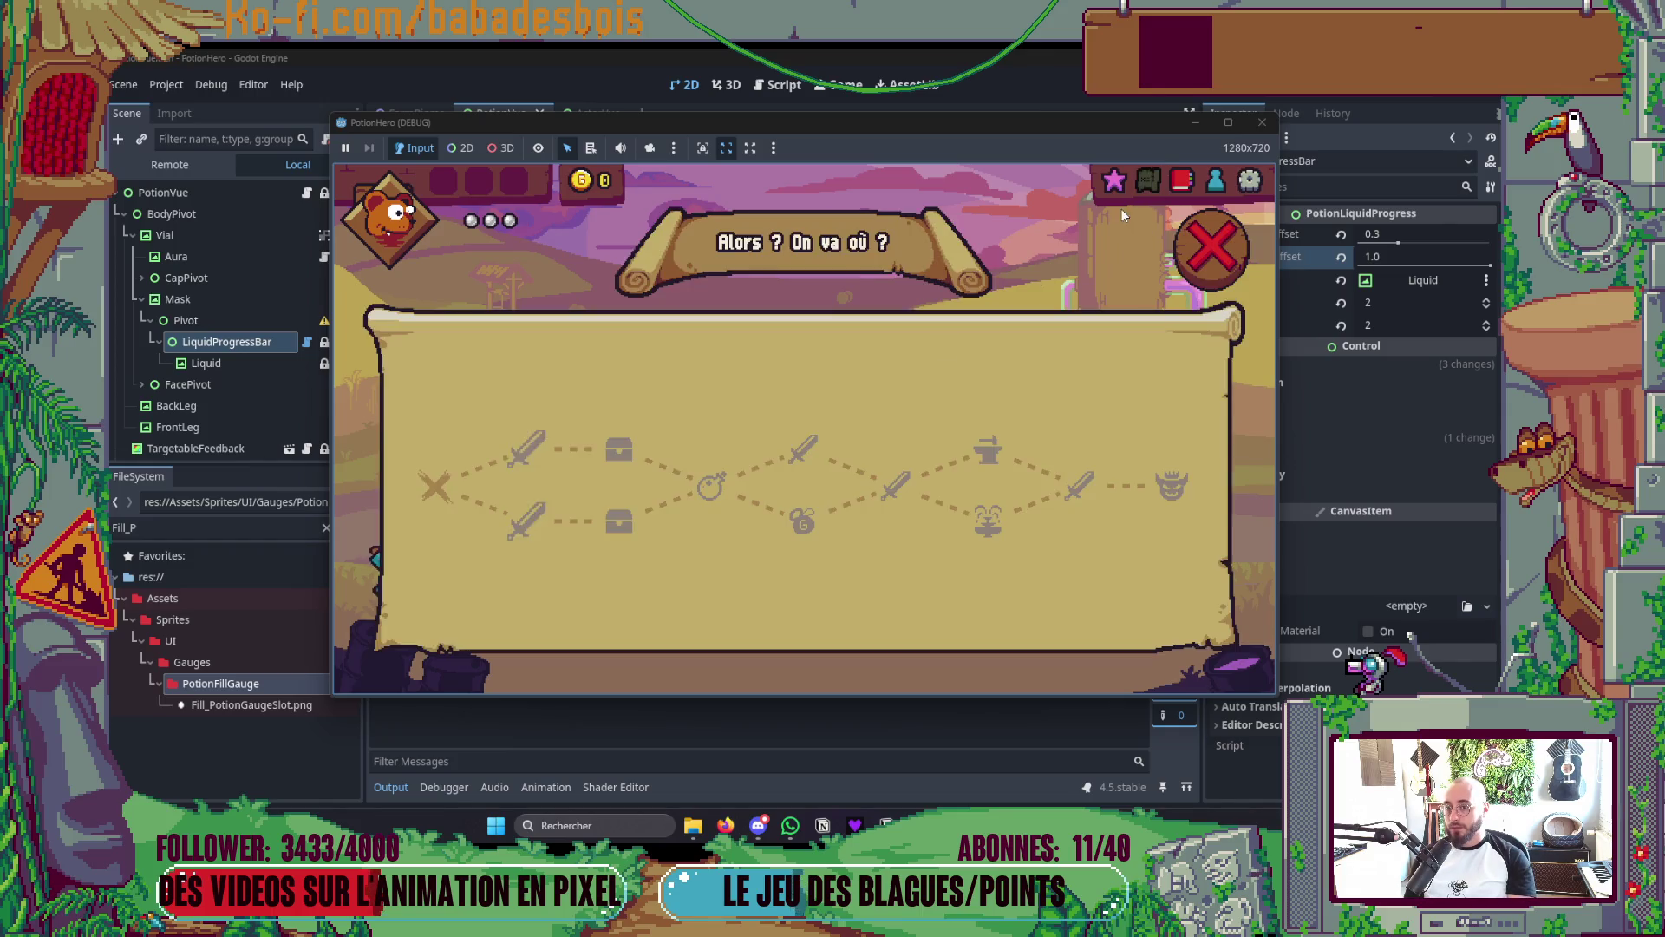
left_click(536, 452)
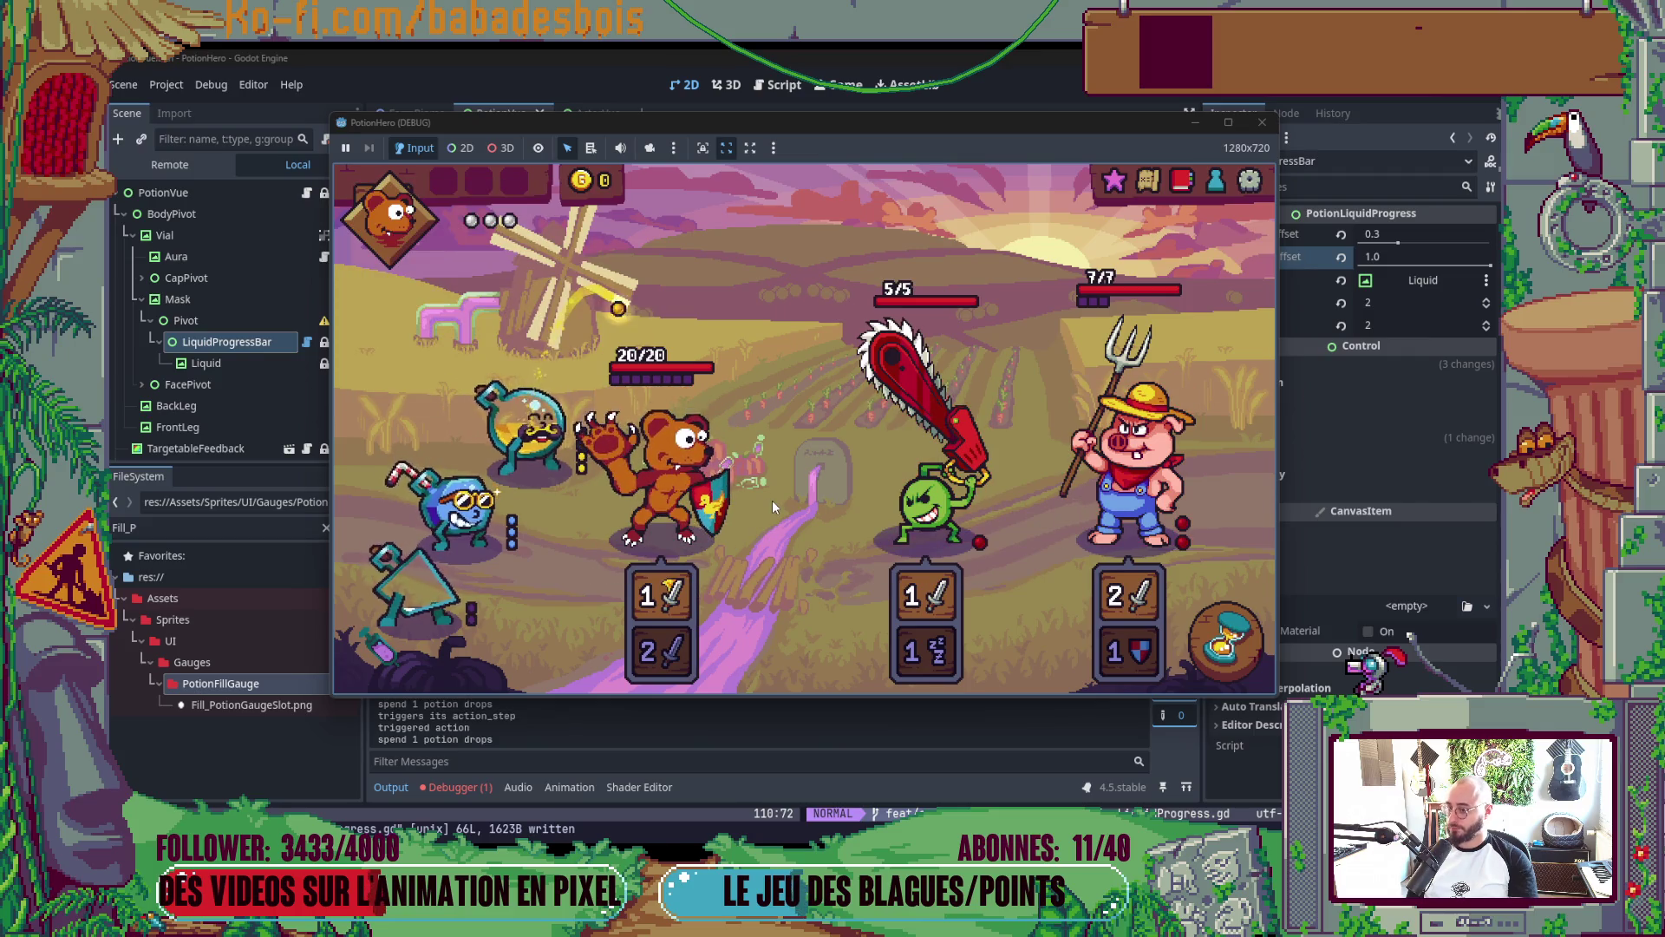
Use the mustache, another, and the blue potion on the bear, then stop with F8.
mouse_move(512, 440)
left_click_drag(513, 441, 711, 482)
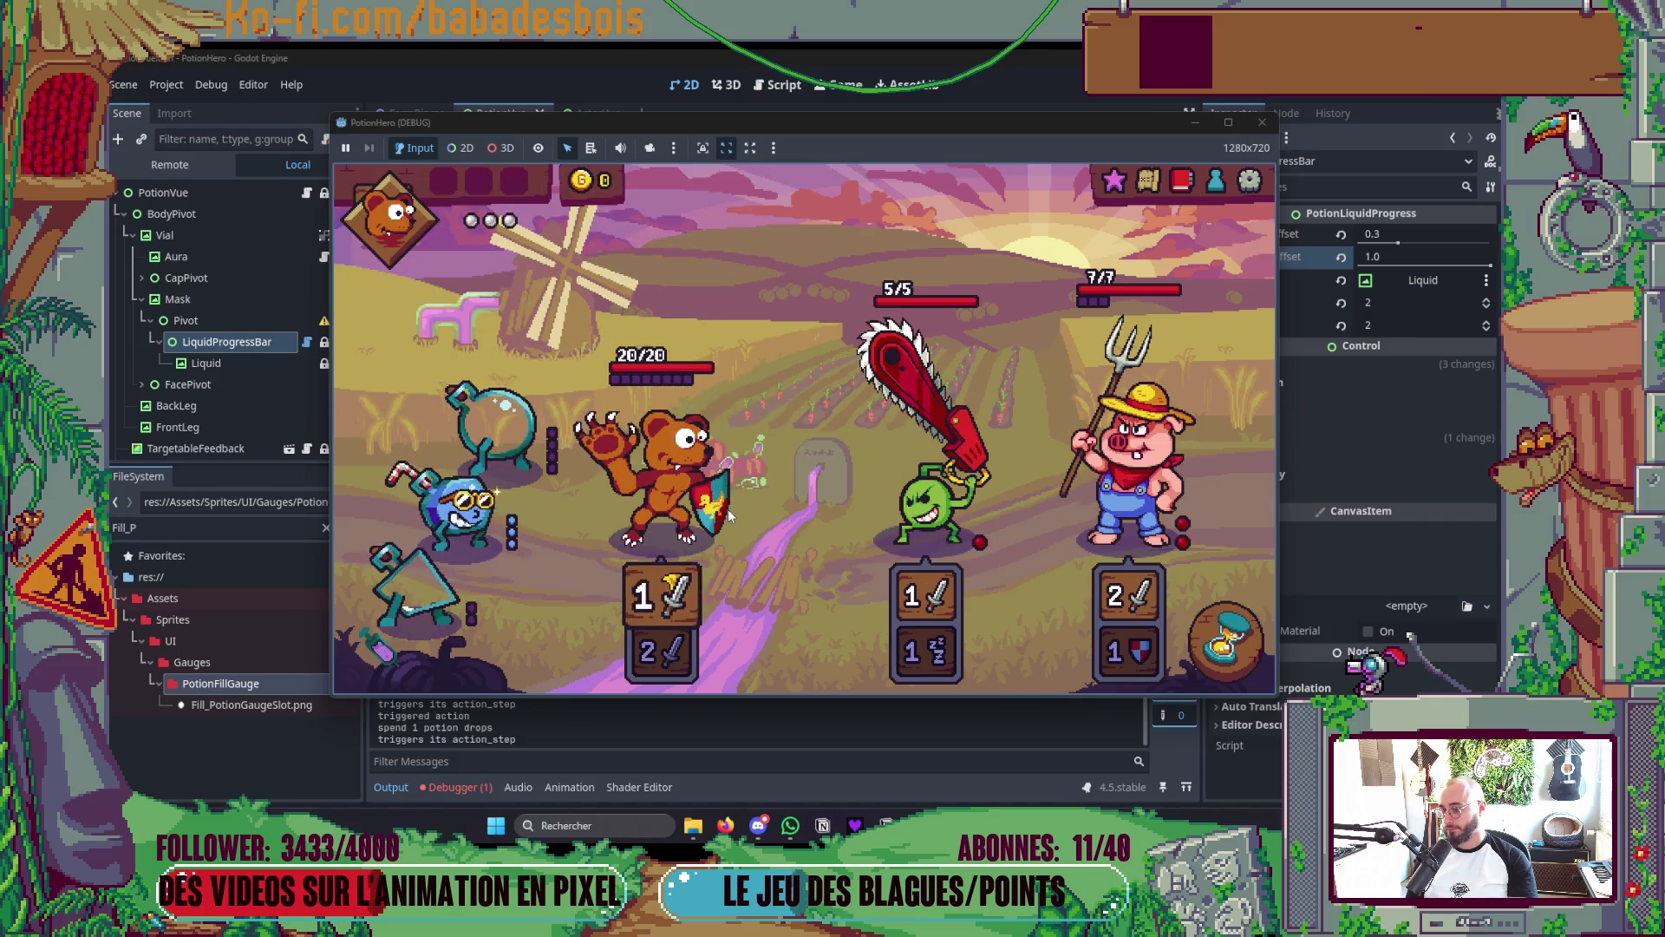
left_click_drag(460, 503, 660, 481)
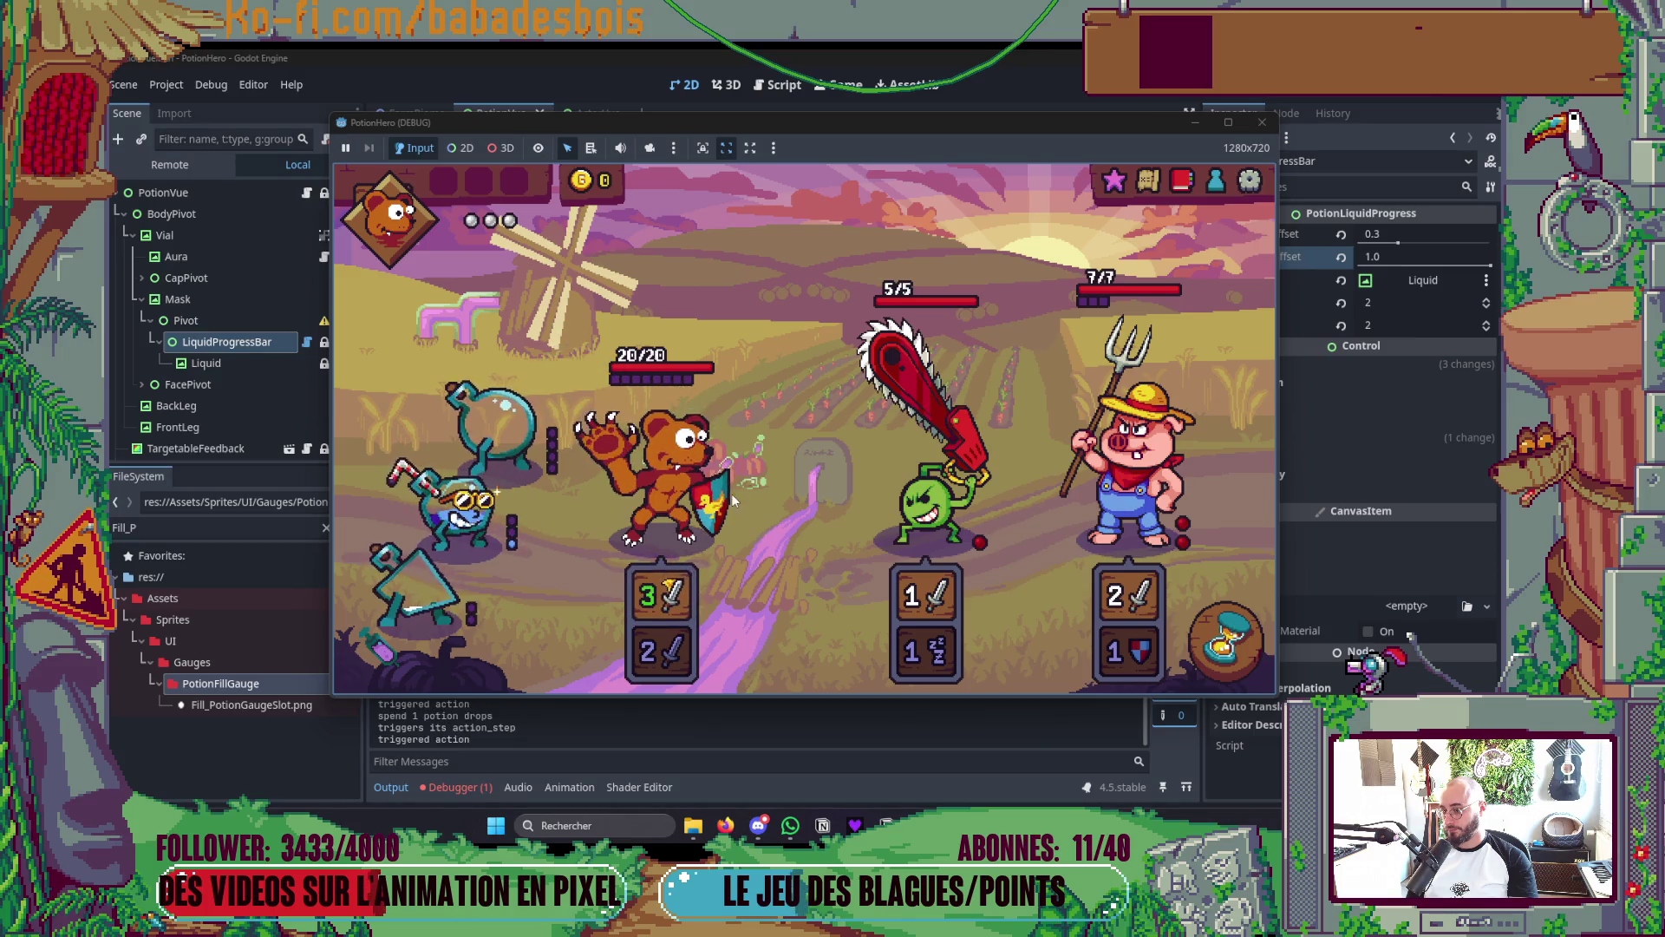
left_click_drag(493, 505, 647, 496)
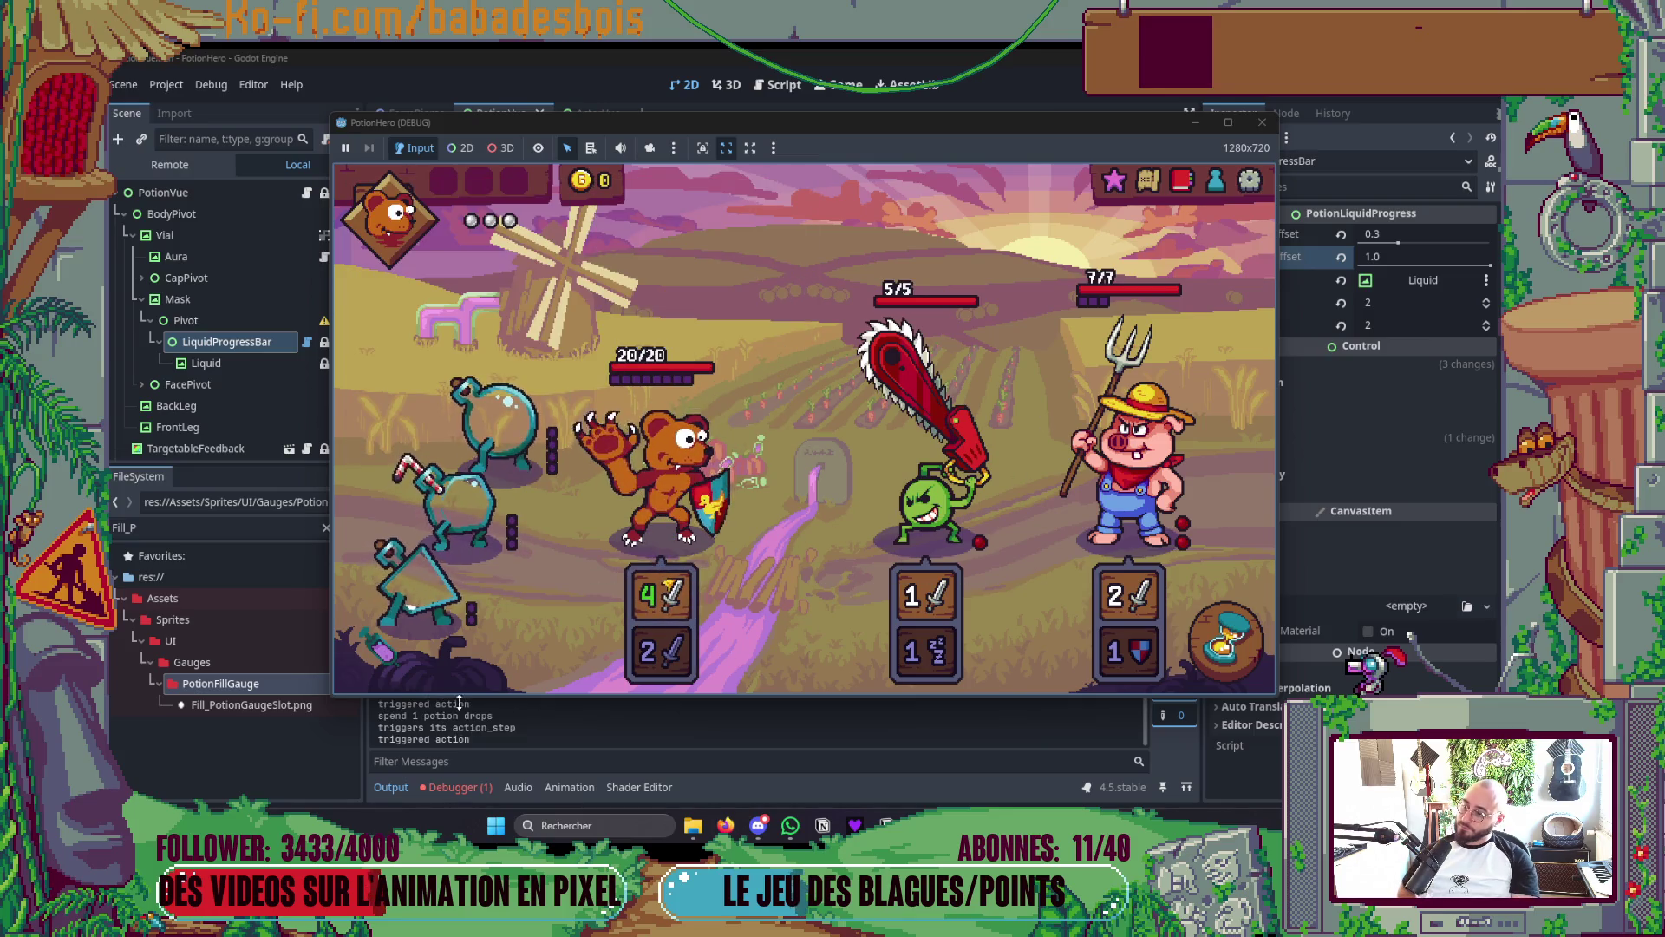
mouse_move(435, 613)
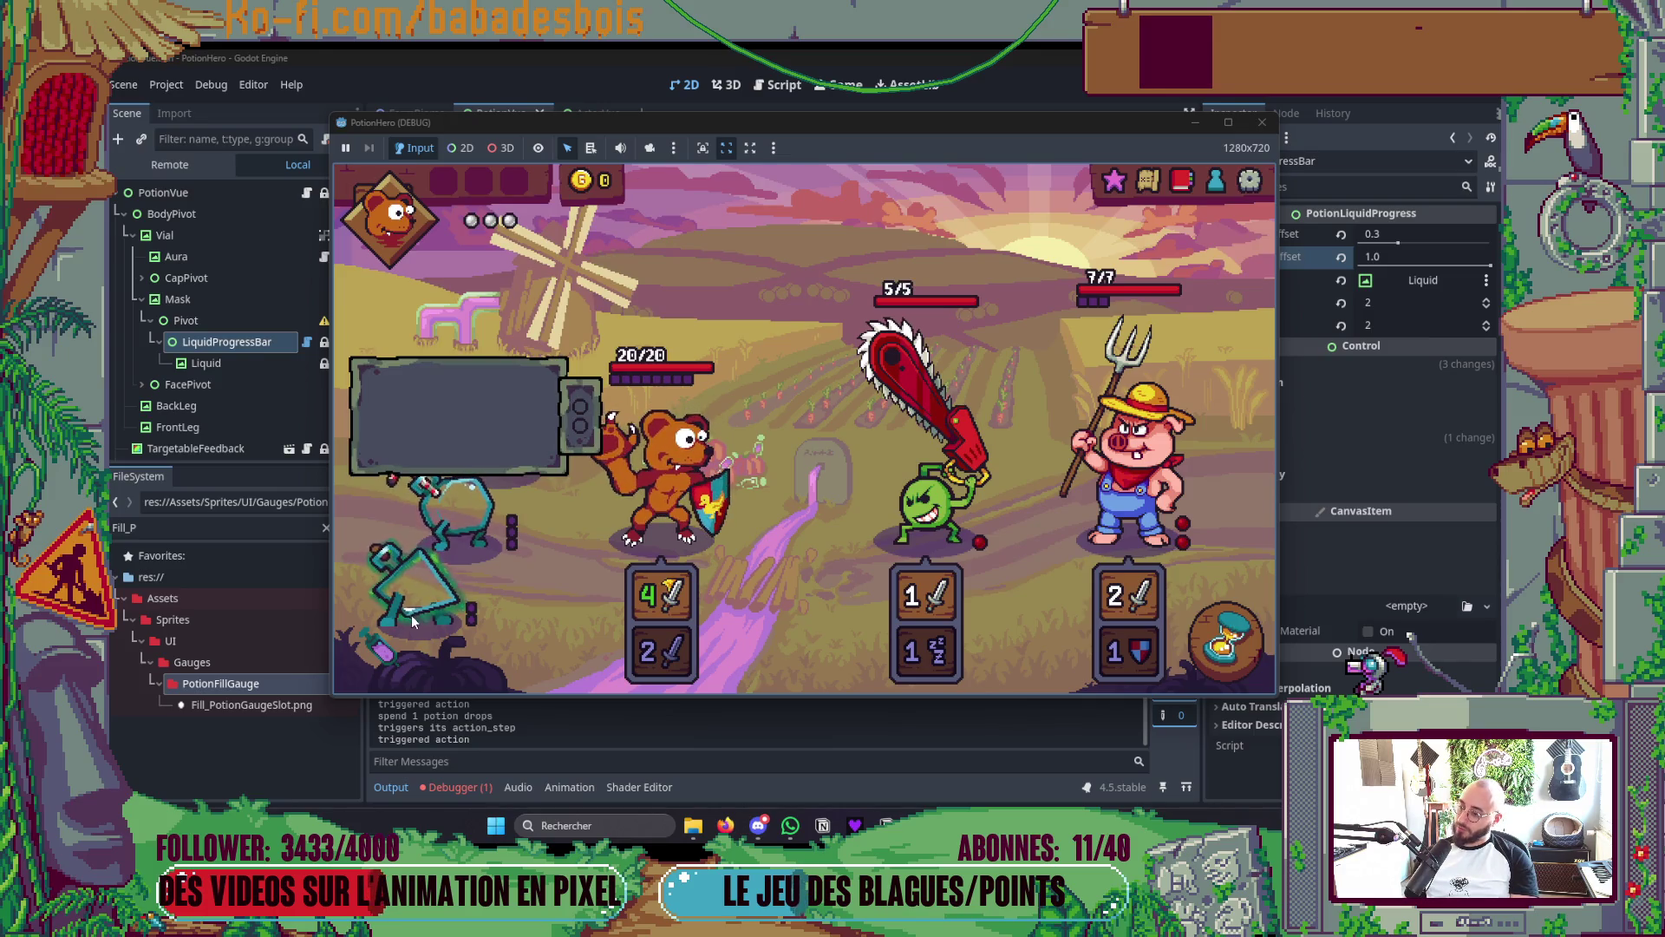
key("F8")
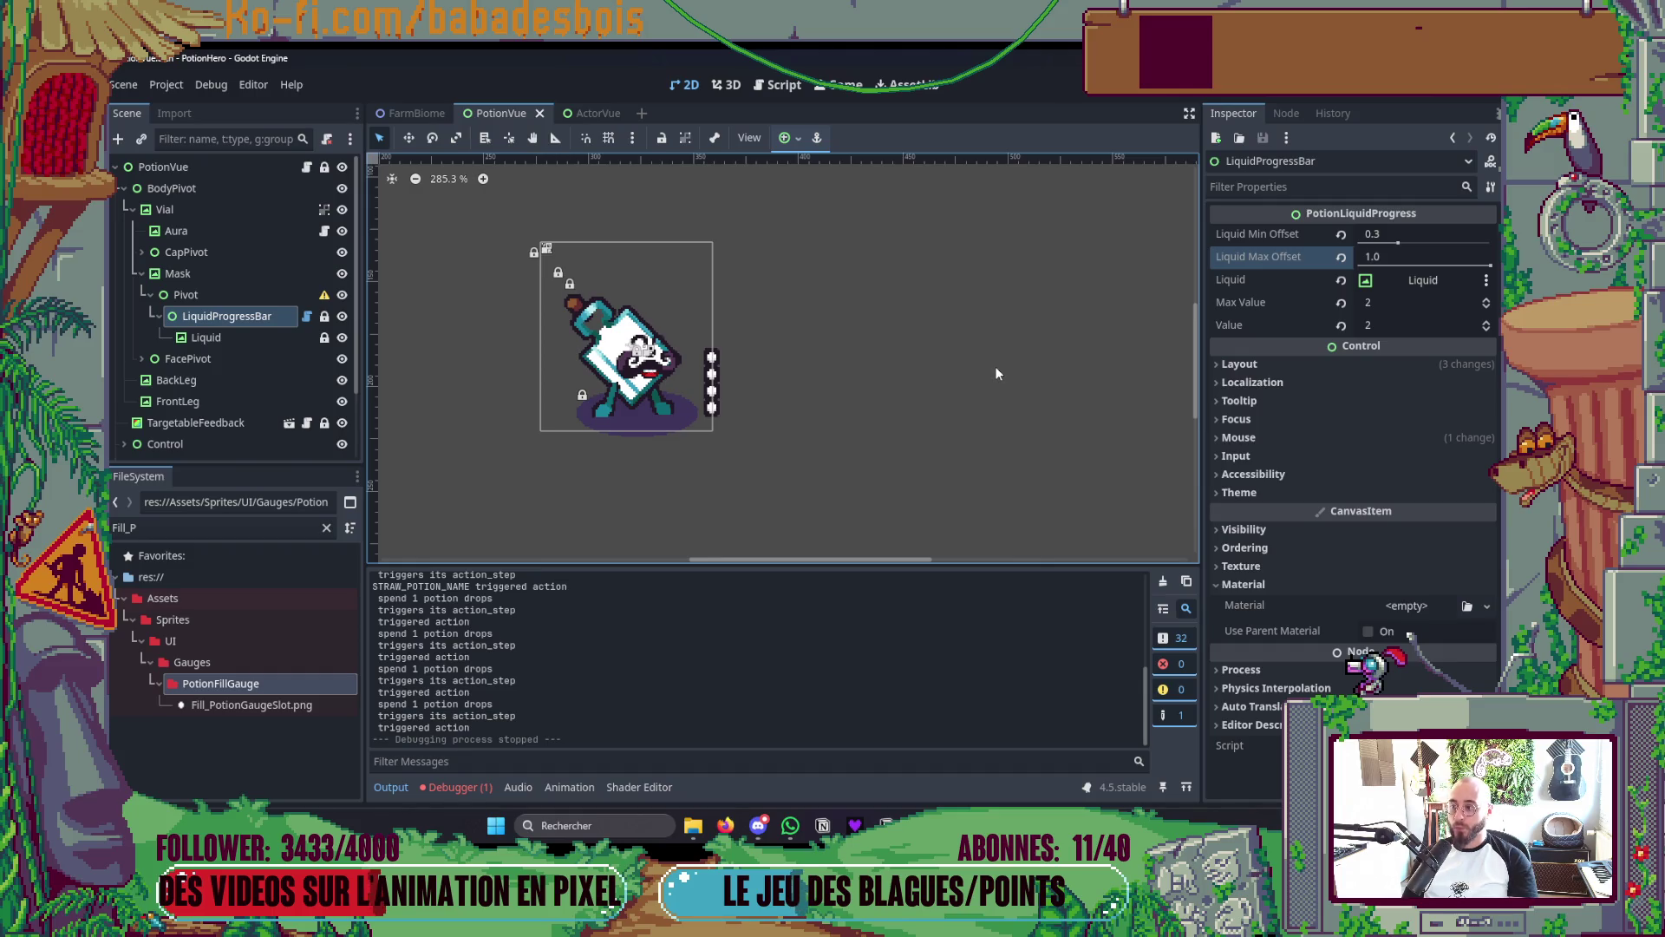
Read the value setter and liquid property declarations in the PotionLiquidProgress script.
left_click(308, 316)
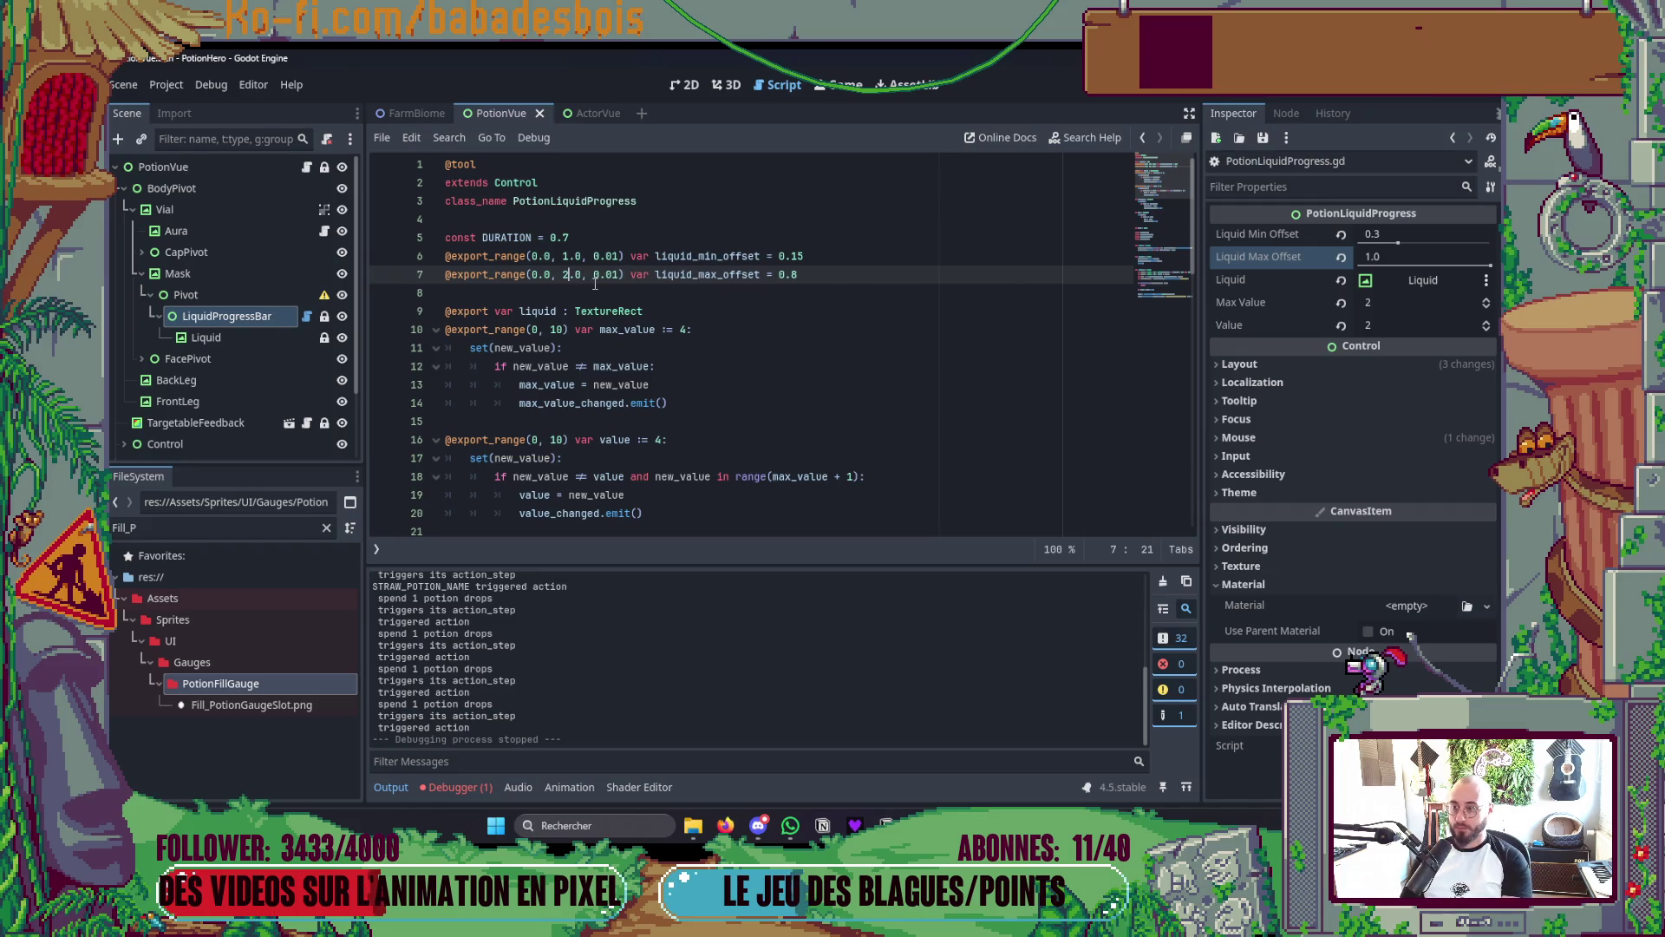
left_click(746, 439)
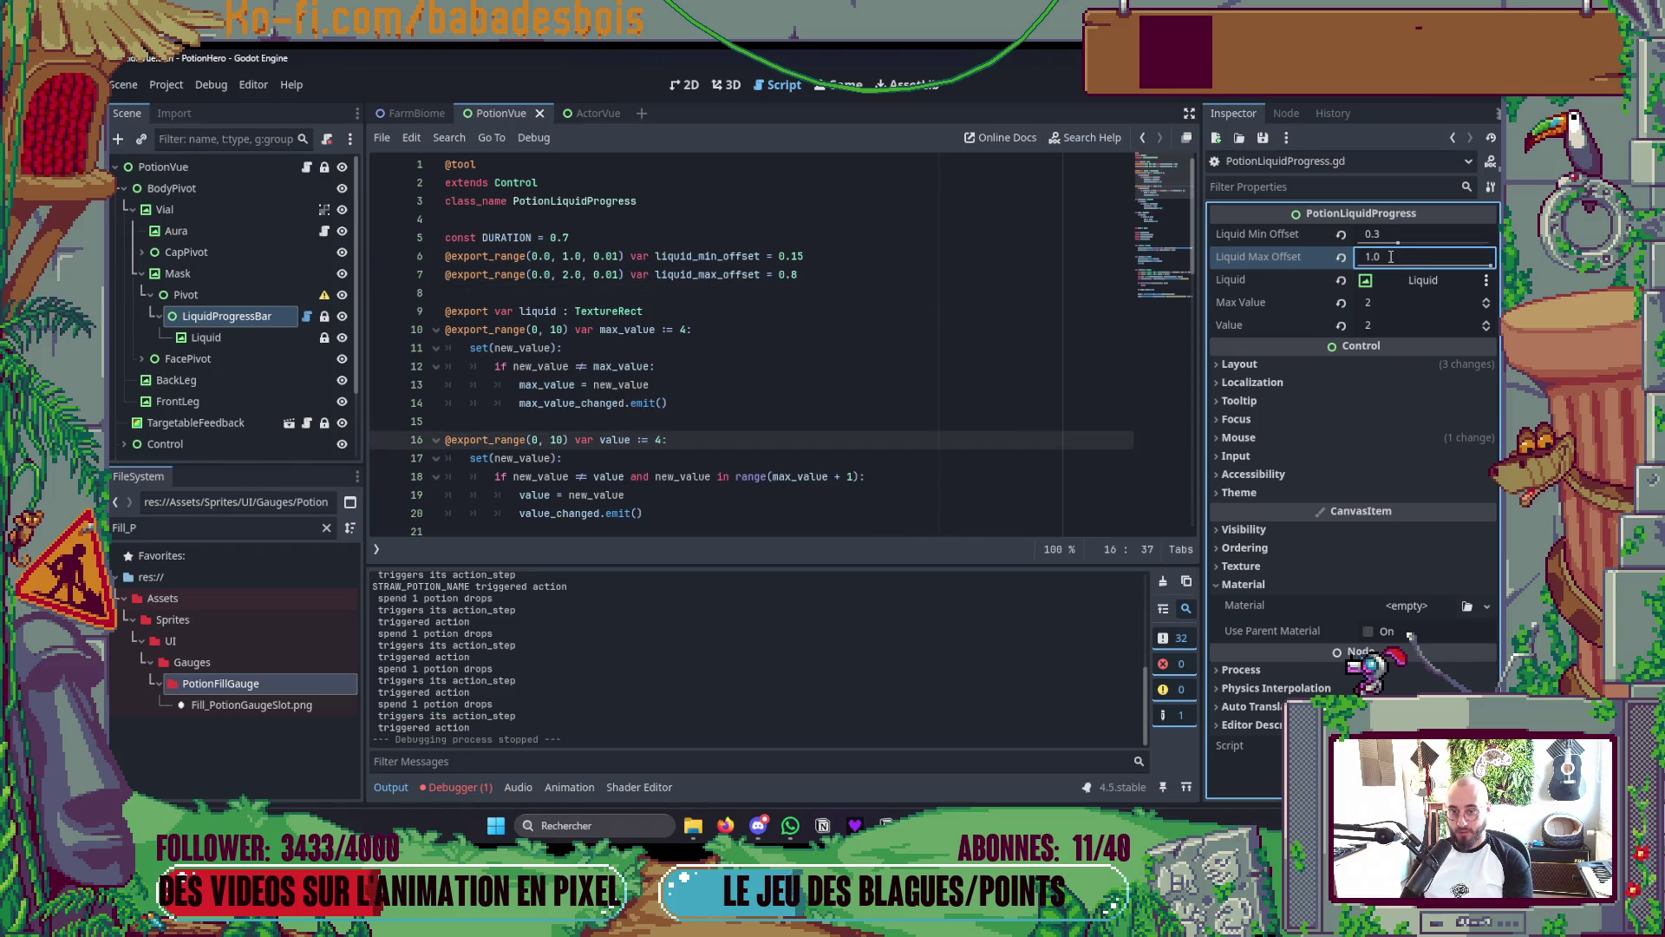
left_click(894, 420)
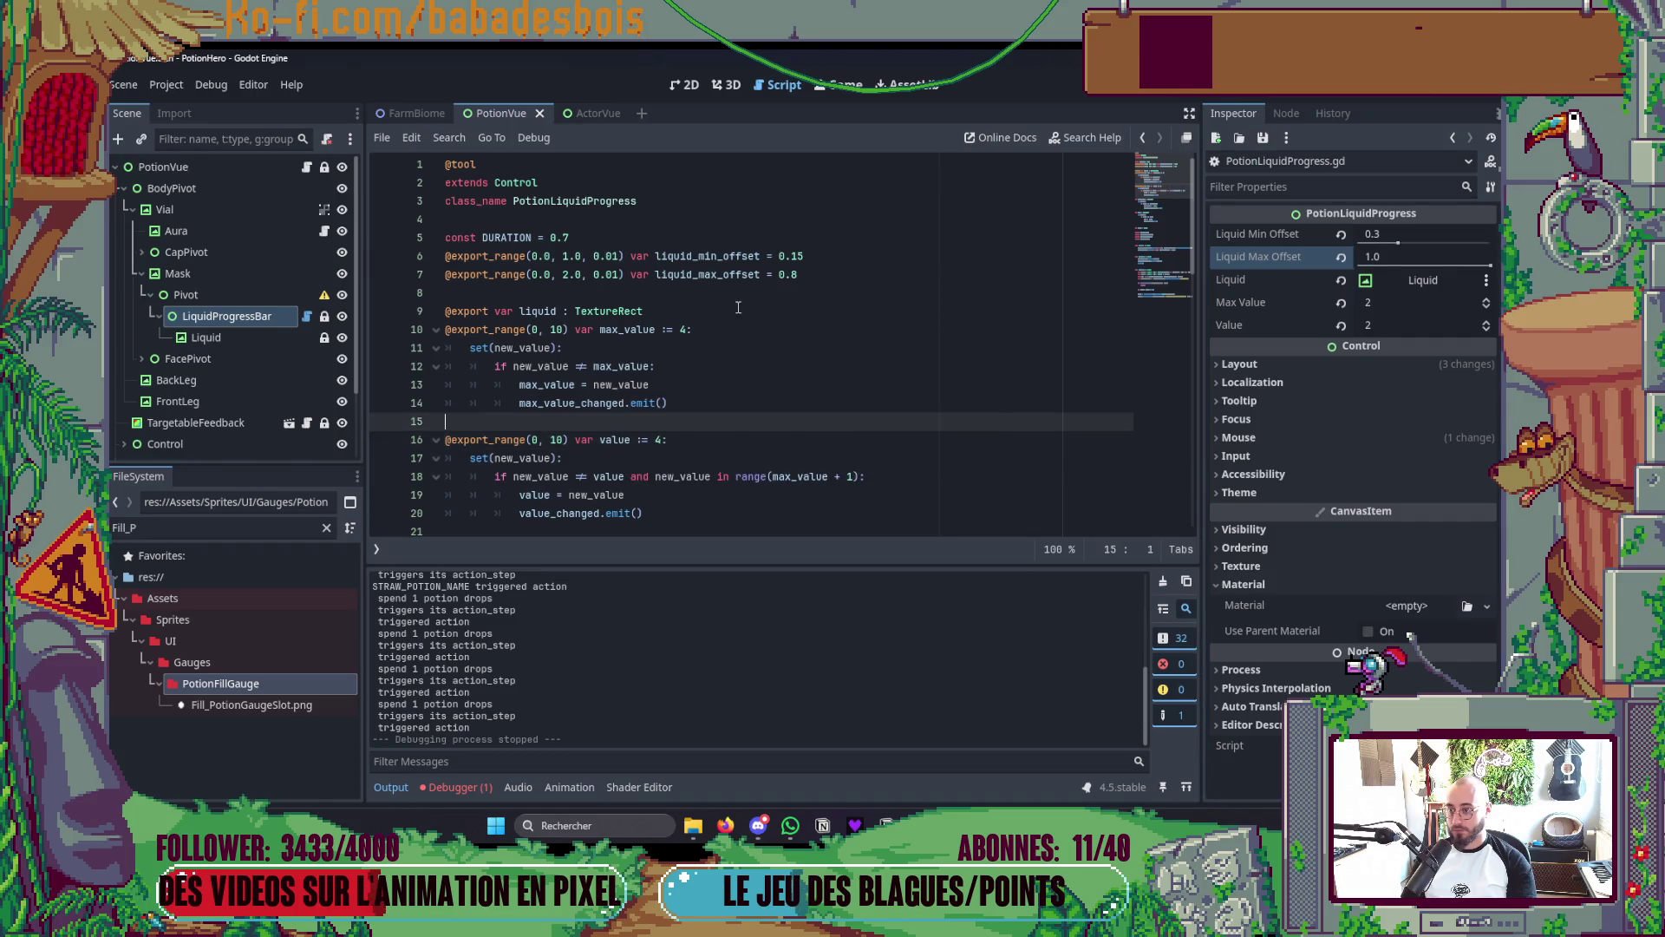
left_click(726, 309)
Revert Liquid Max Offset to its 0.8 default, save, and close and reopen the PotionVue scene.
left_click(683, 86)
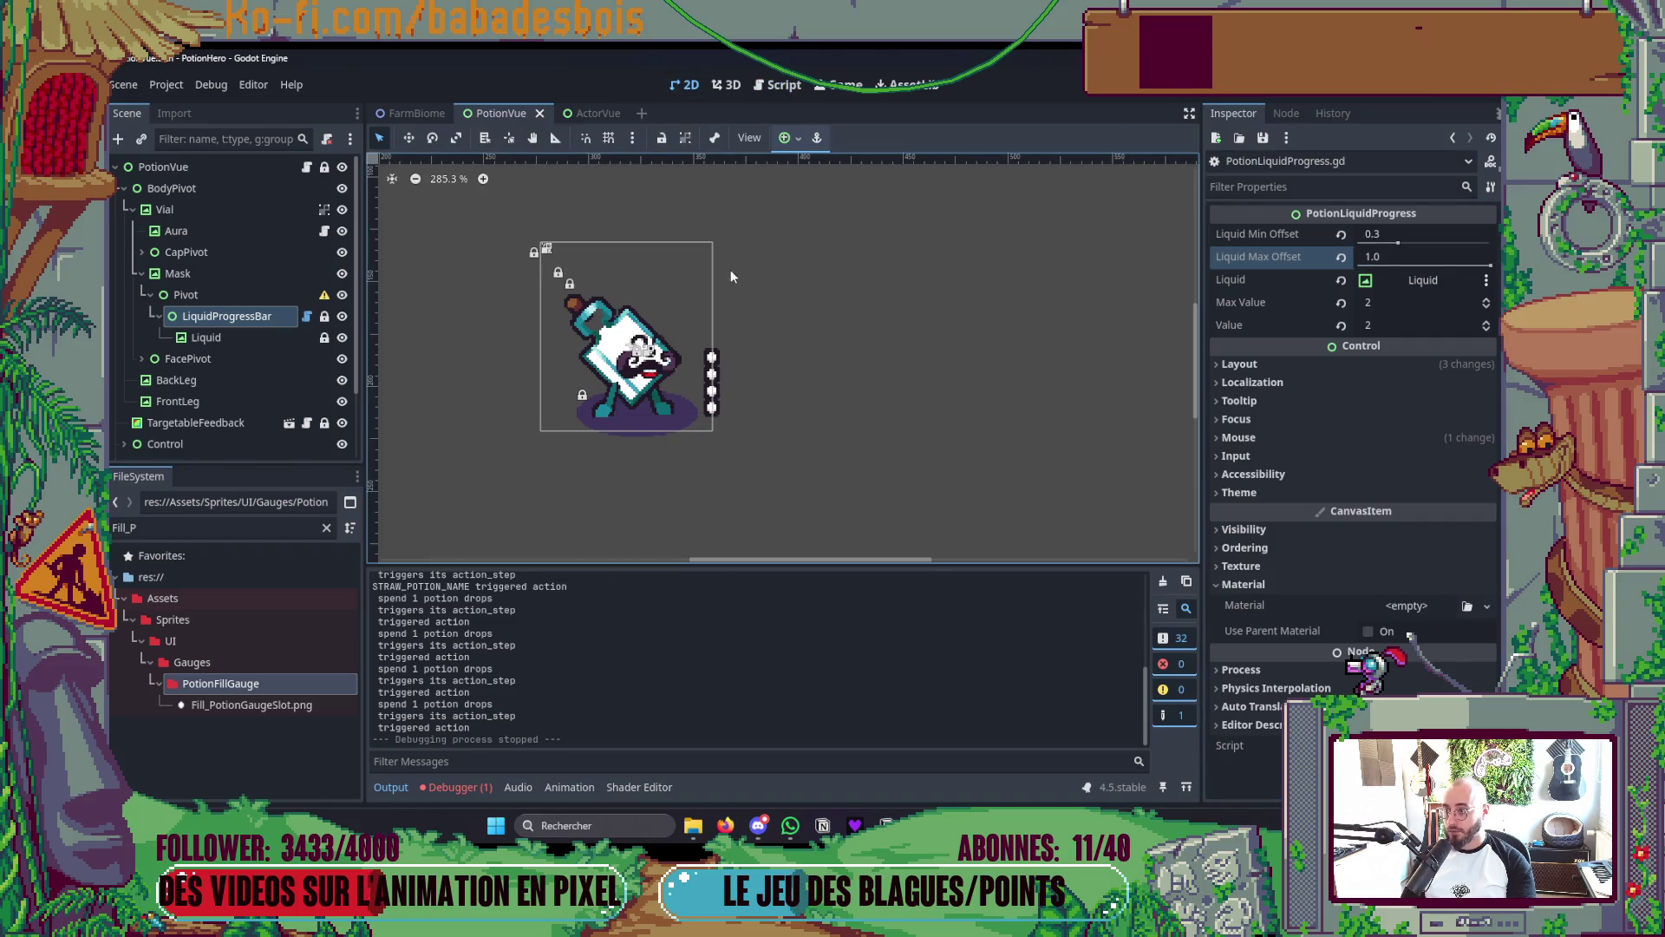
left_click(1343, 257)
key("ctrl+s")
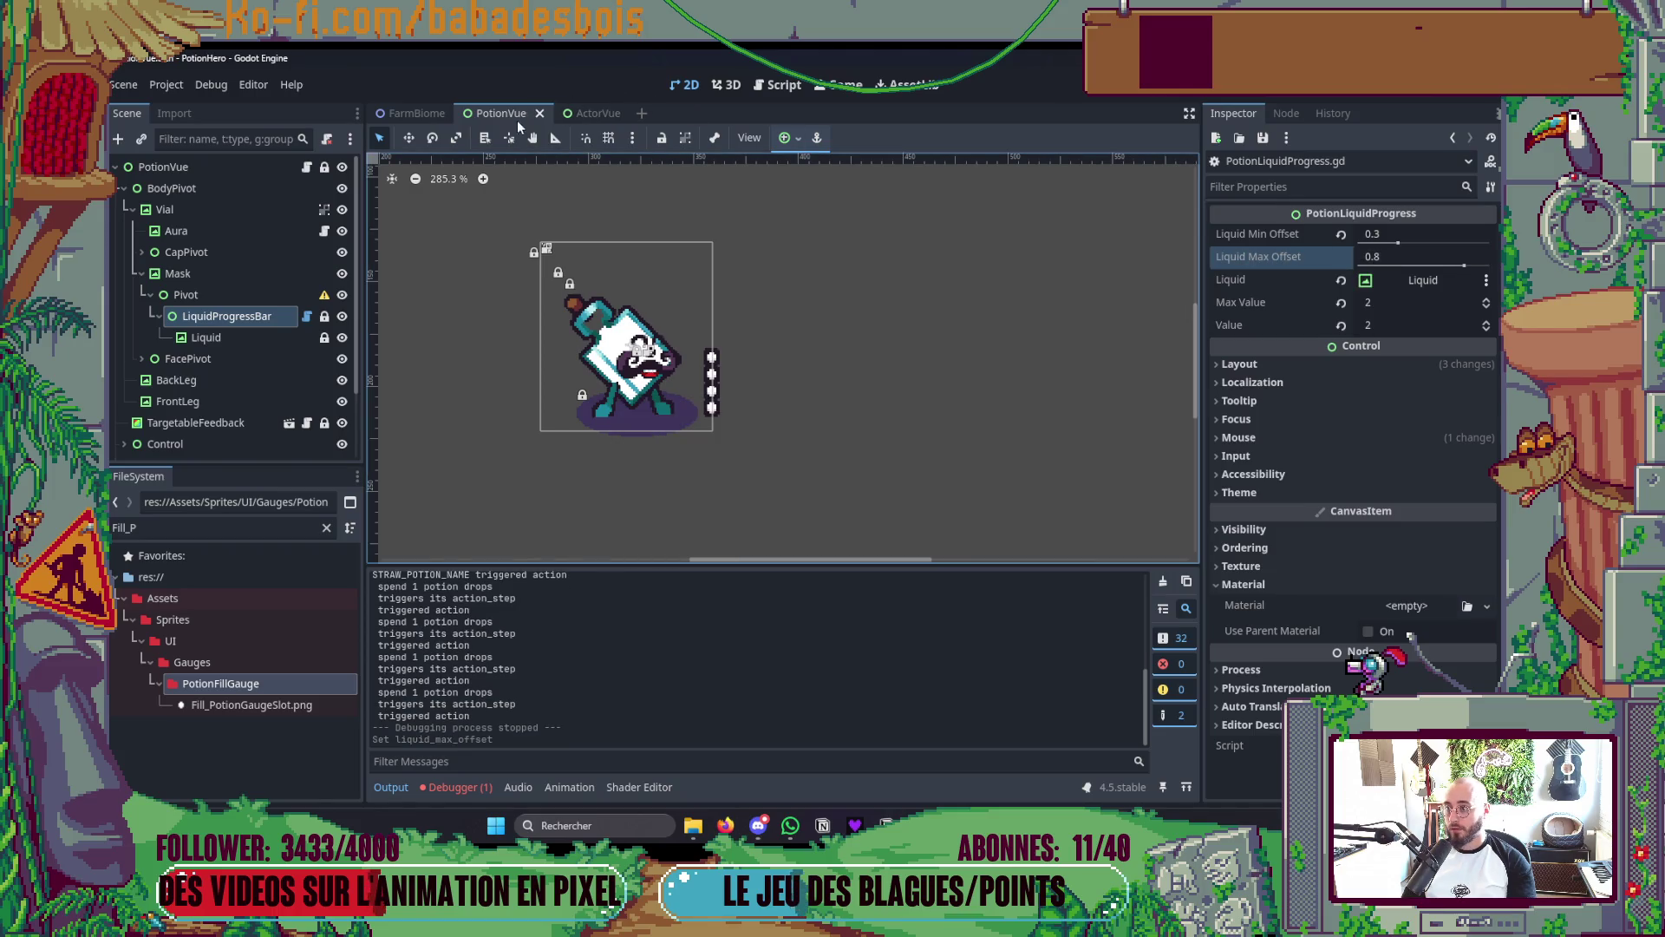
left_click(539, 113)
key("ctrl+shift+t")
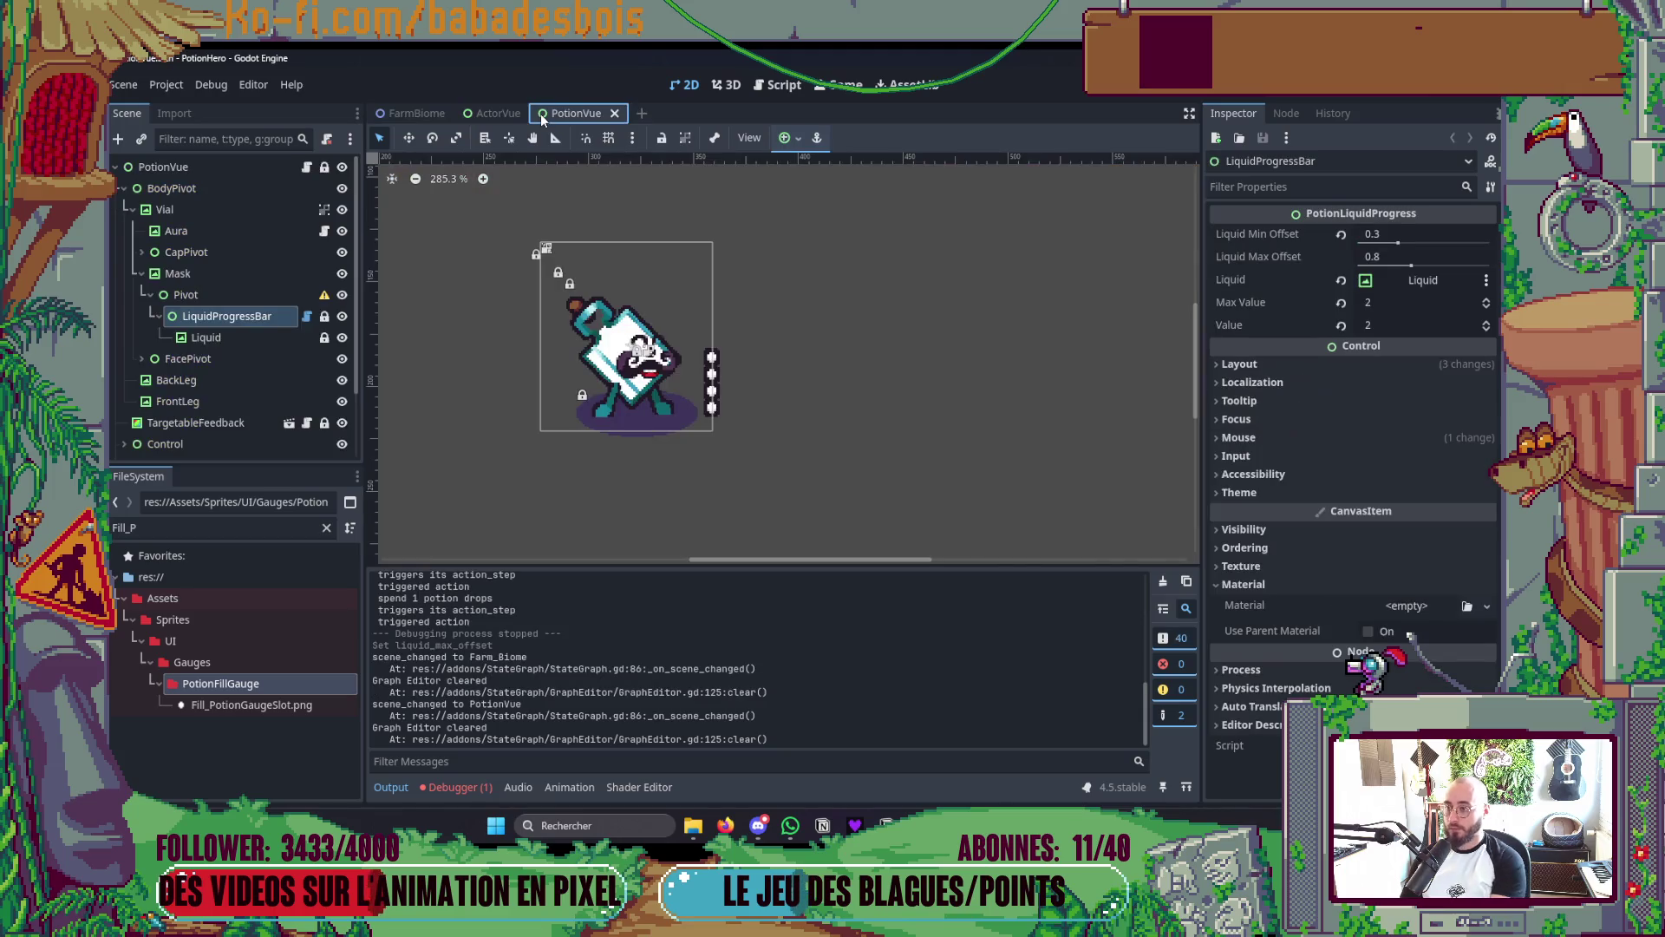
left_click(1368, 256)
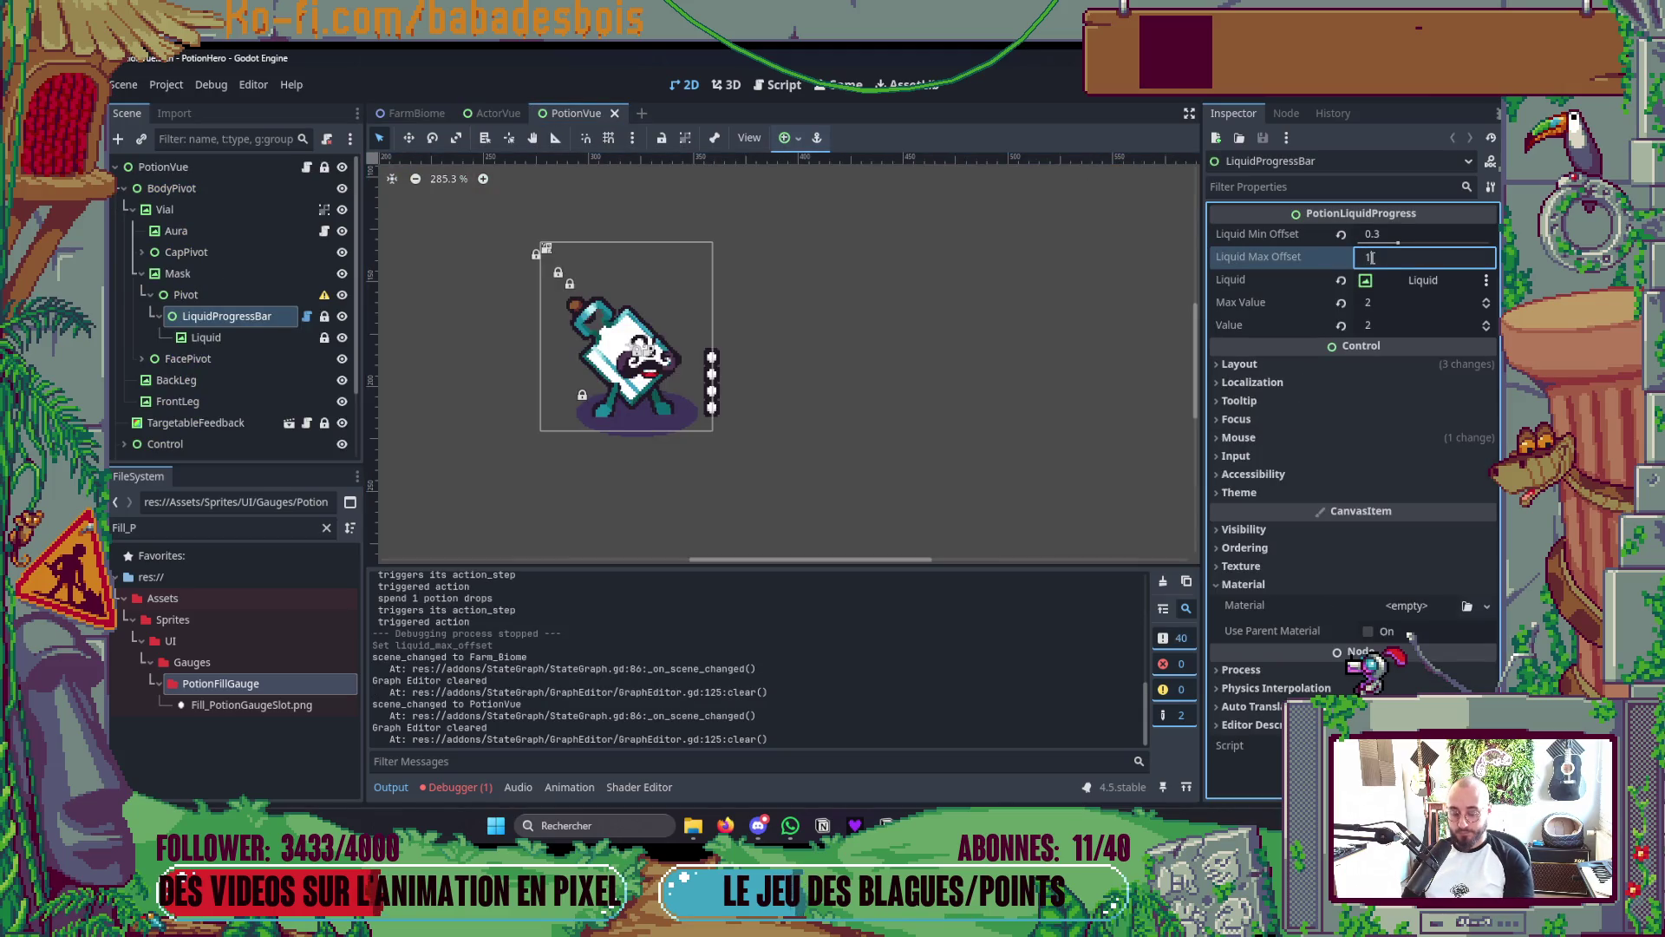
Launch the game with Liquid Max Offset 1.1, enter a battle, use two potions on the bear, and stop.
key("F5")
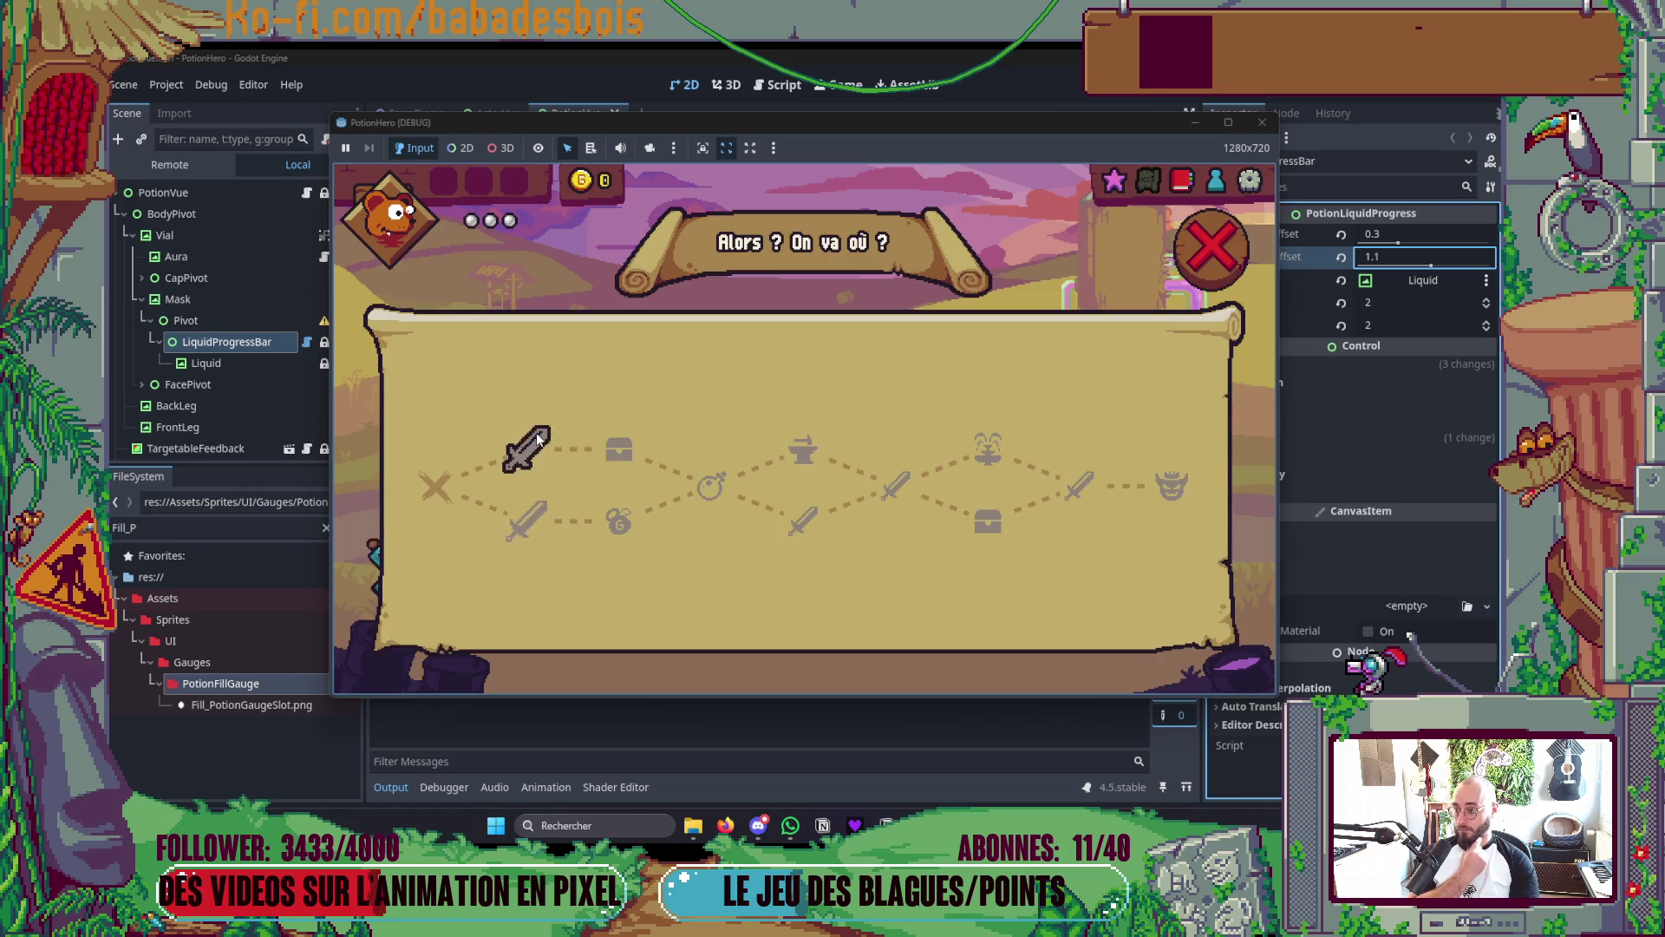
left_click(537, 438)
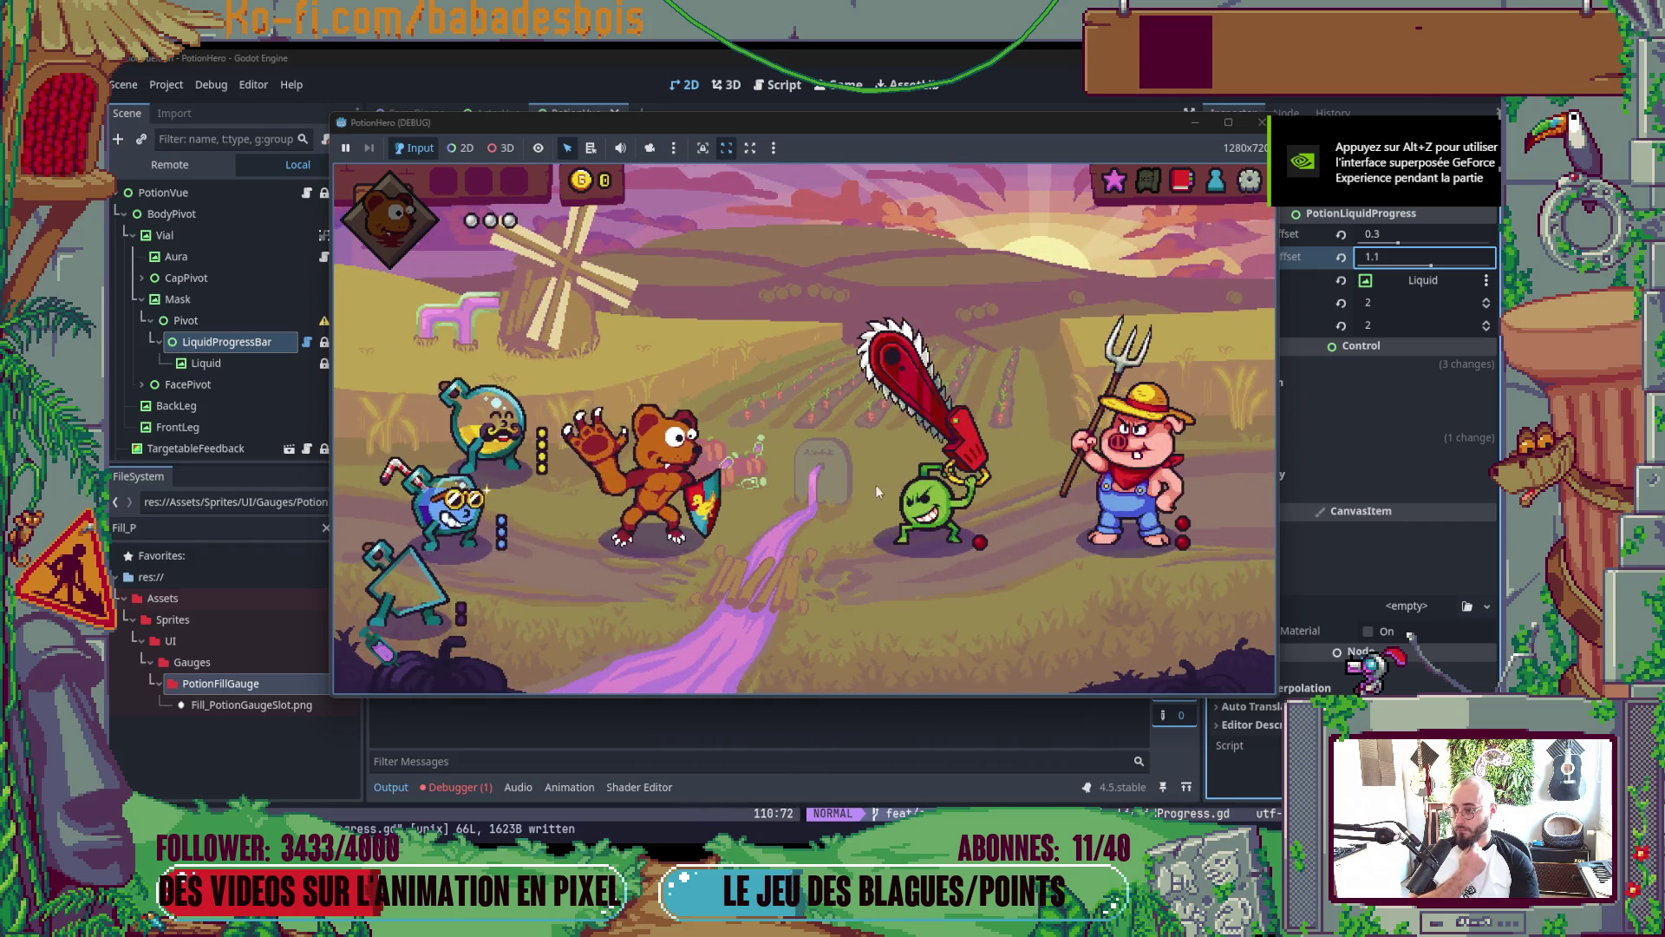
mouse_move(526, 445)
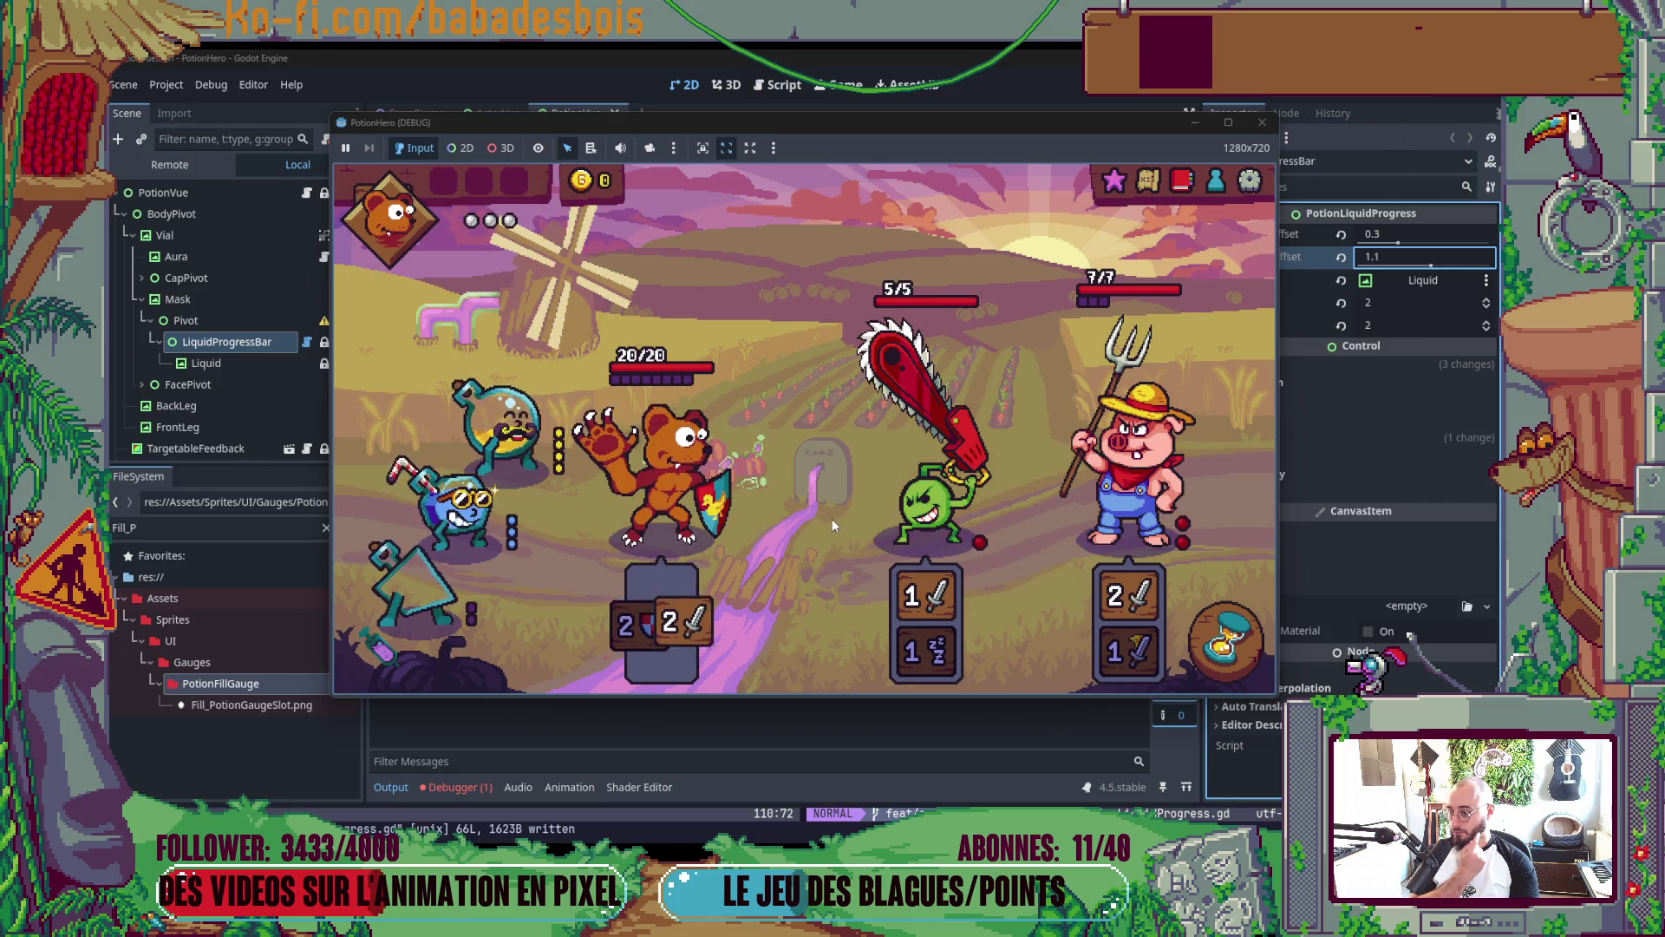
mouse_move(647, 486)
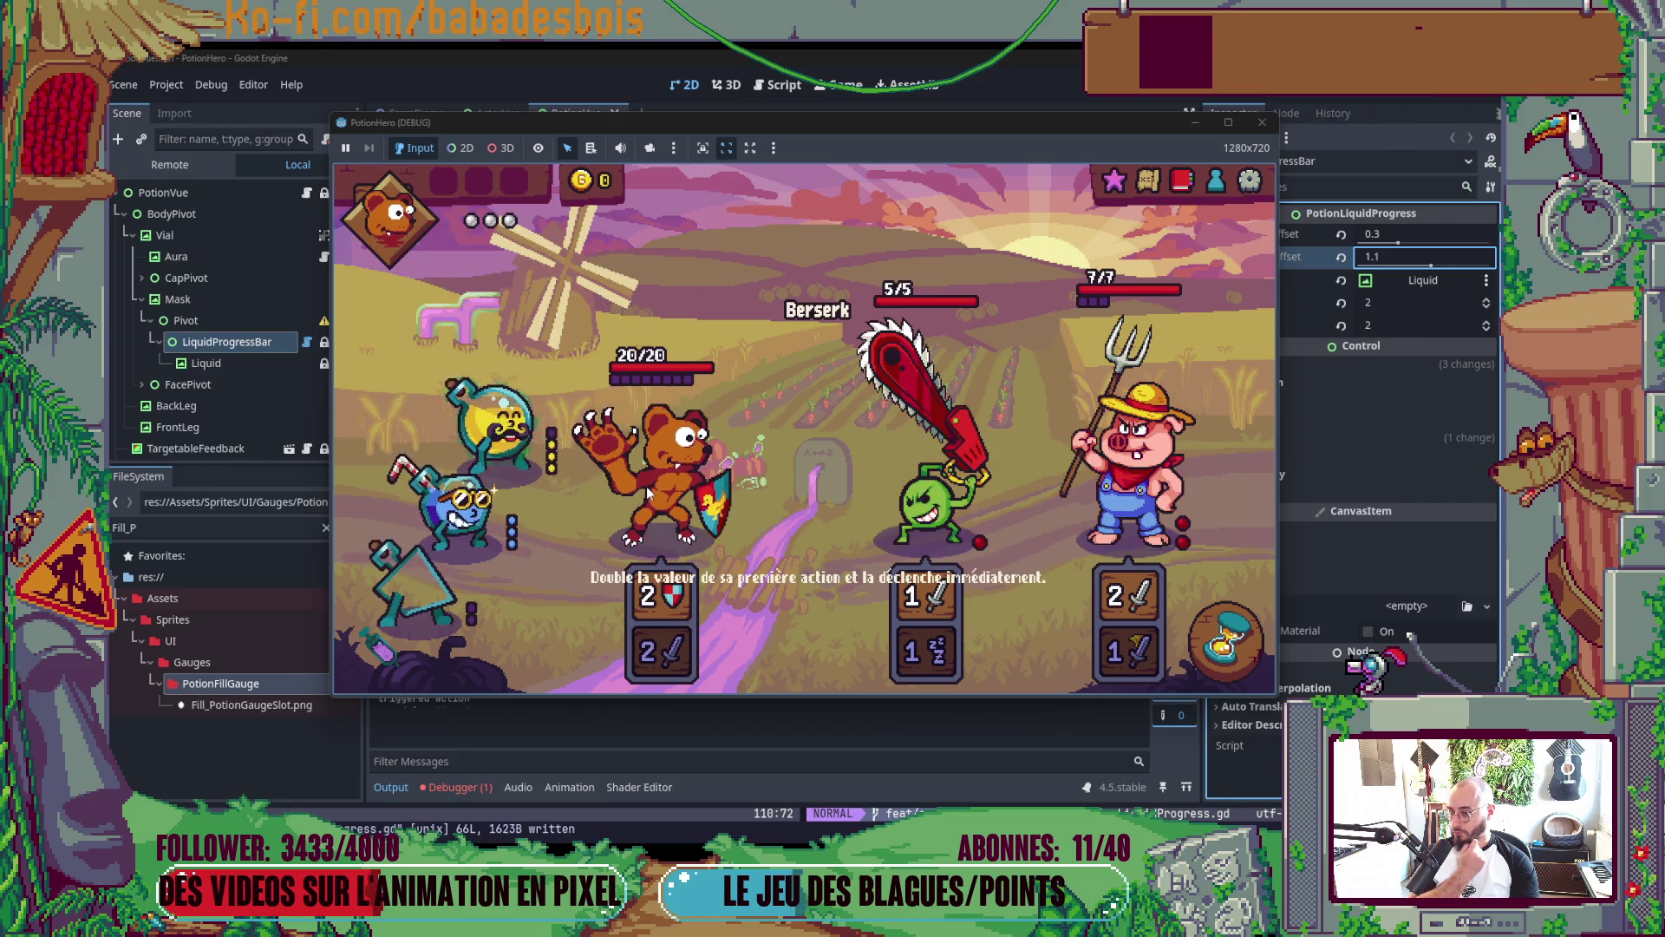
left_click(499, 421)
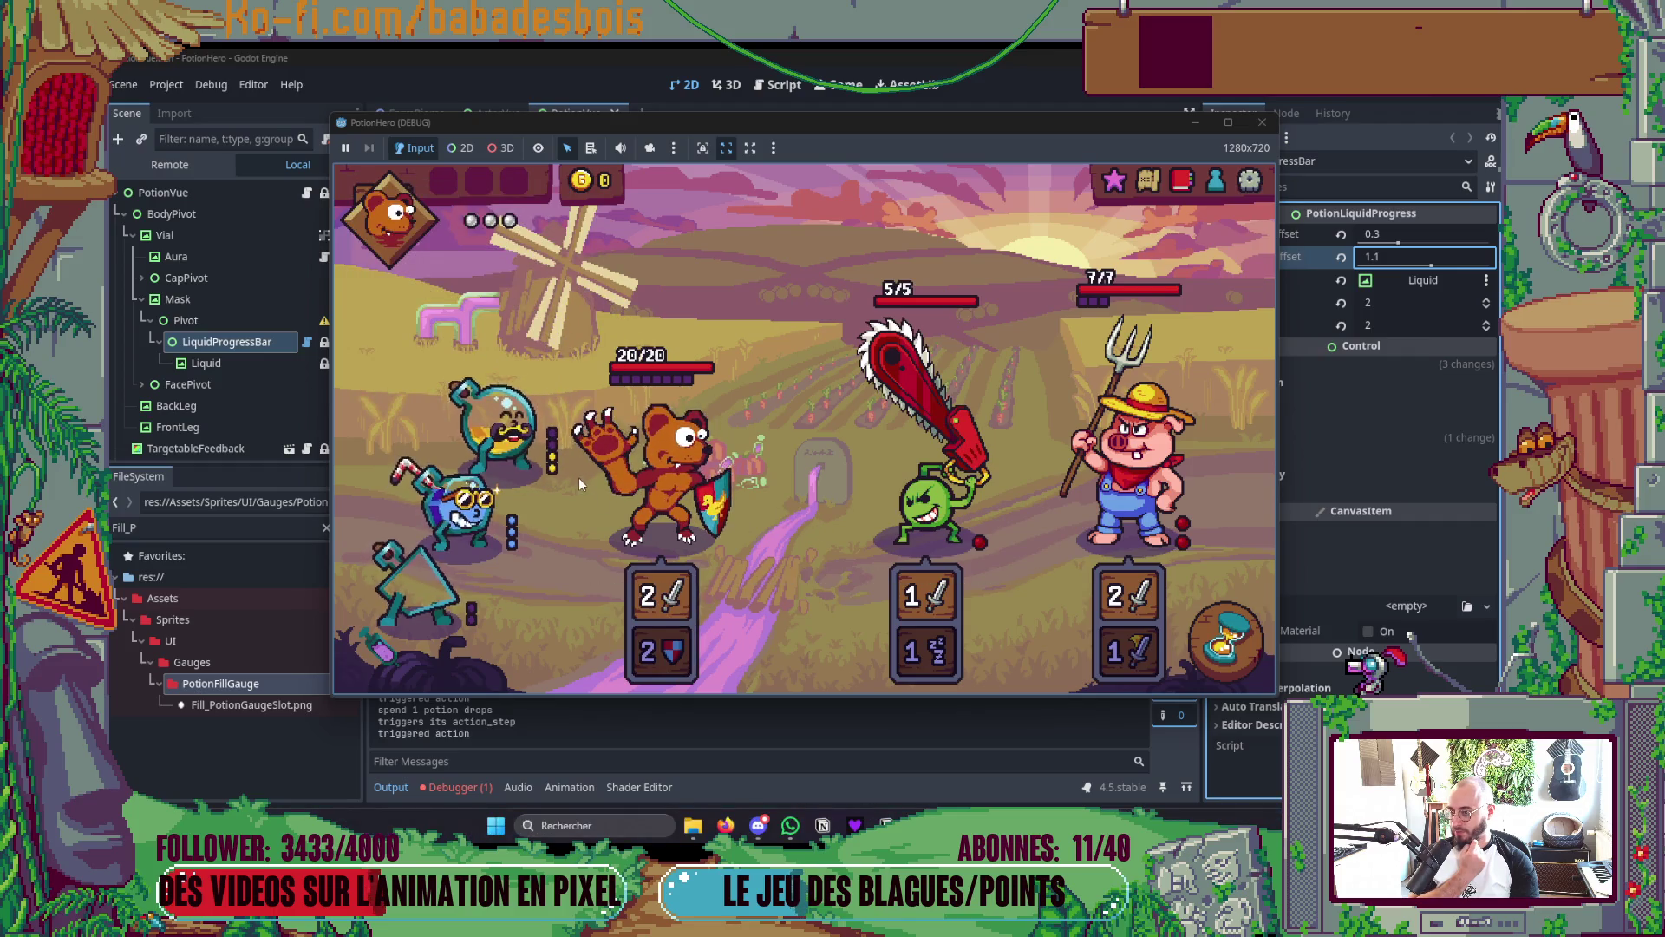
left_click(483, 428)
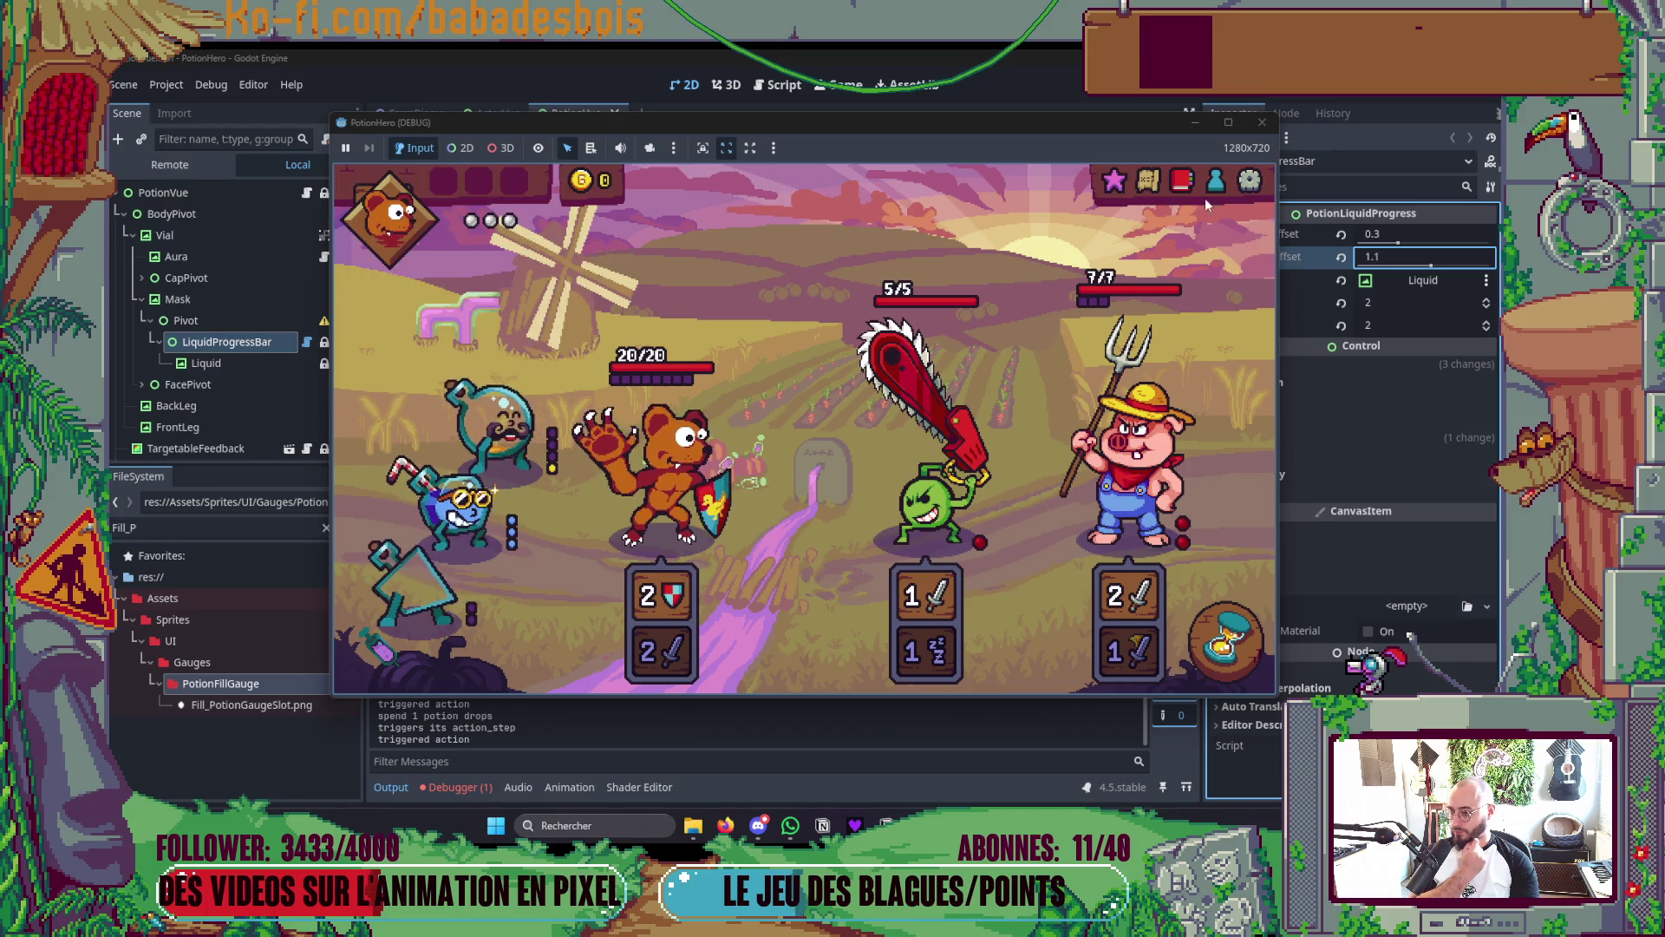
left_click(1261, 122)
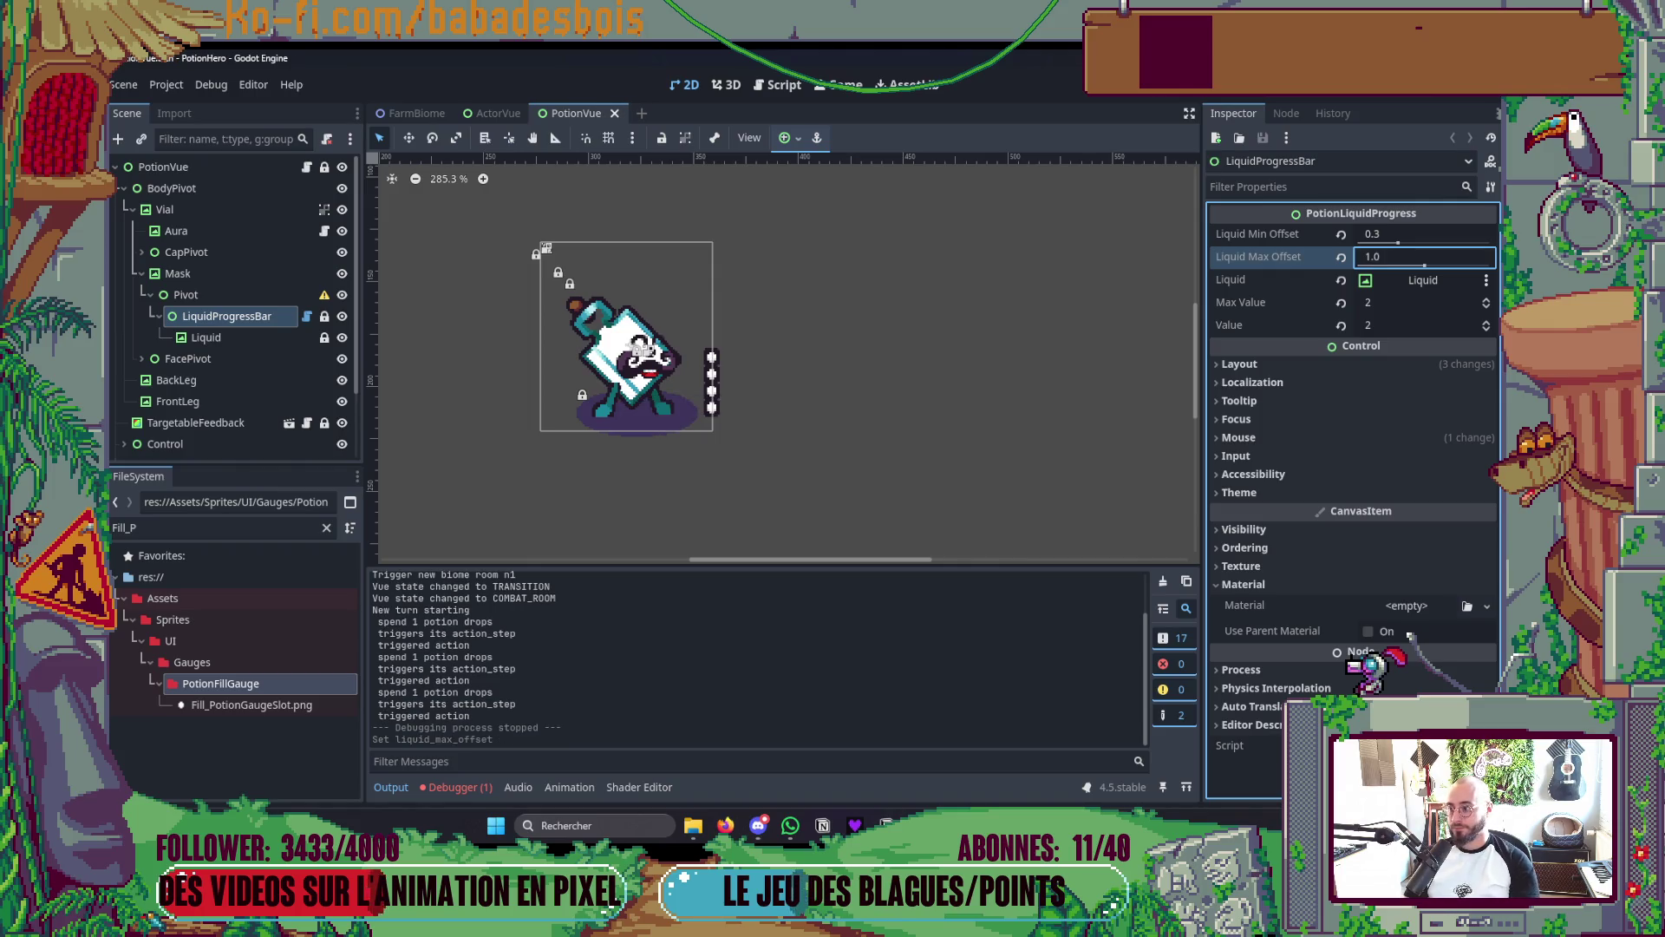
Inspect the Liquid node's shader, reselect LiquidProgressBar, and save the PotionVue scene.
left_click(241, 338)
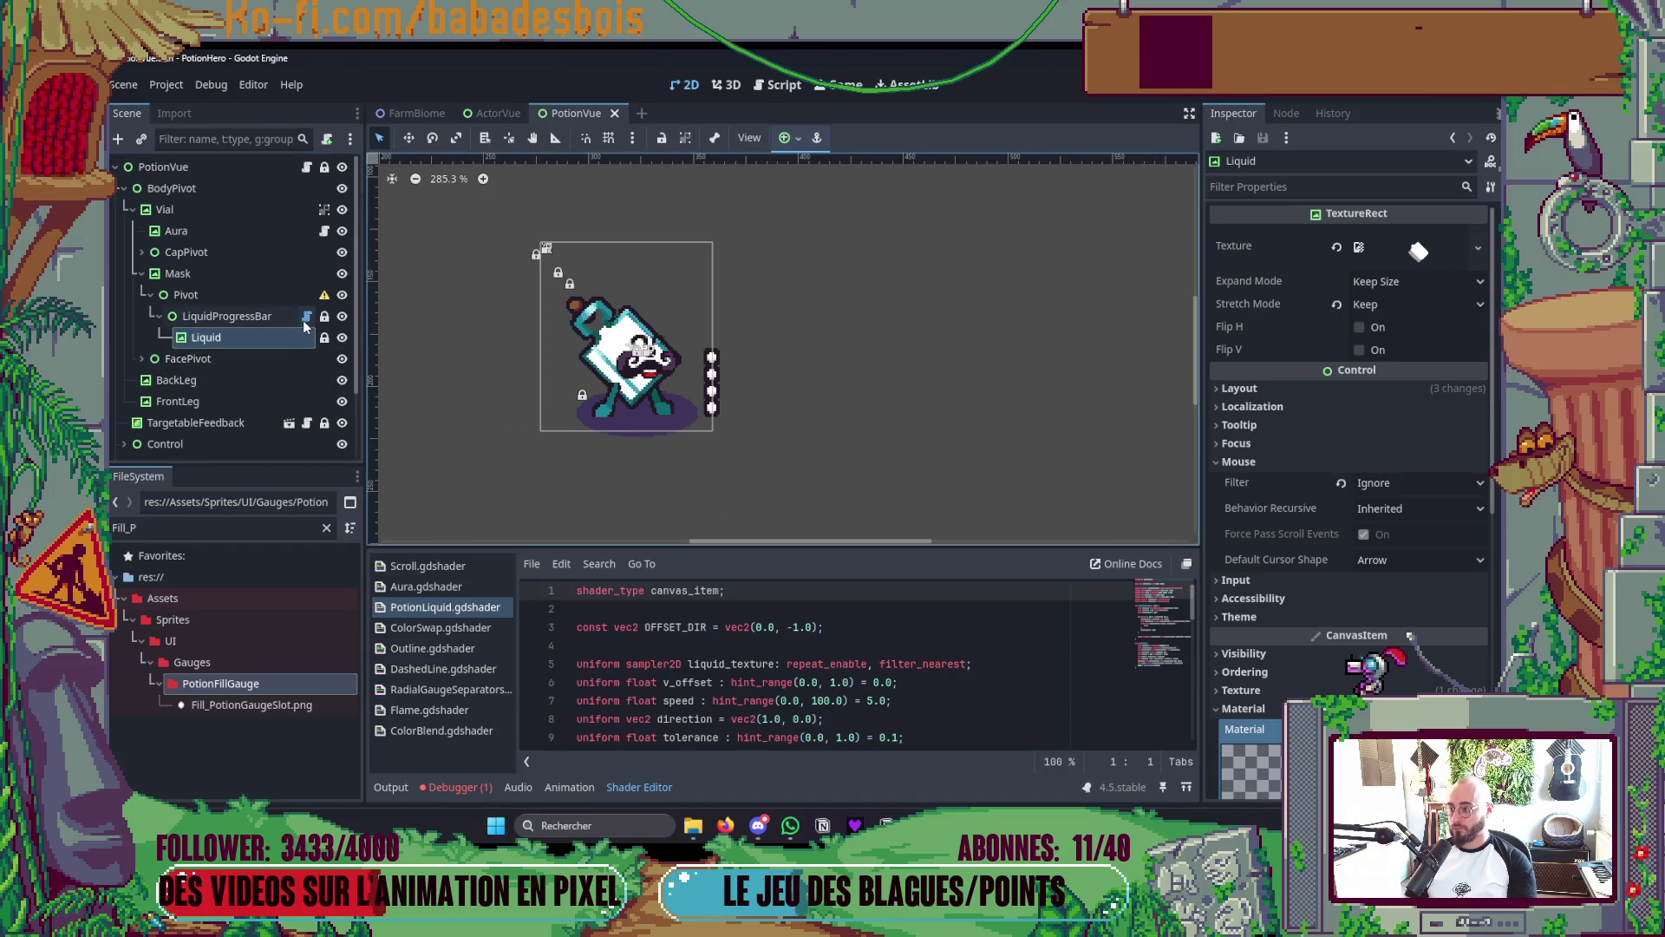
left_click(272, 317)
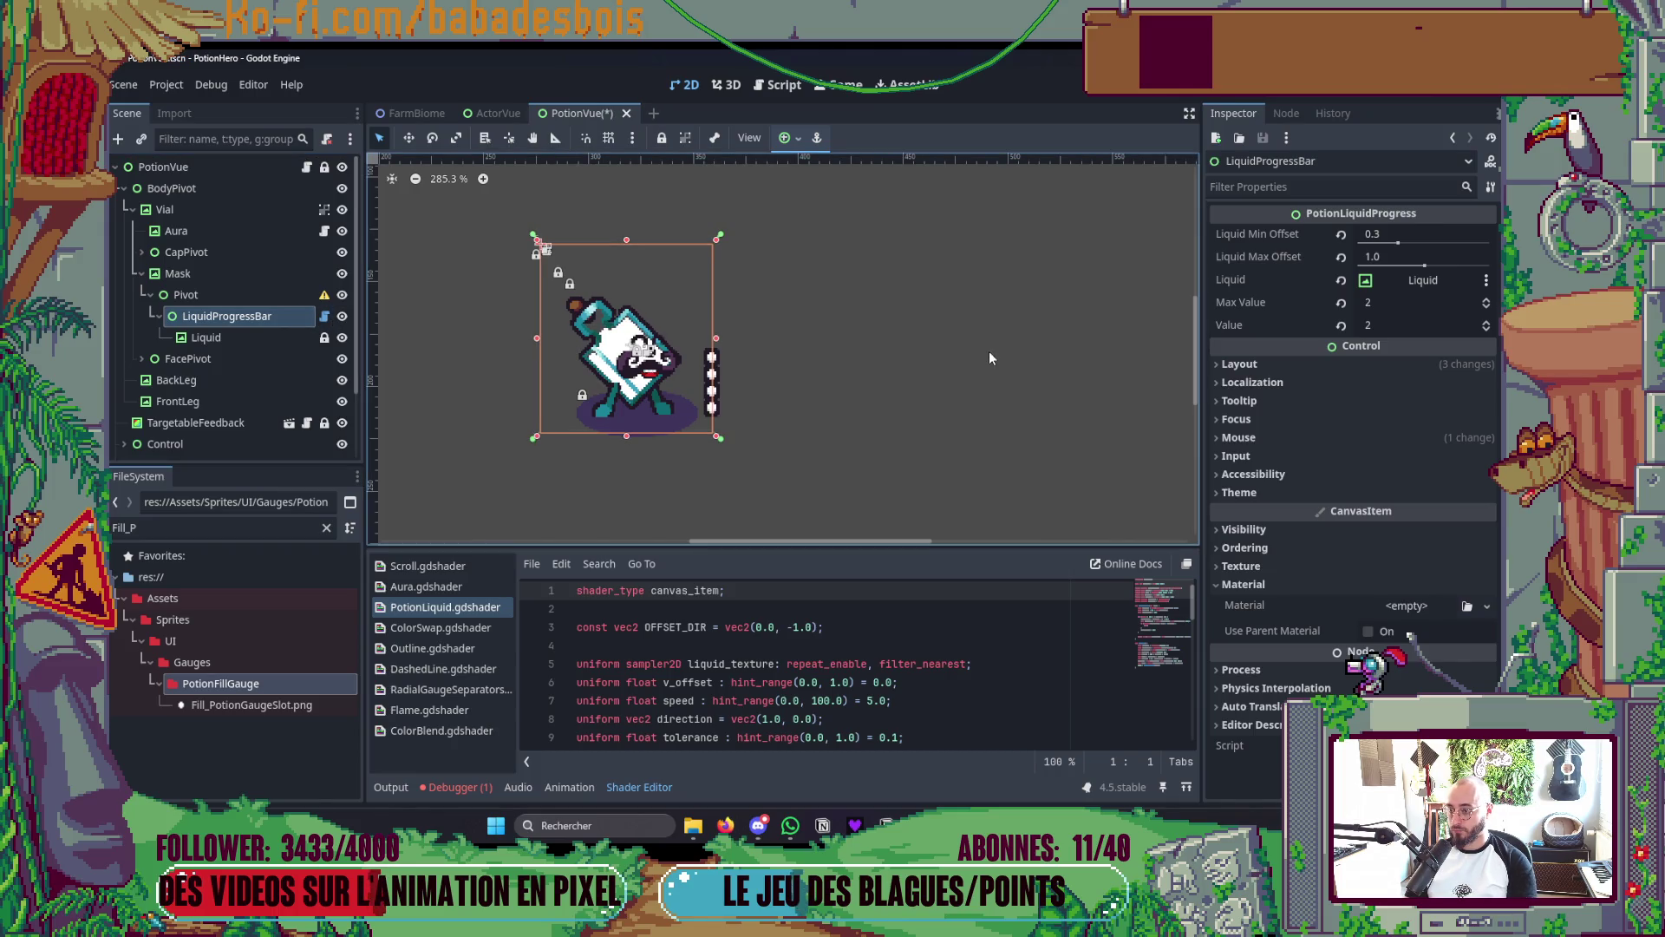
key("ctrl+s")
scroll(1050, 414, "down", 1)
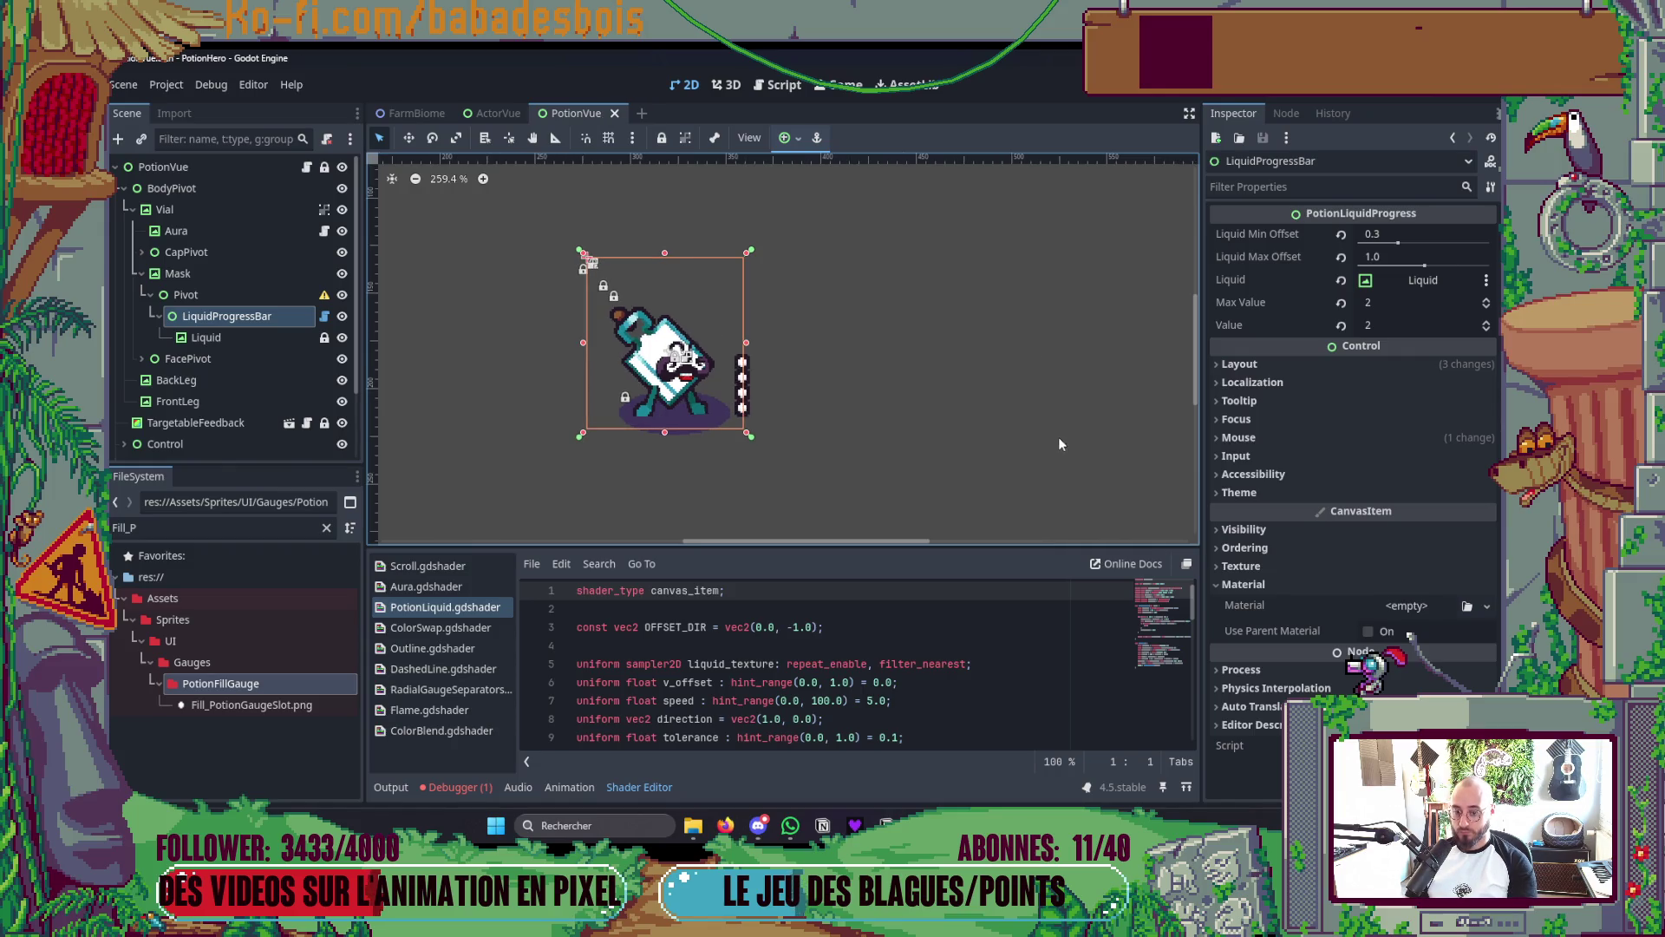
scroll(988, 659, "down", 3)
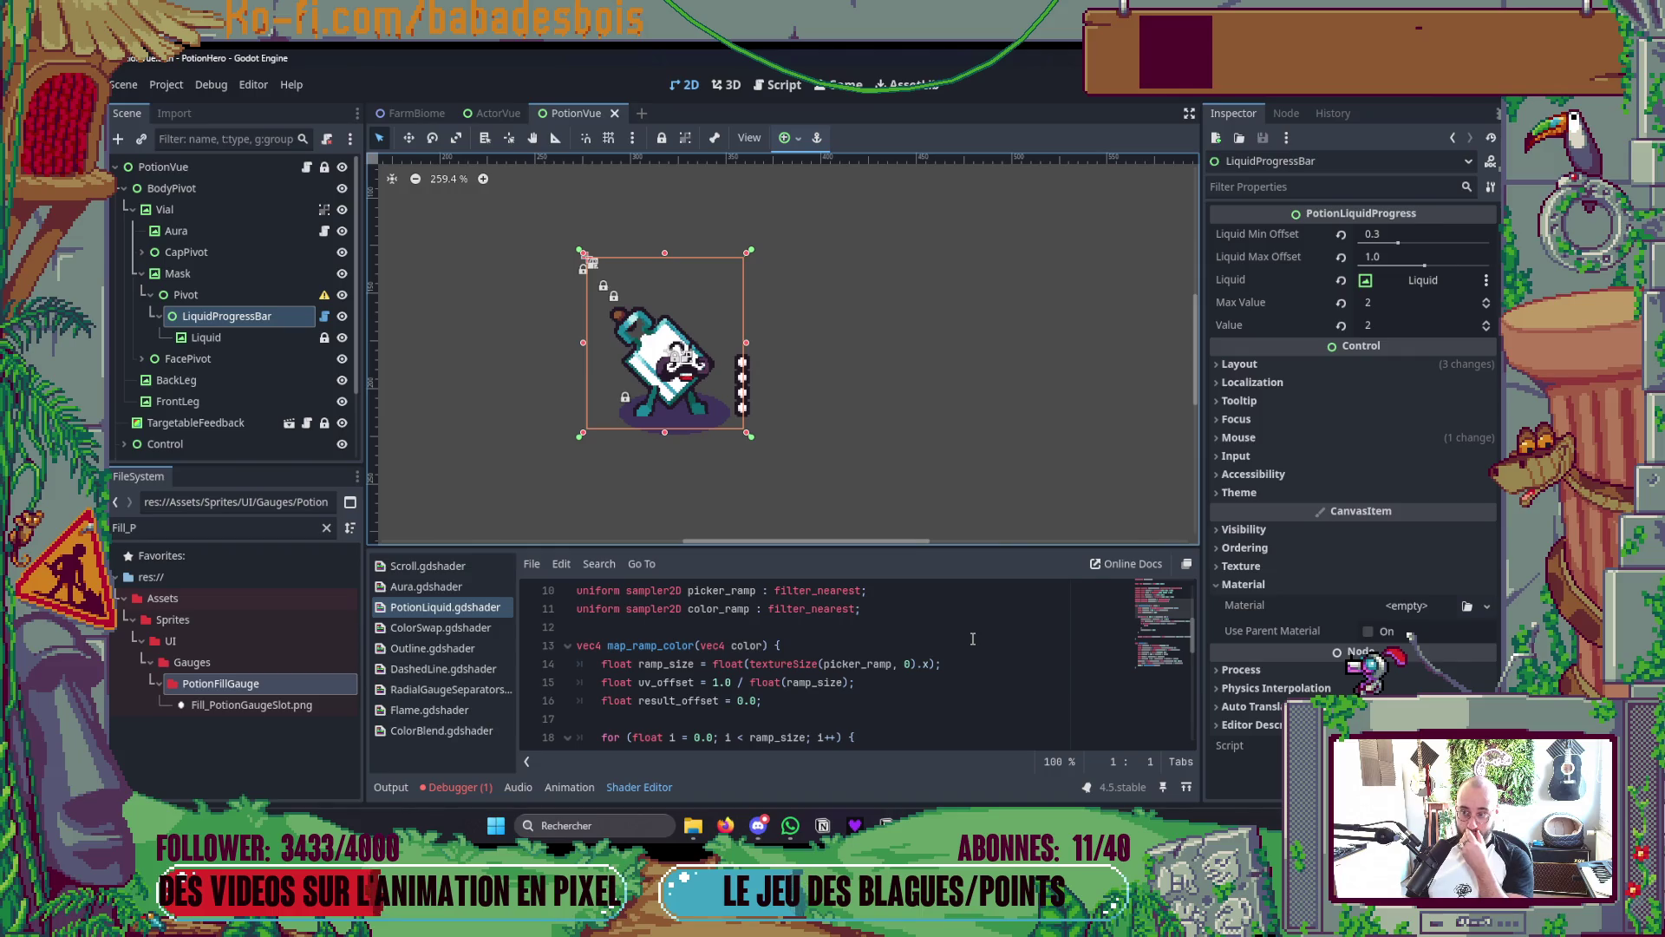
Switch to Neovim and go to the color_ramp assignment in the setter.
left_click(1426, 234)
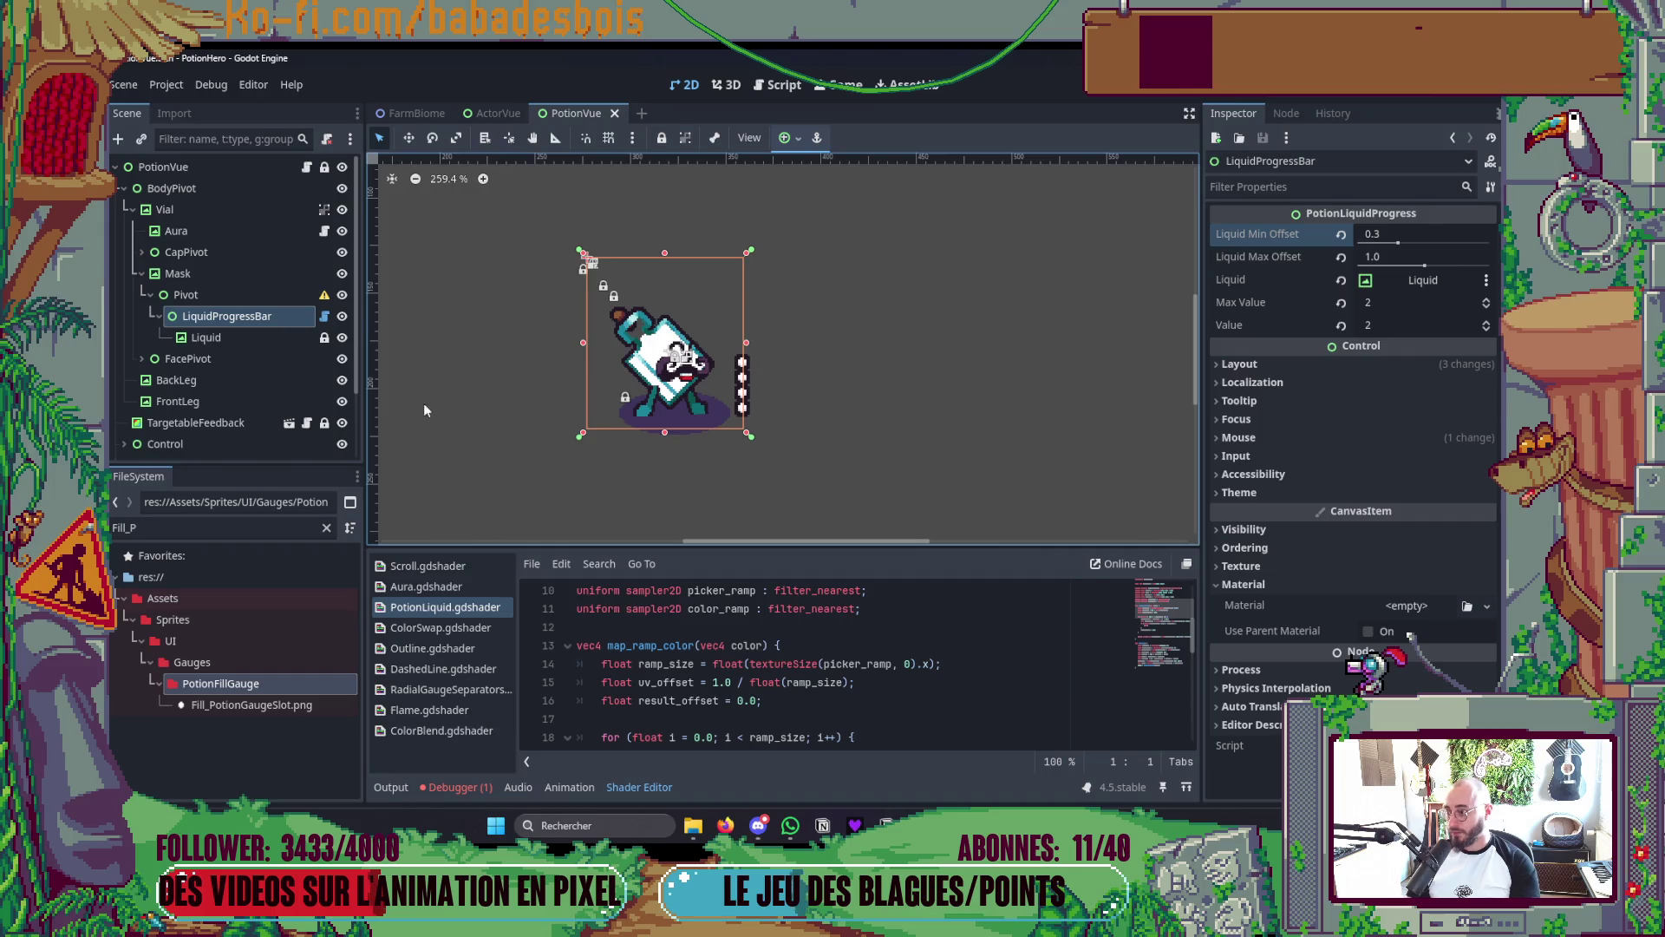
key("alt+Tab")
left_click(1091, 427)
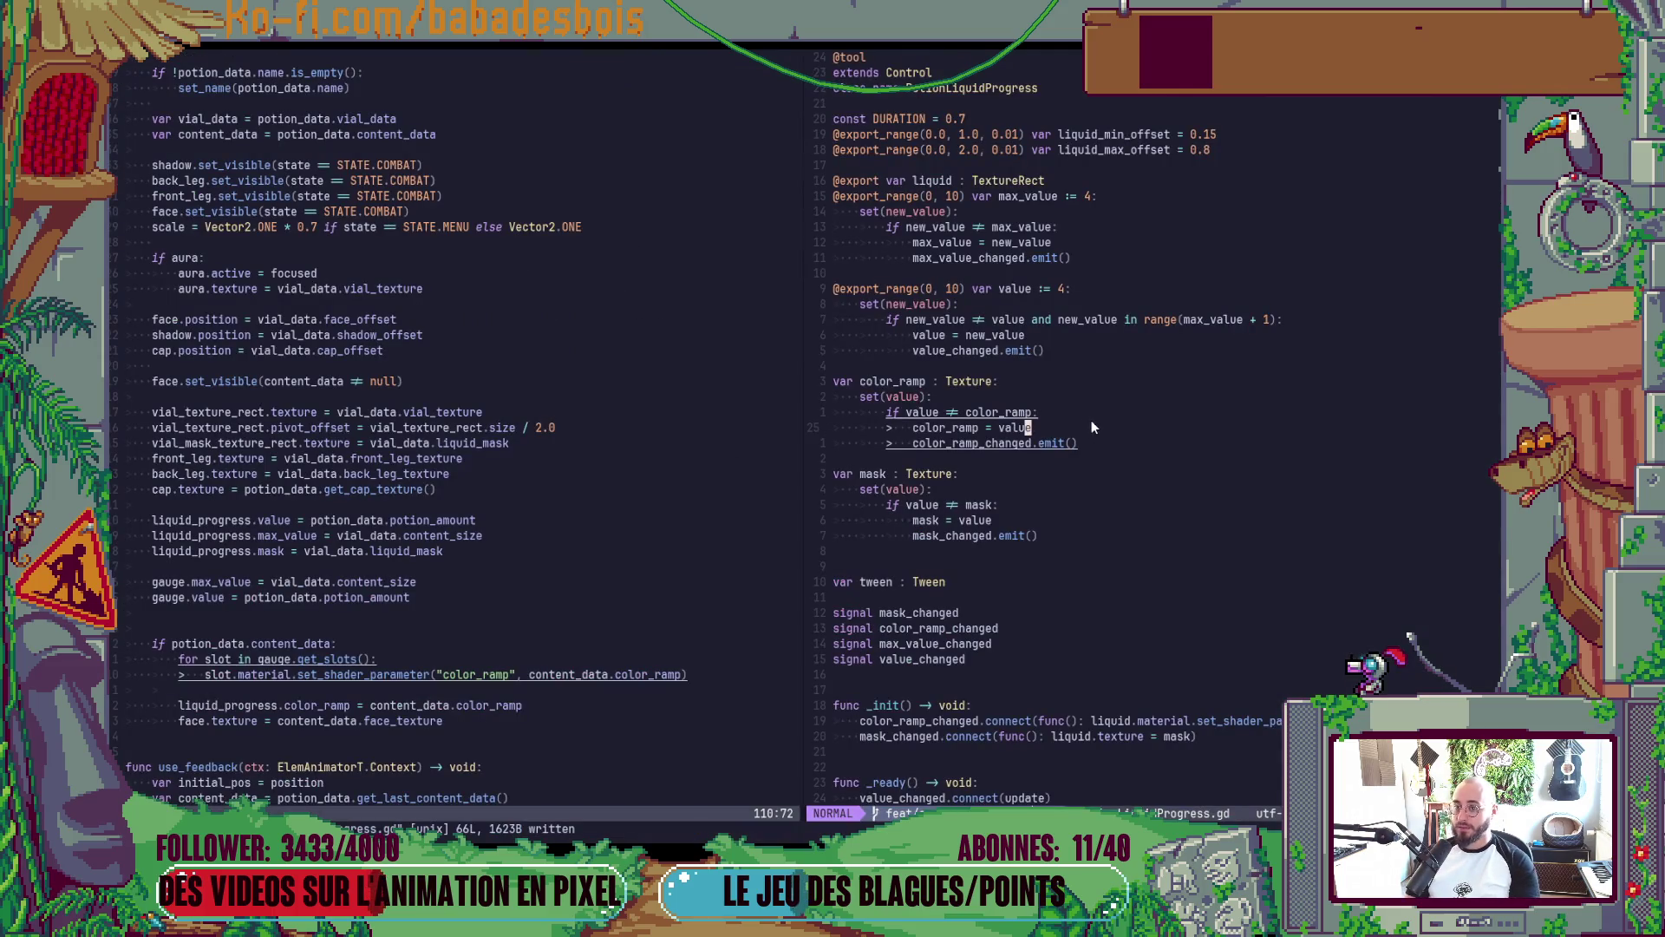
Change the liquid_min_offset default from 0.15 to 0.3 in PotionLiquidProgress.gd.
key("k")
key("k")
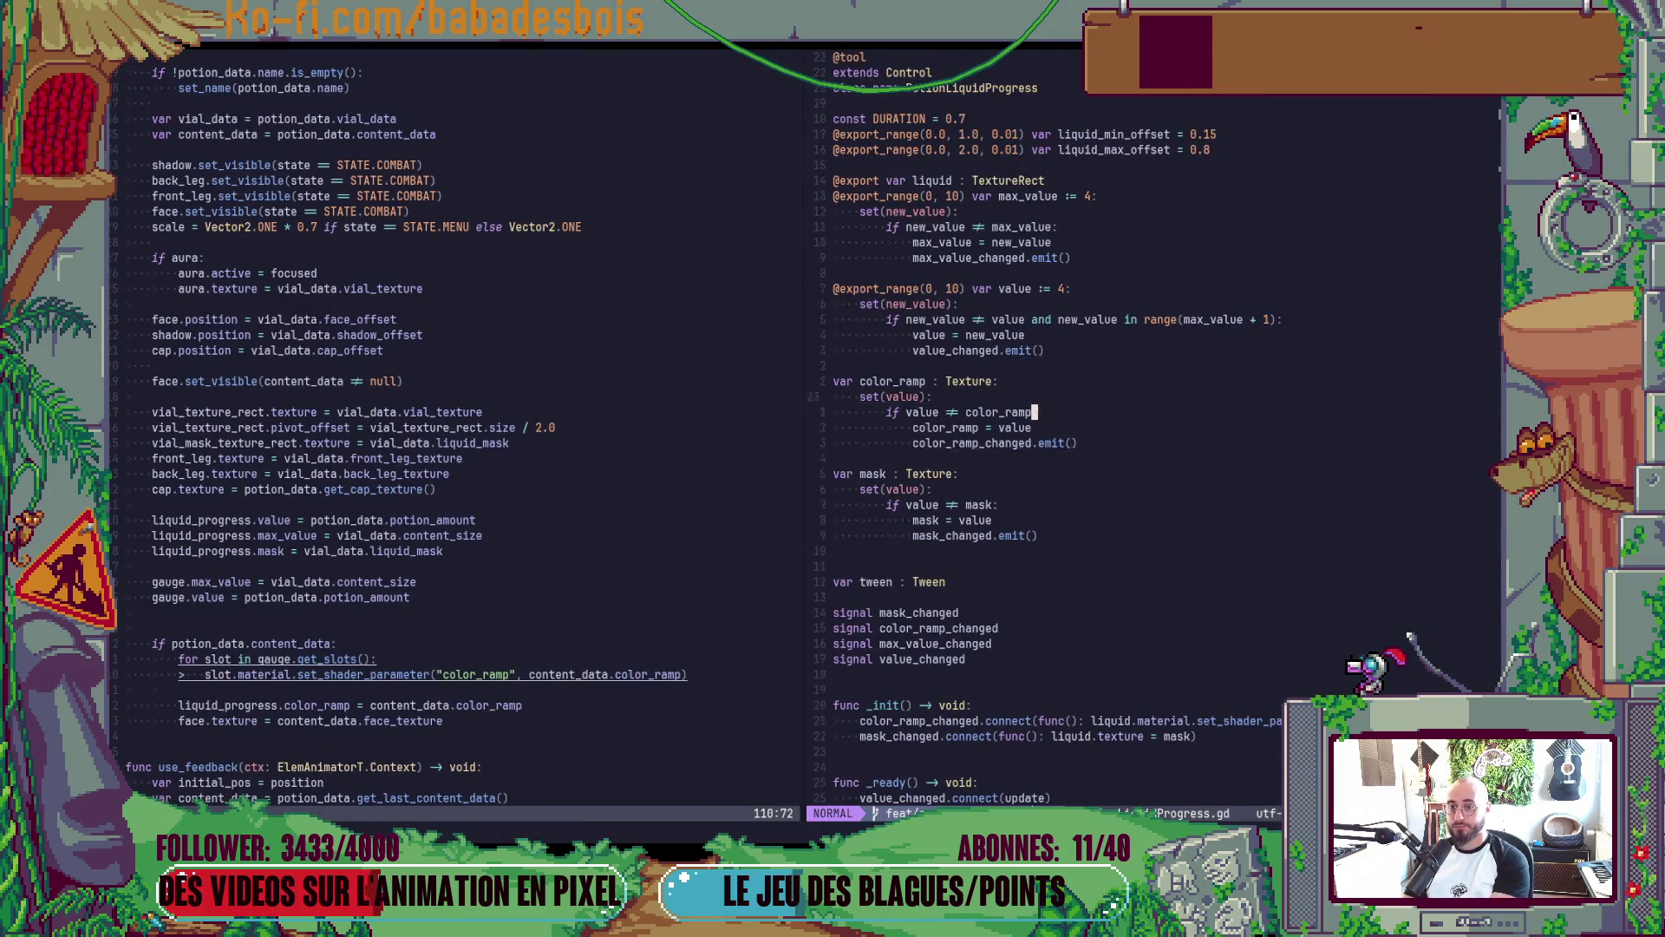
left_click(1200, 135)
key("shift+c")
type("3")
key("Escape")
key("j")
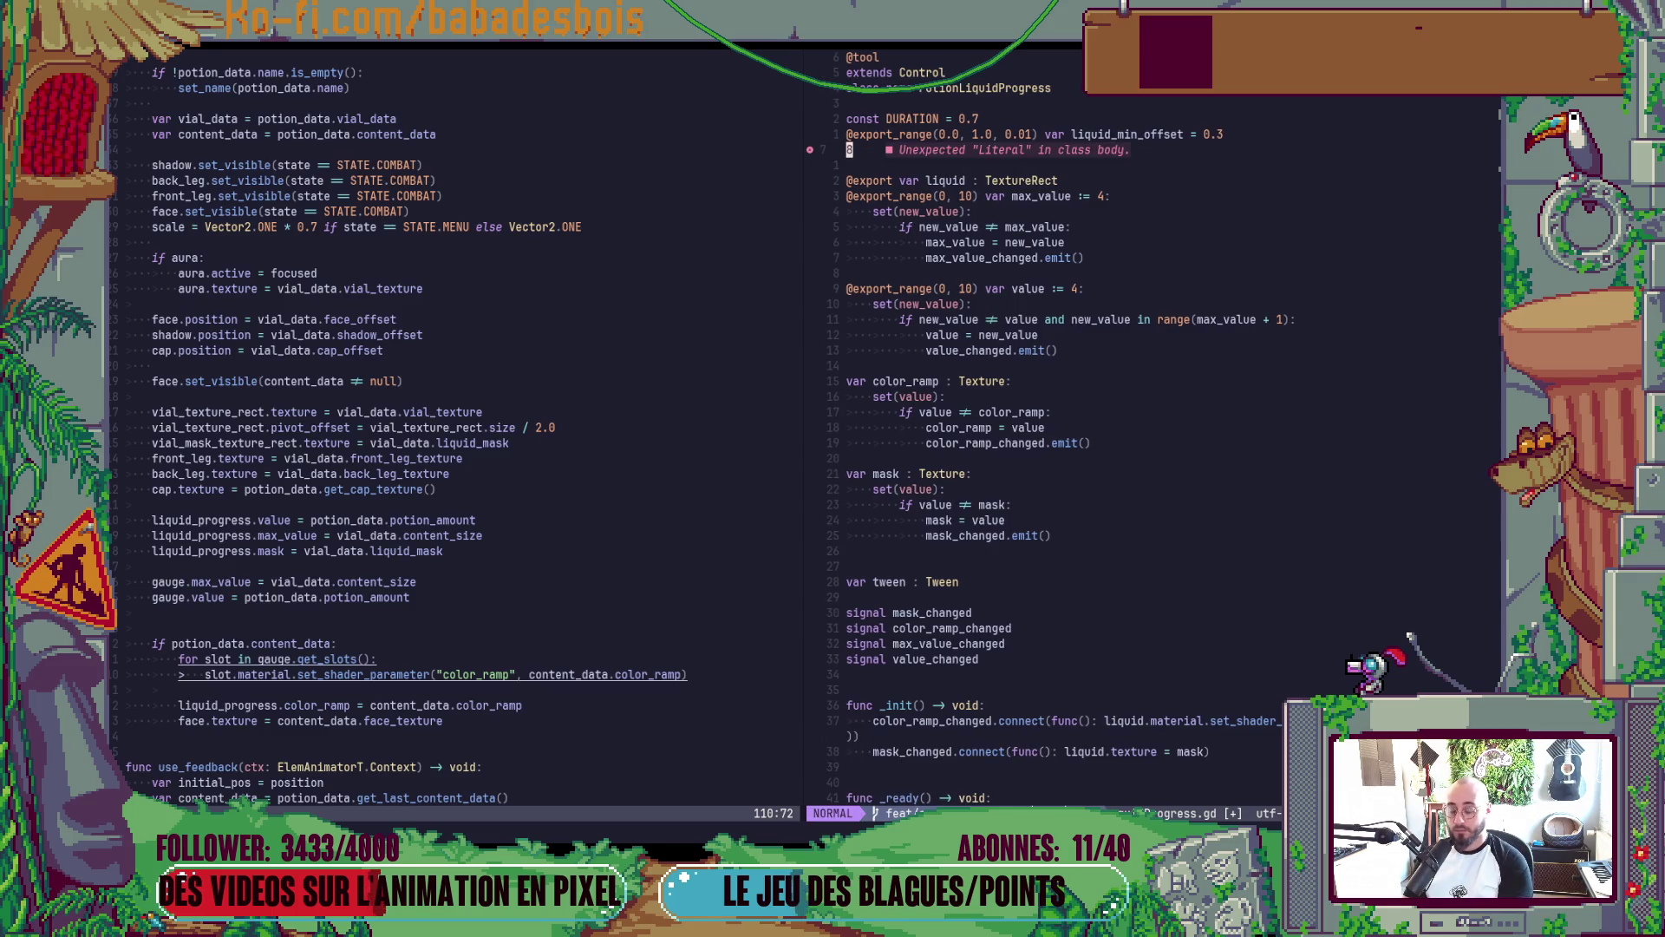
Save the script with :w and go to the tween_property line in update().
type(":w")
key("Return")
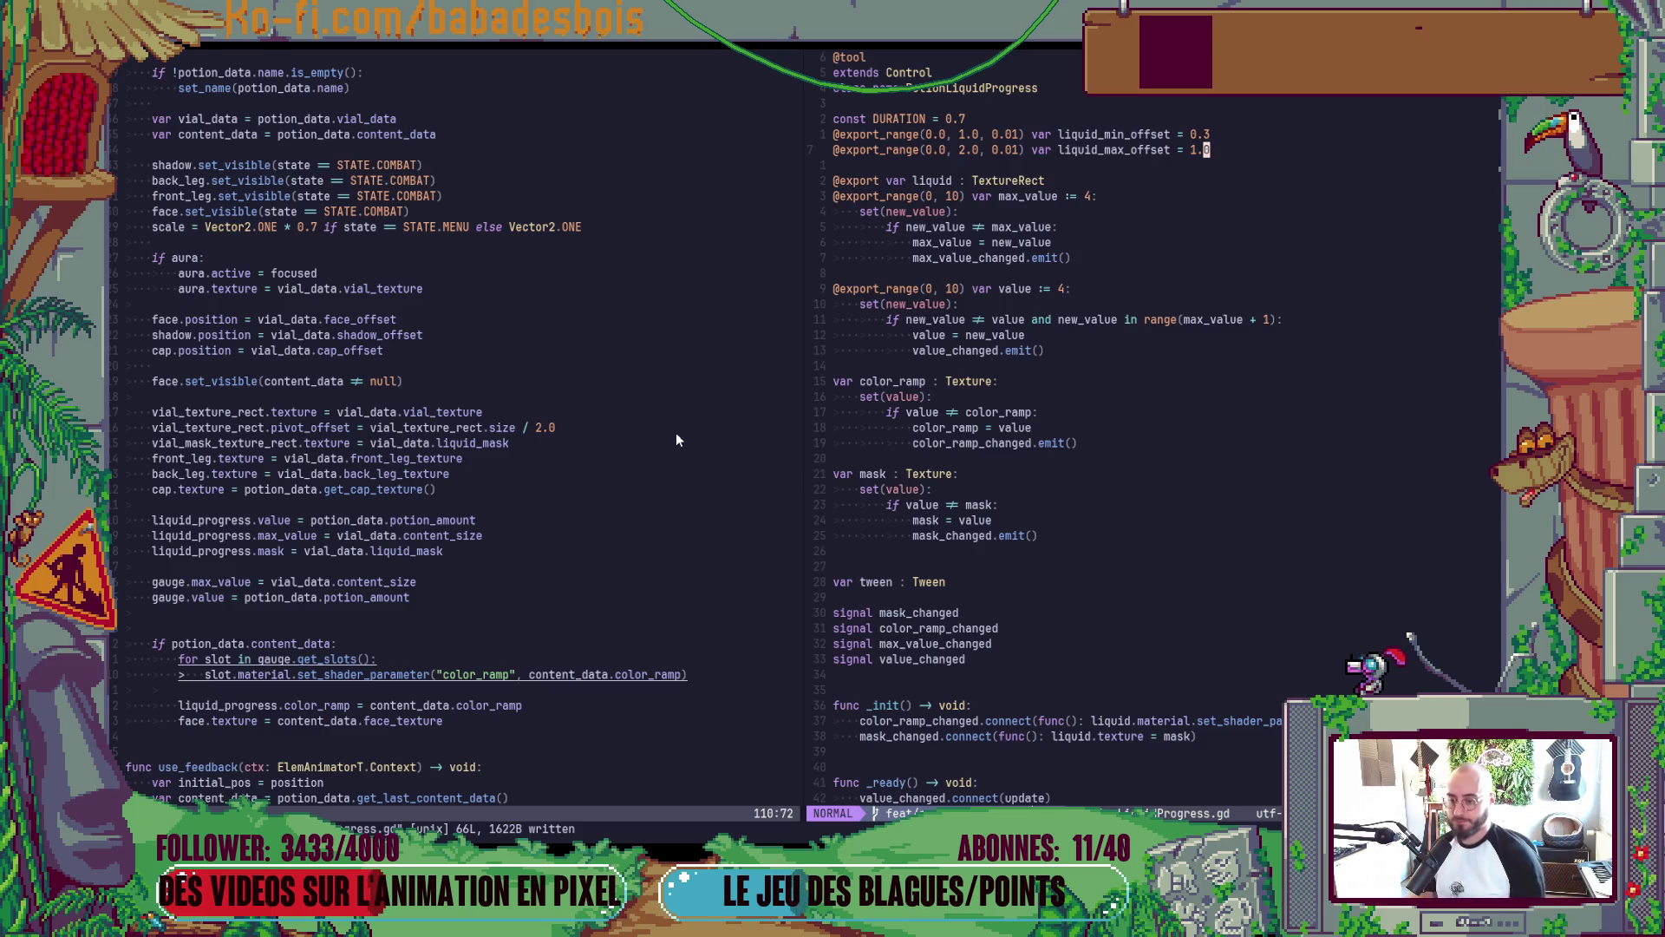
scroll(907, 522, "down", 11)
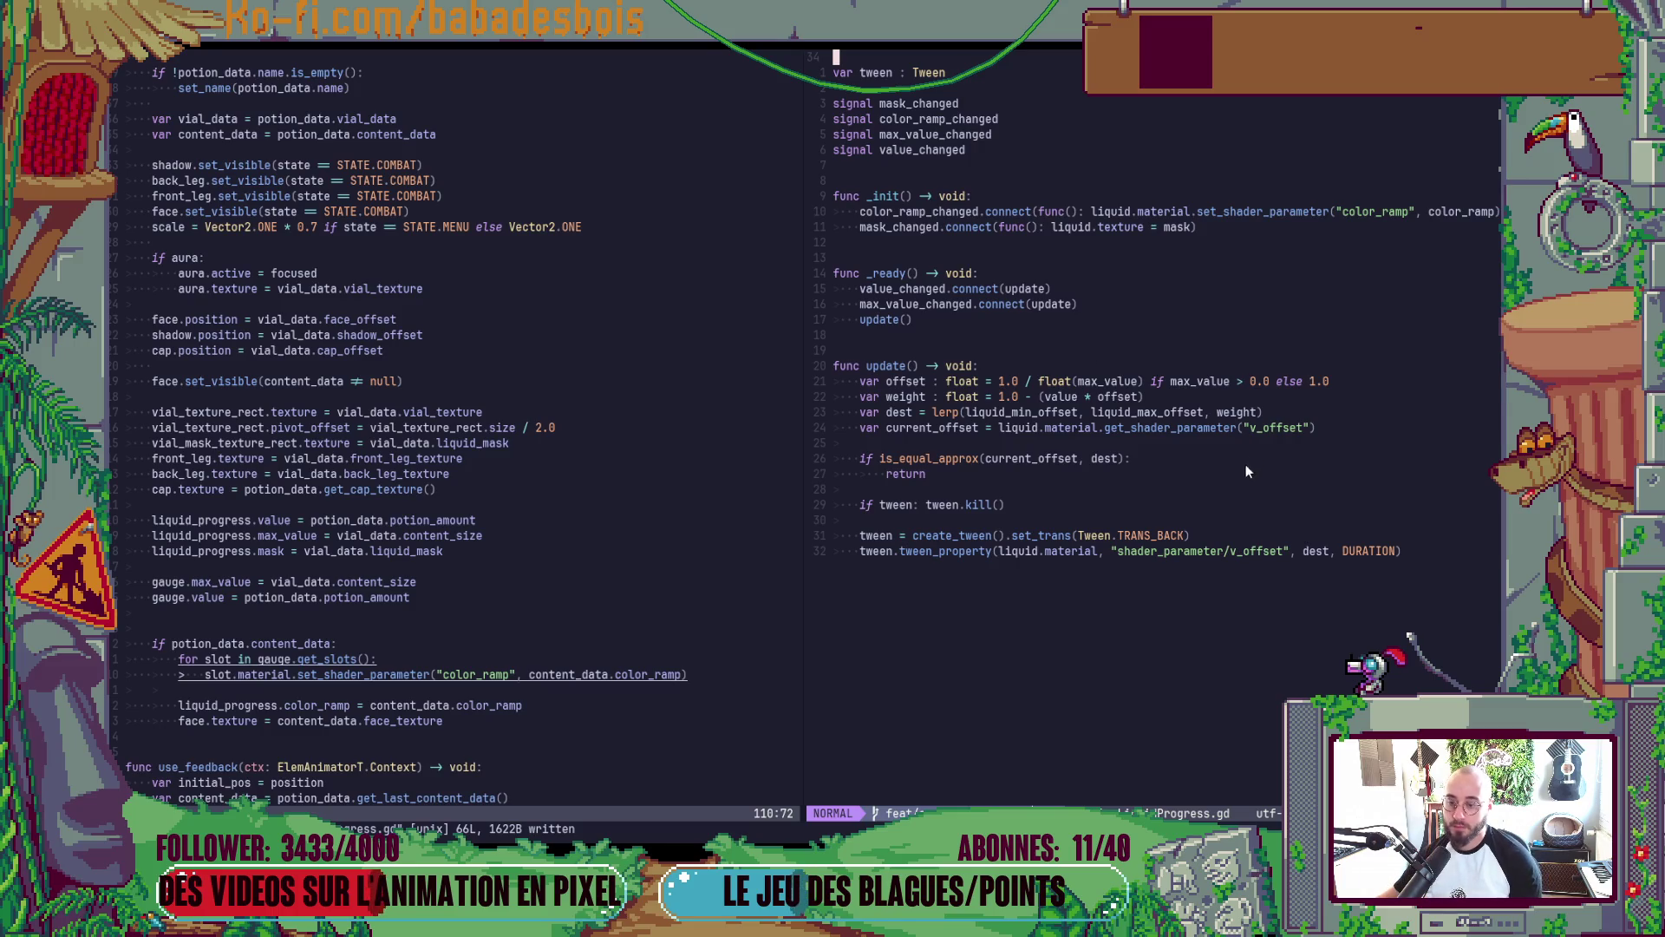
left_click(1214, 553)
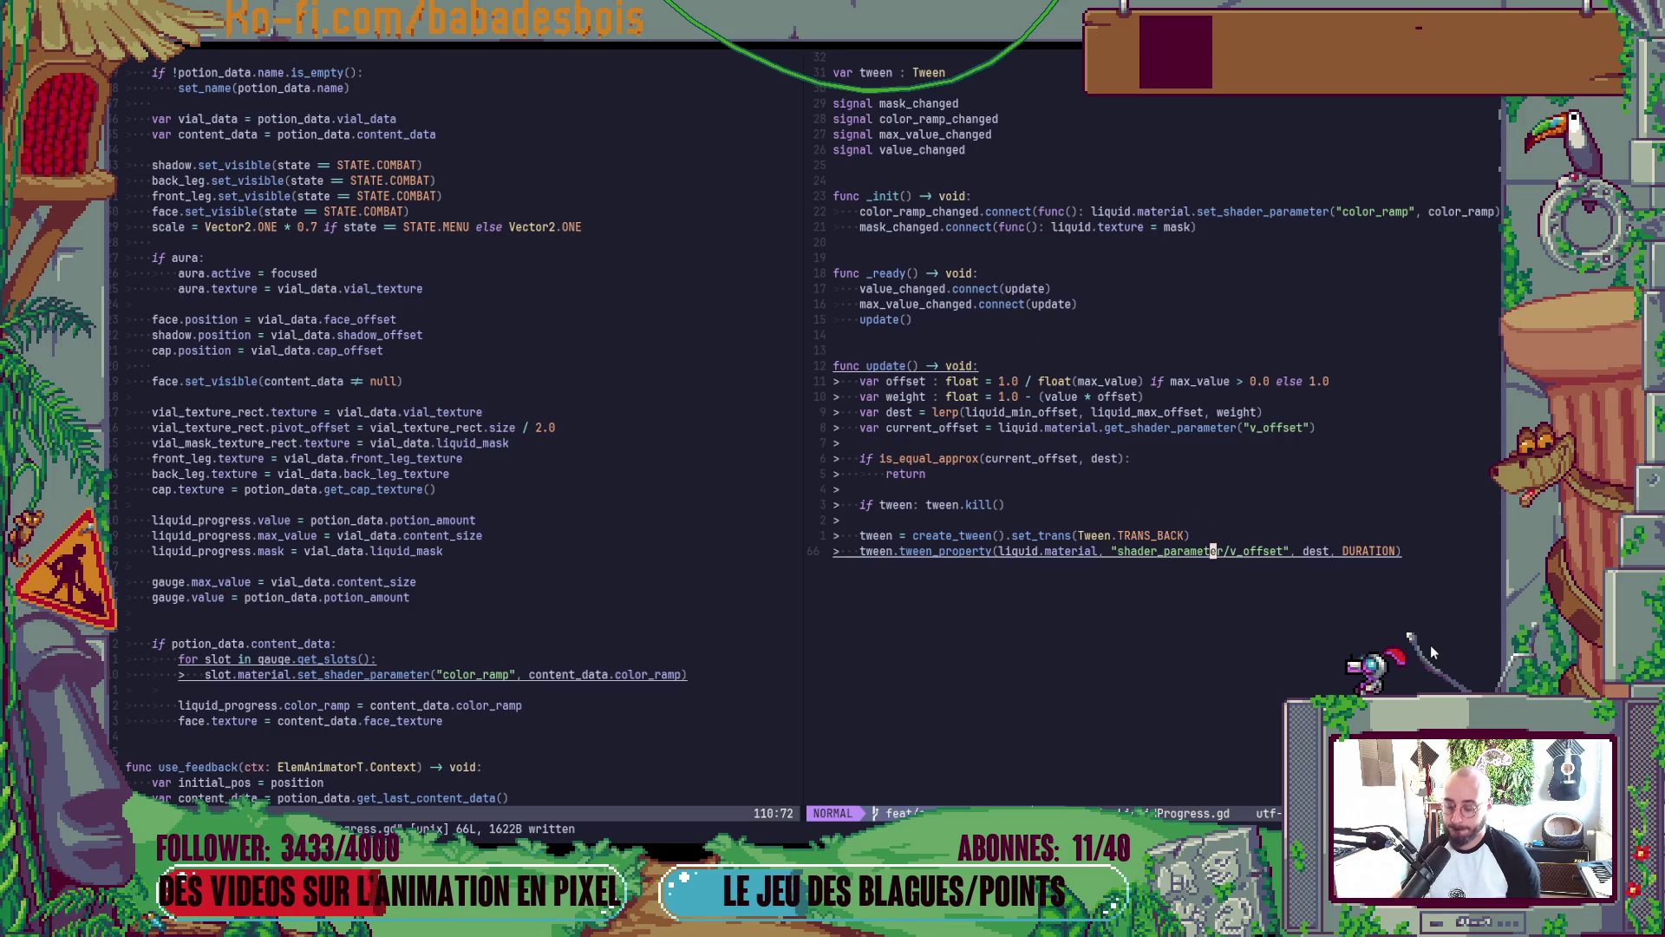
Add 'if value == 0: tween.tween_callback(liquid.set_visible.bind(false))' after the tween and save.
key("o")
type("if")
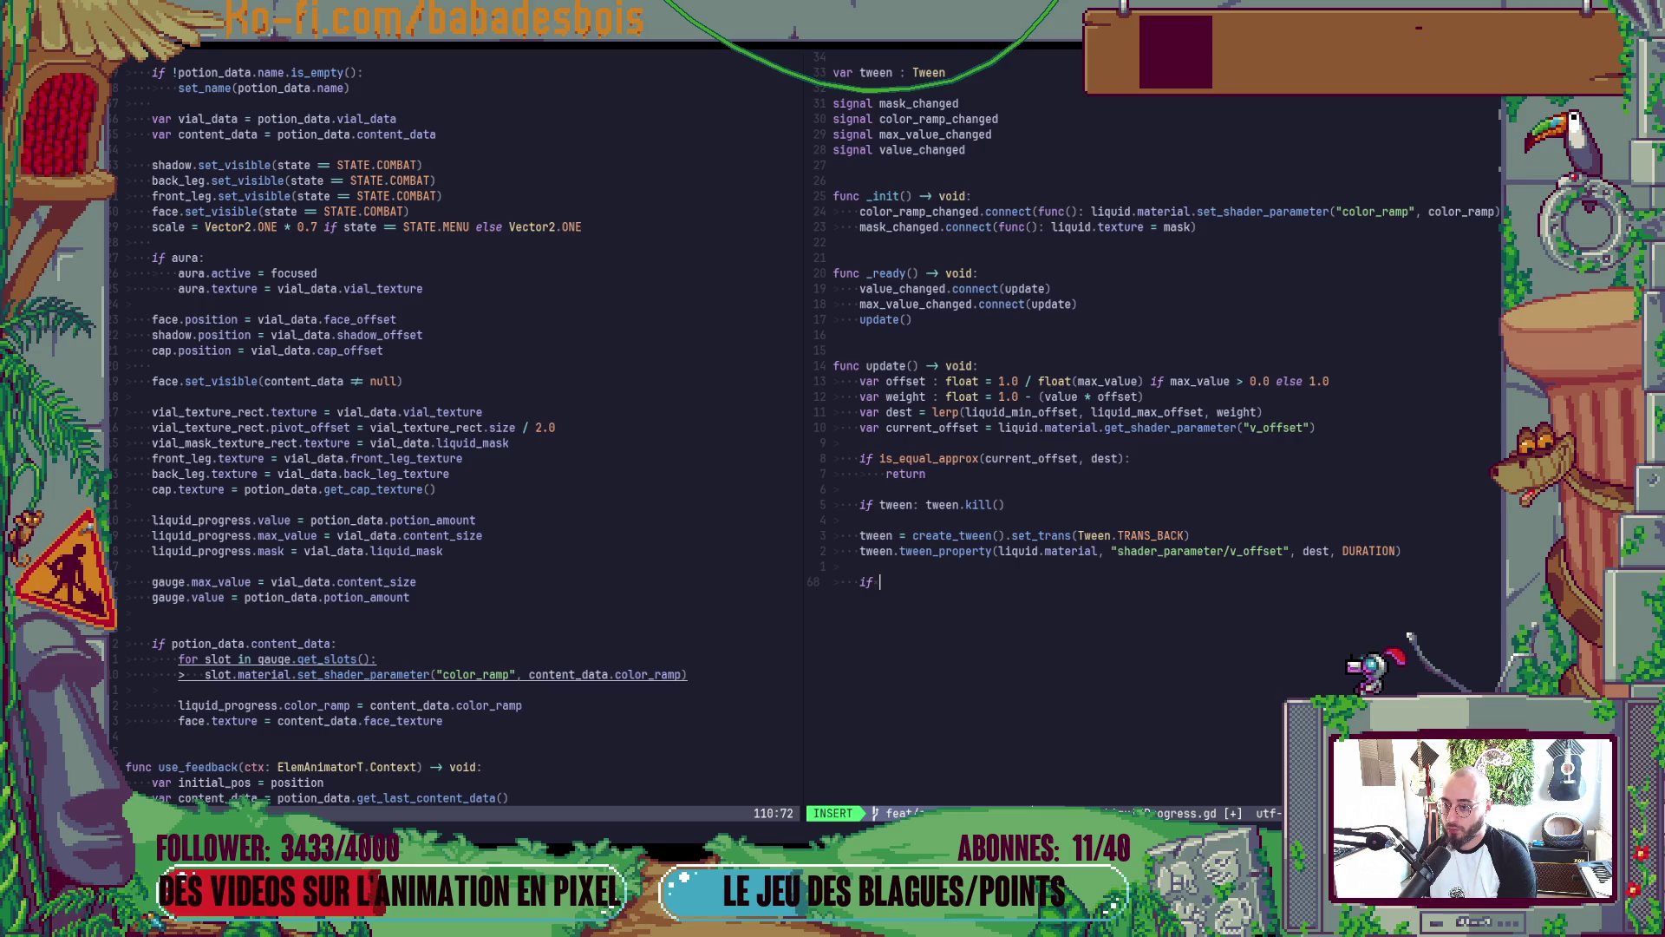
type("value == 0: \t")
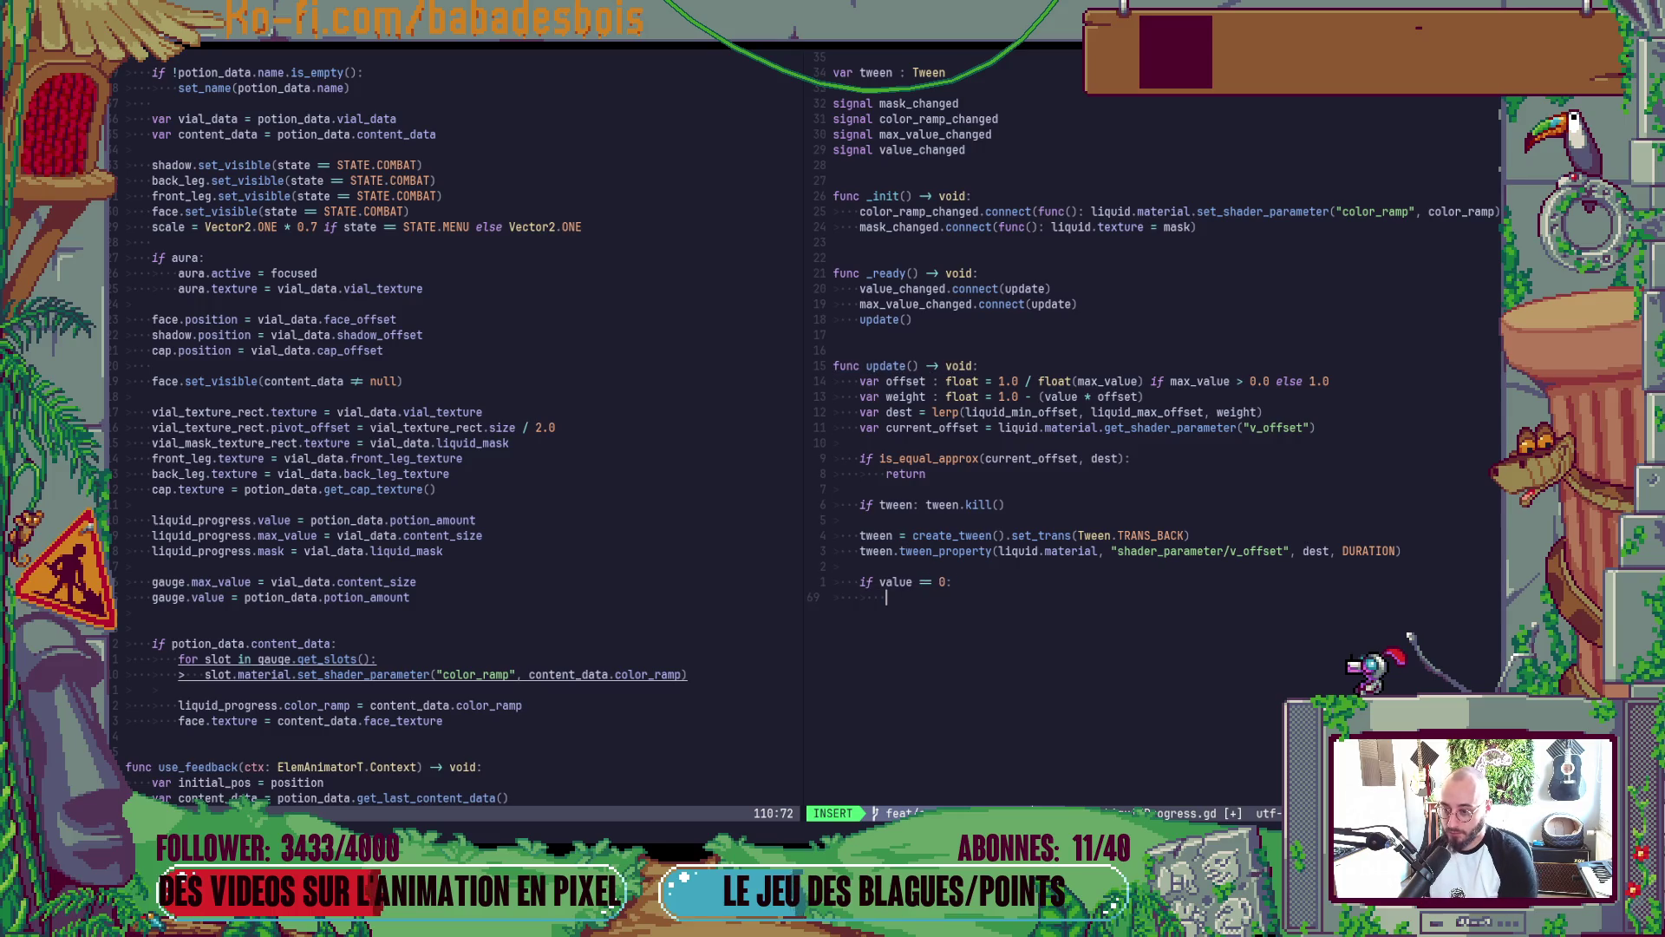
type("tween")
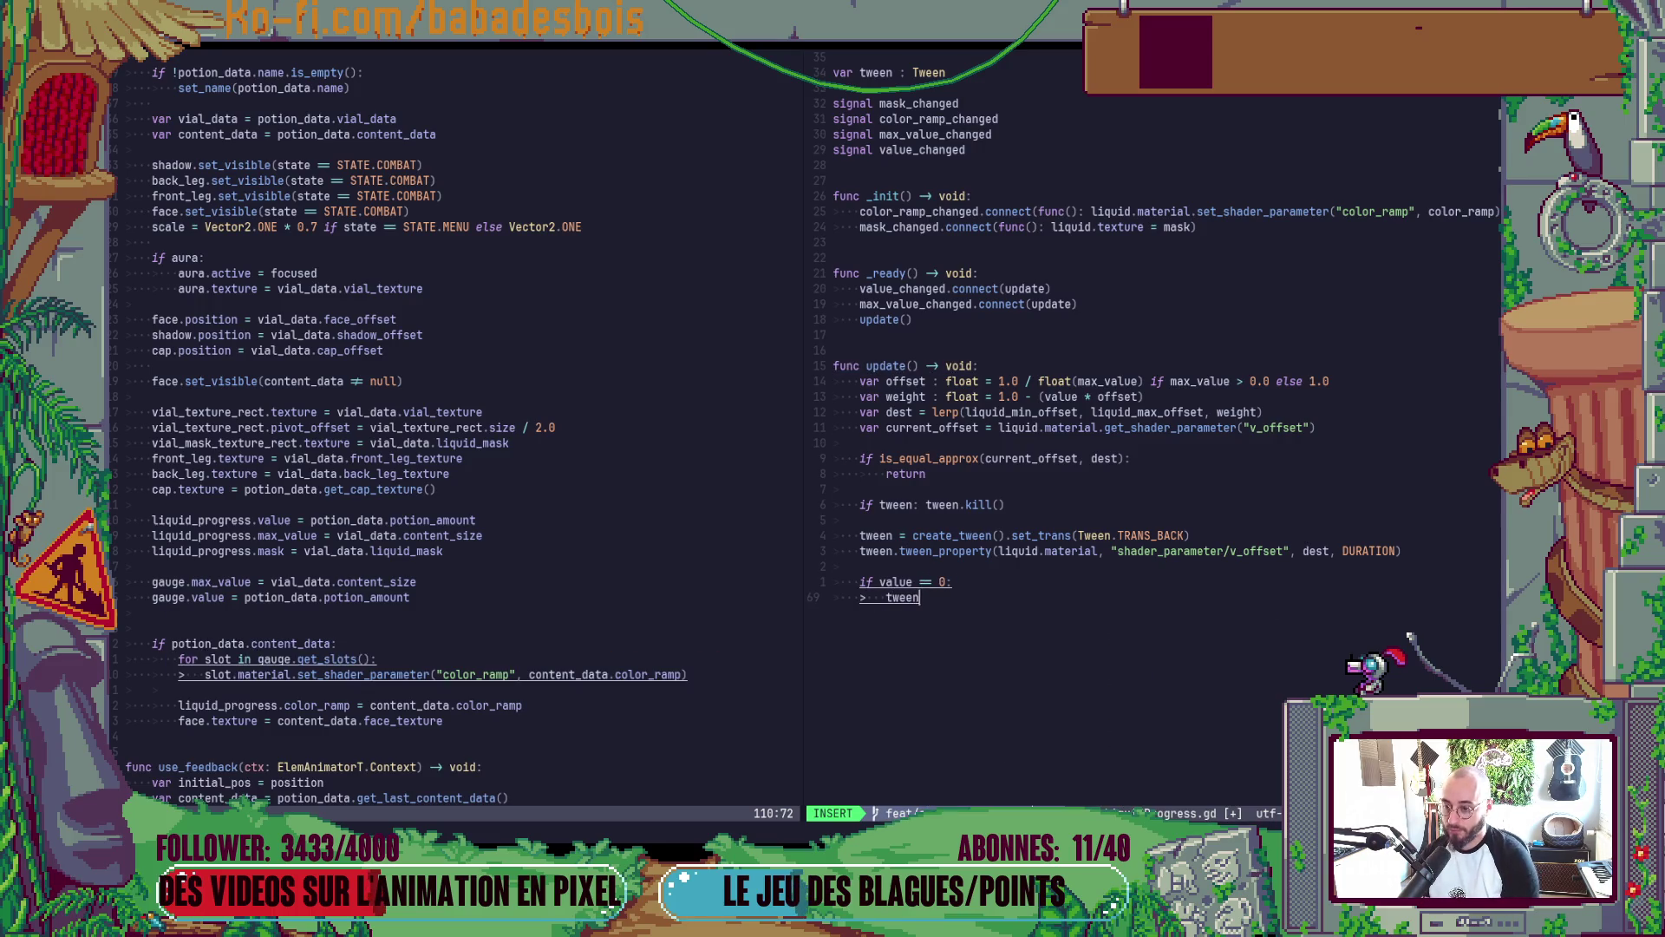
type(".tw")
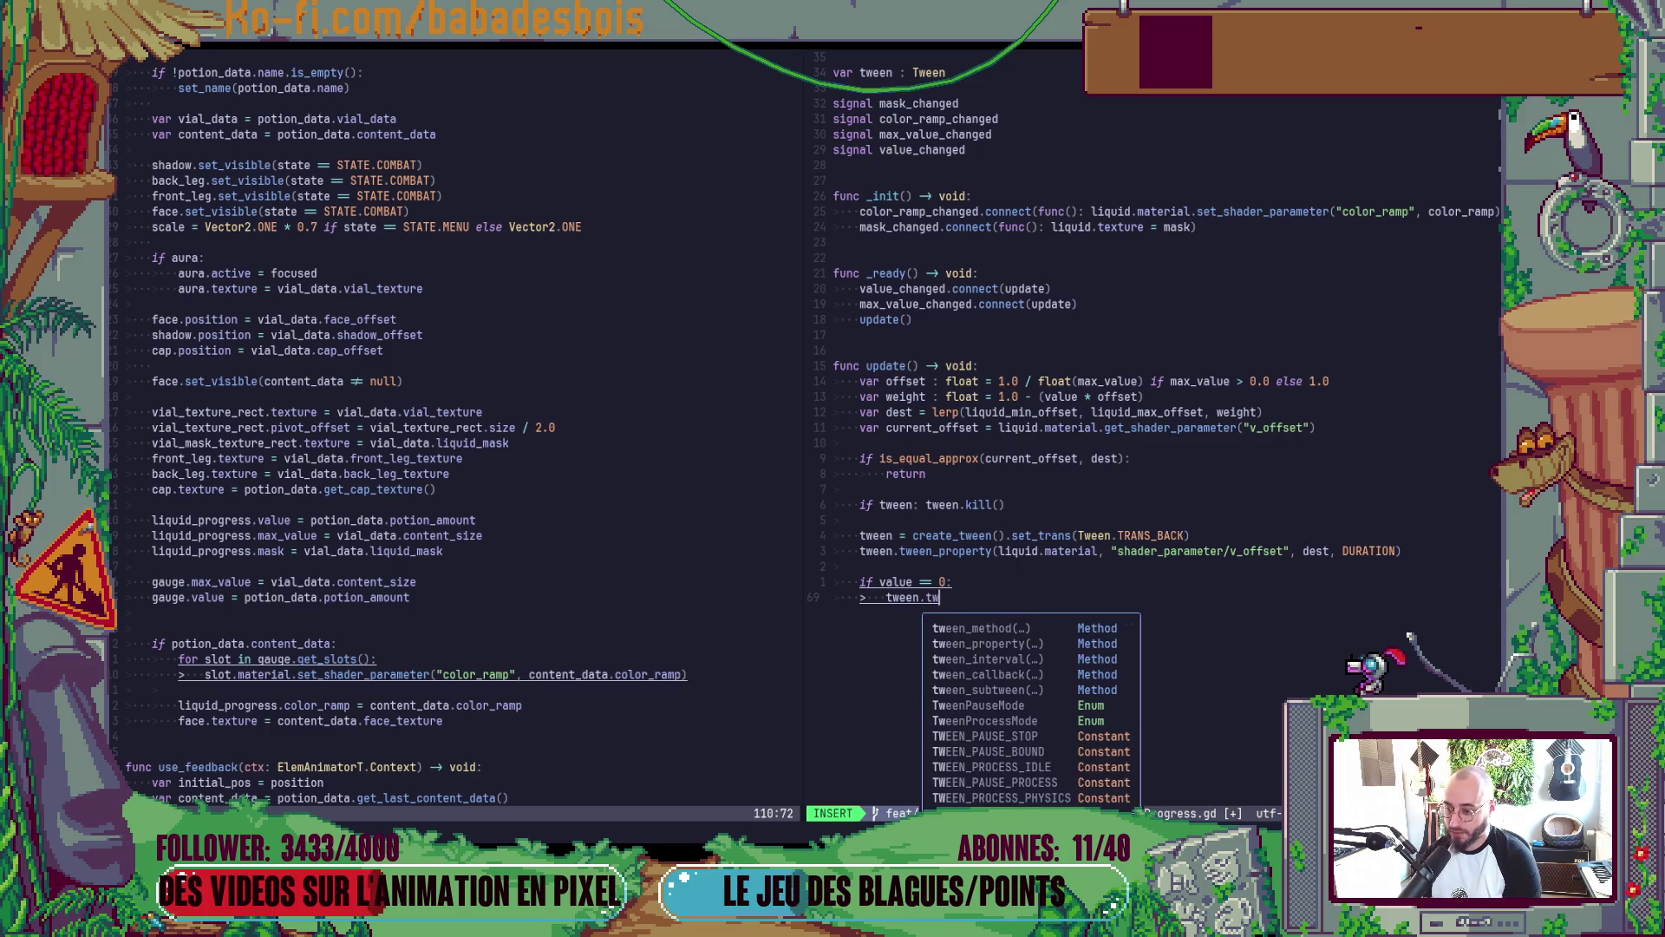
key("Tab")
key("Tab")
key("Tab")
key("Return")
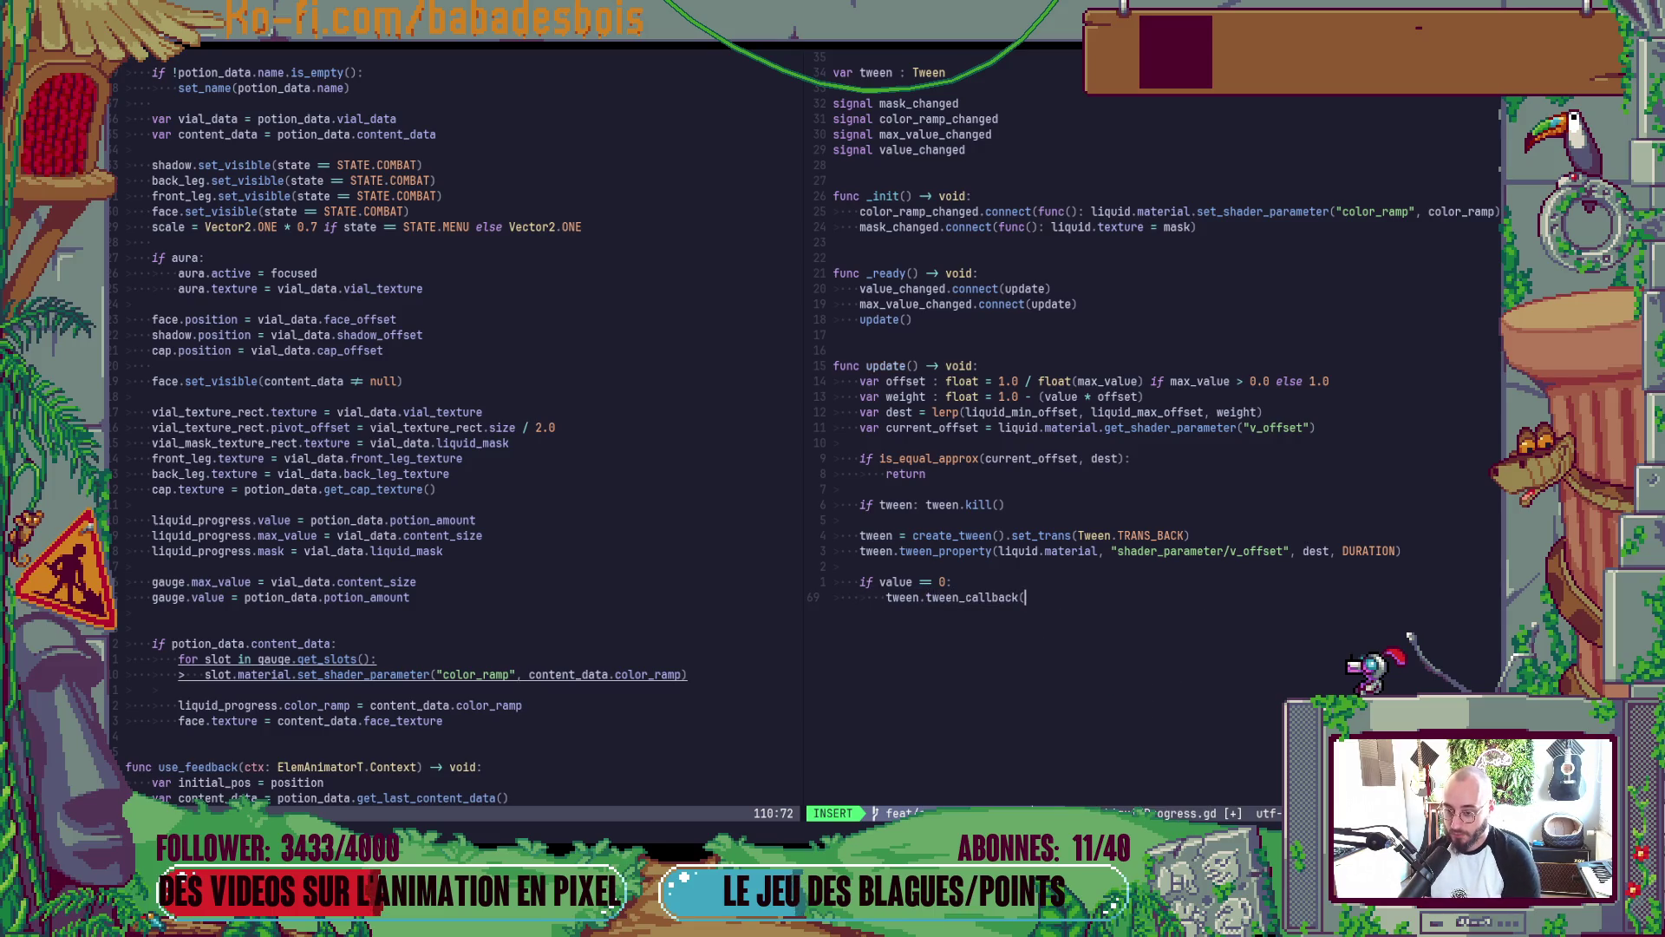
type("li")
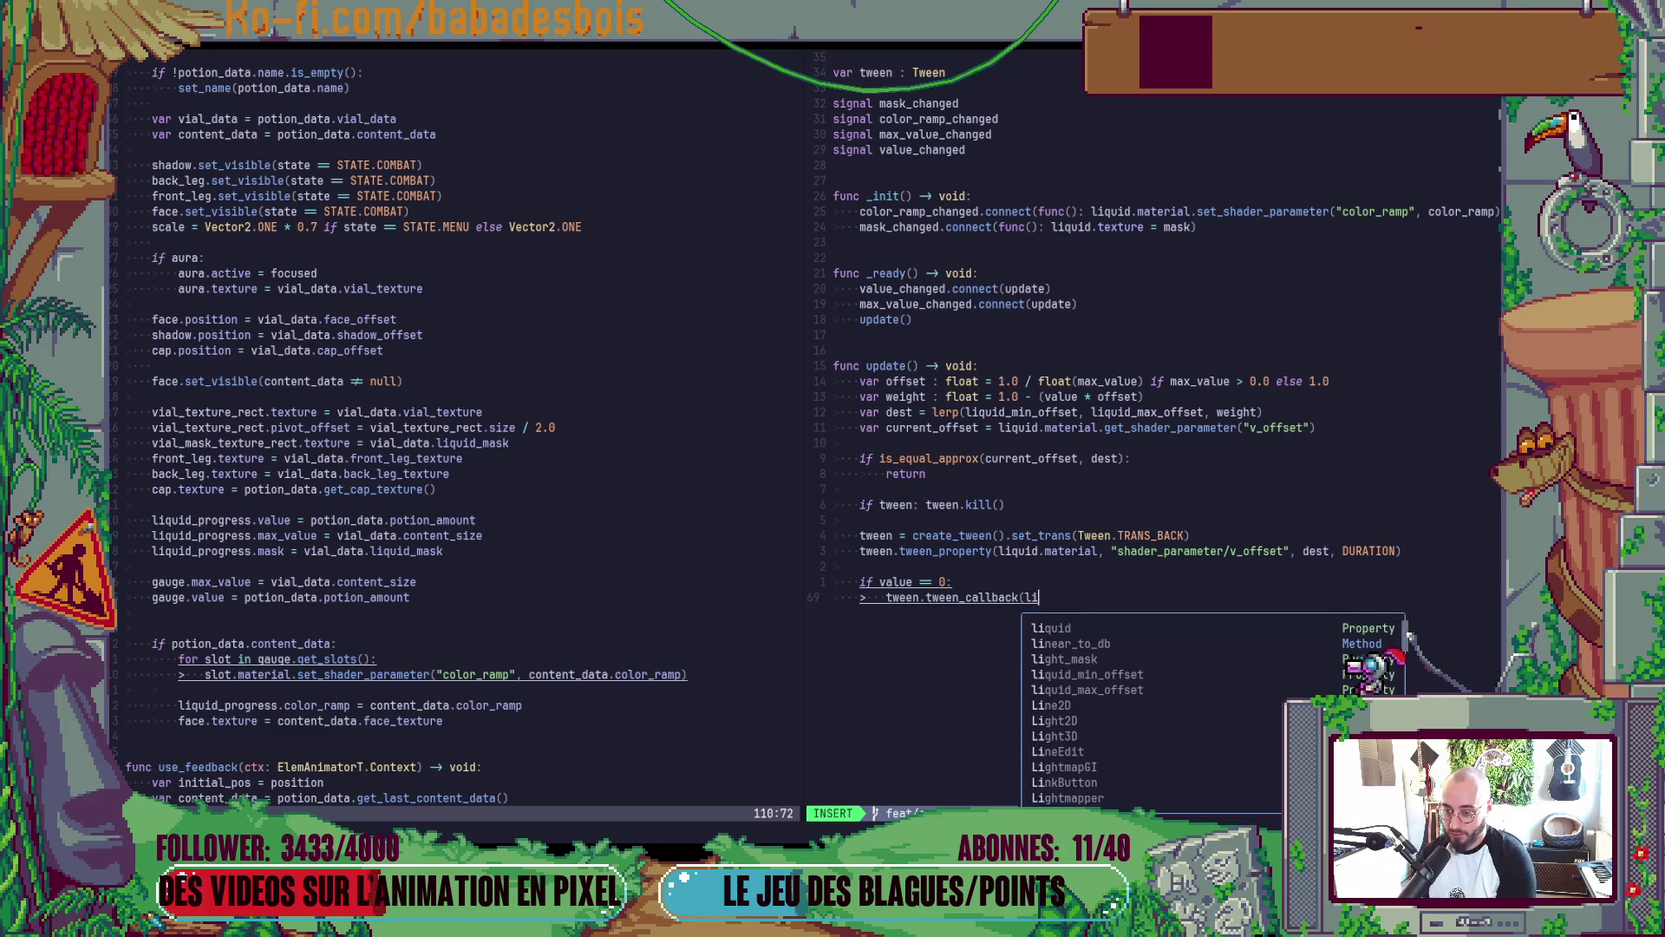
key("Tab")
key("Return")
type(".s")
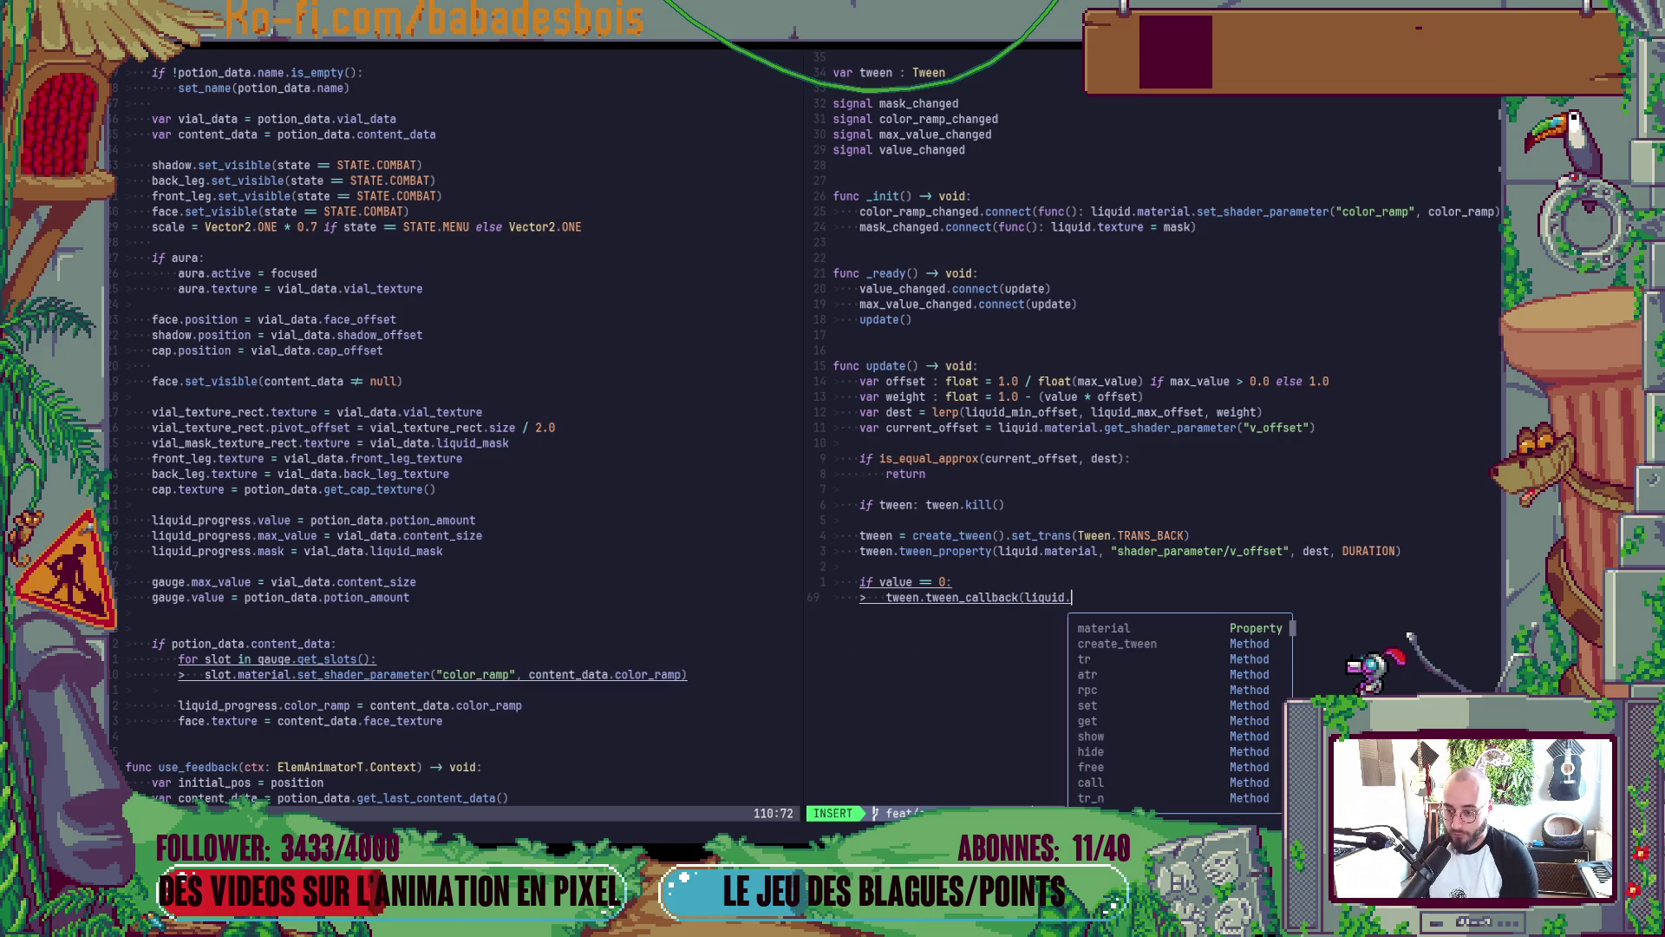
type("et_vu")
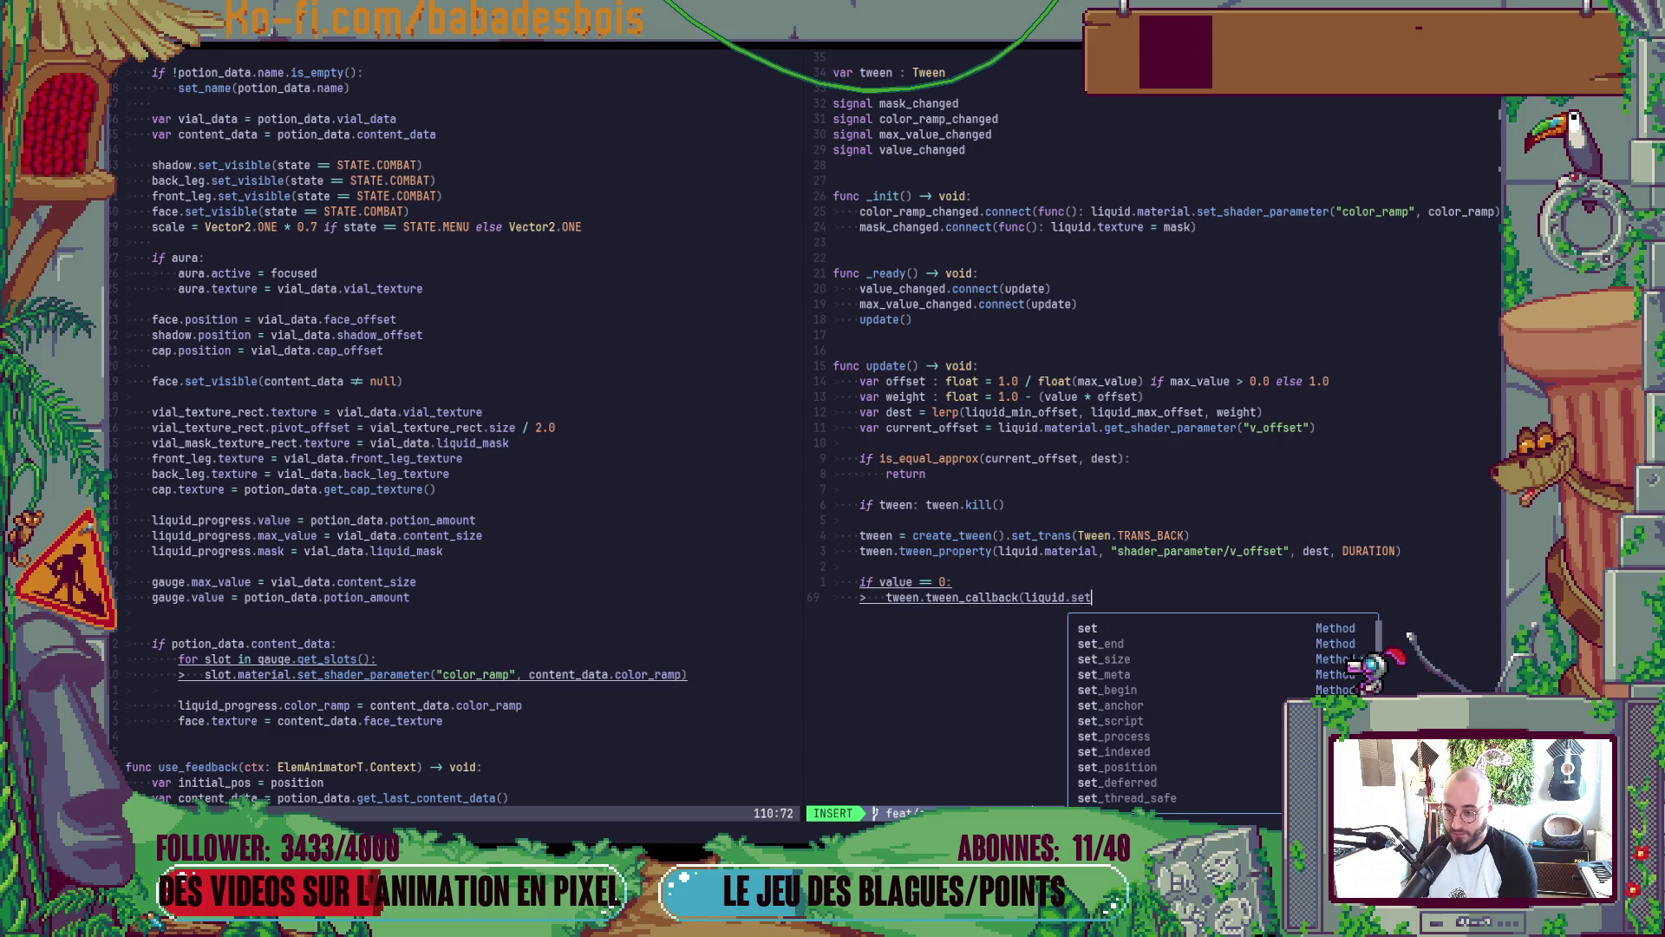
key("BackSpace")
key("BackSpace")
type("isible")
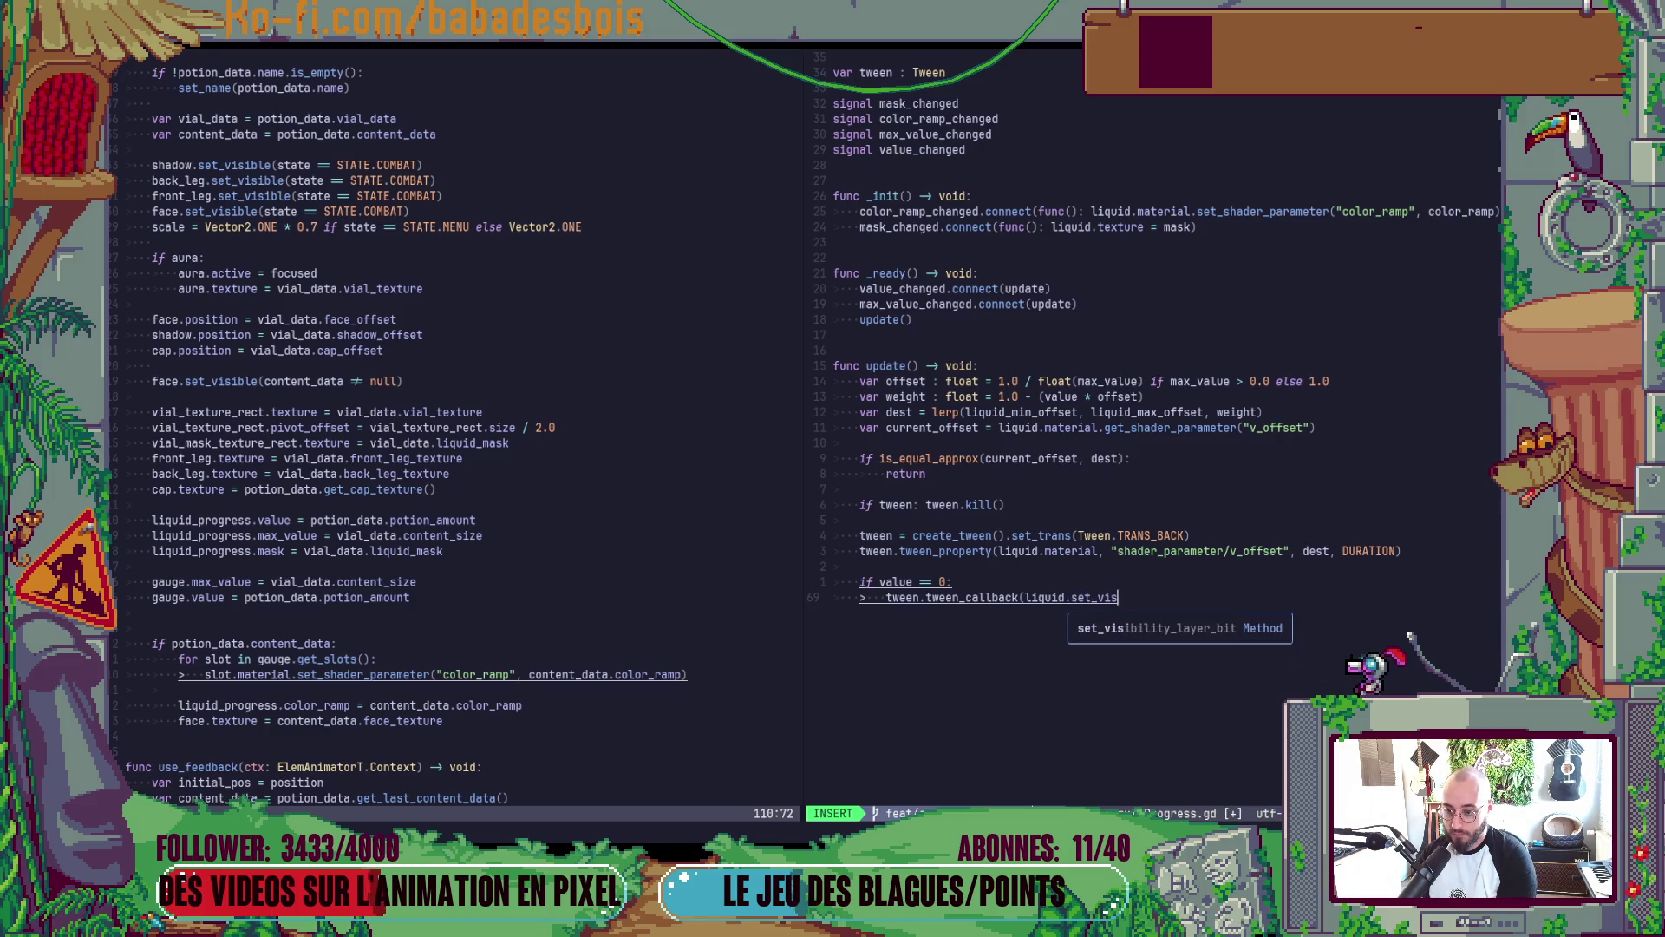
type(", \"")
key("BackSpace")
key("BackSpace")
key("BackSpace")
type("bind(")
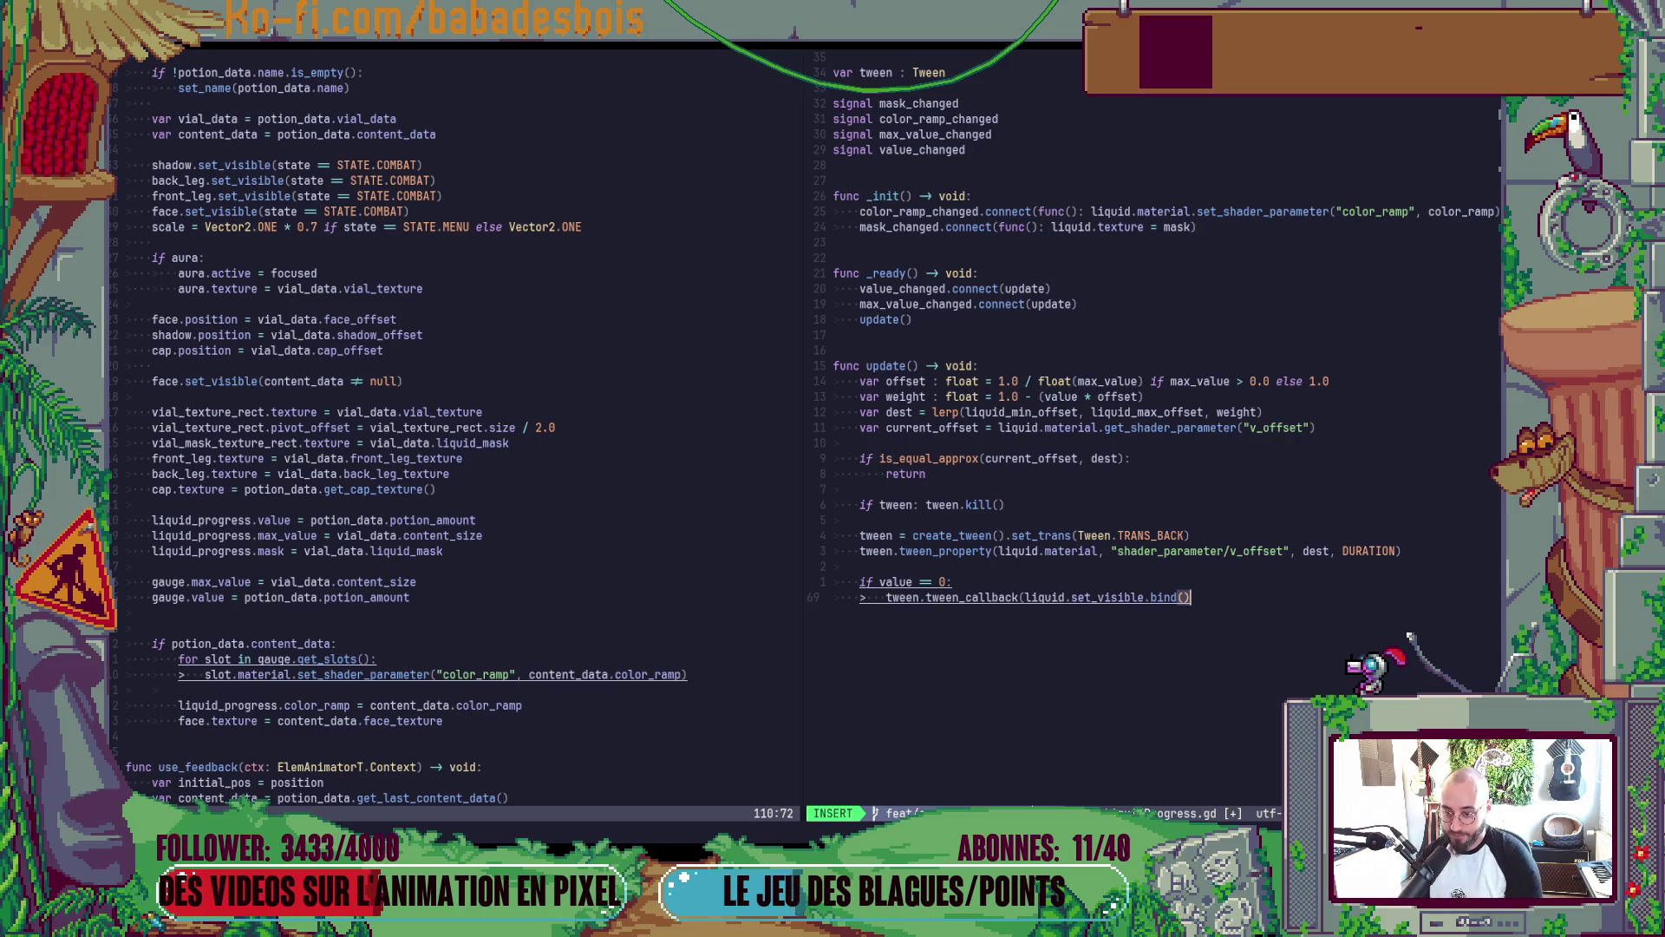
type("f")
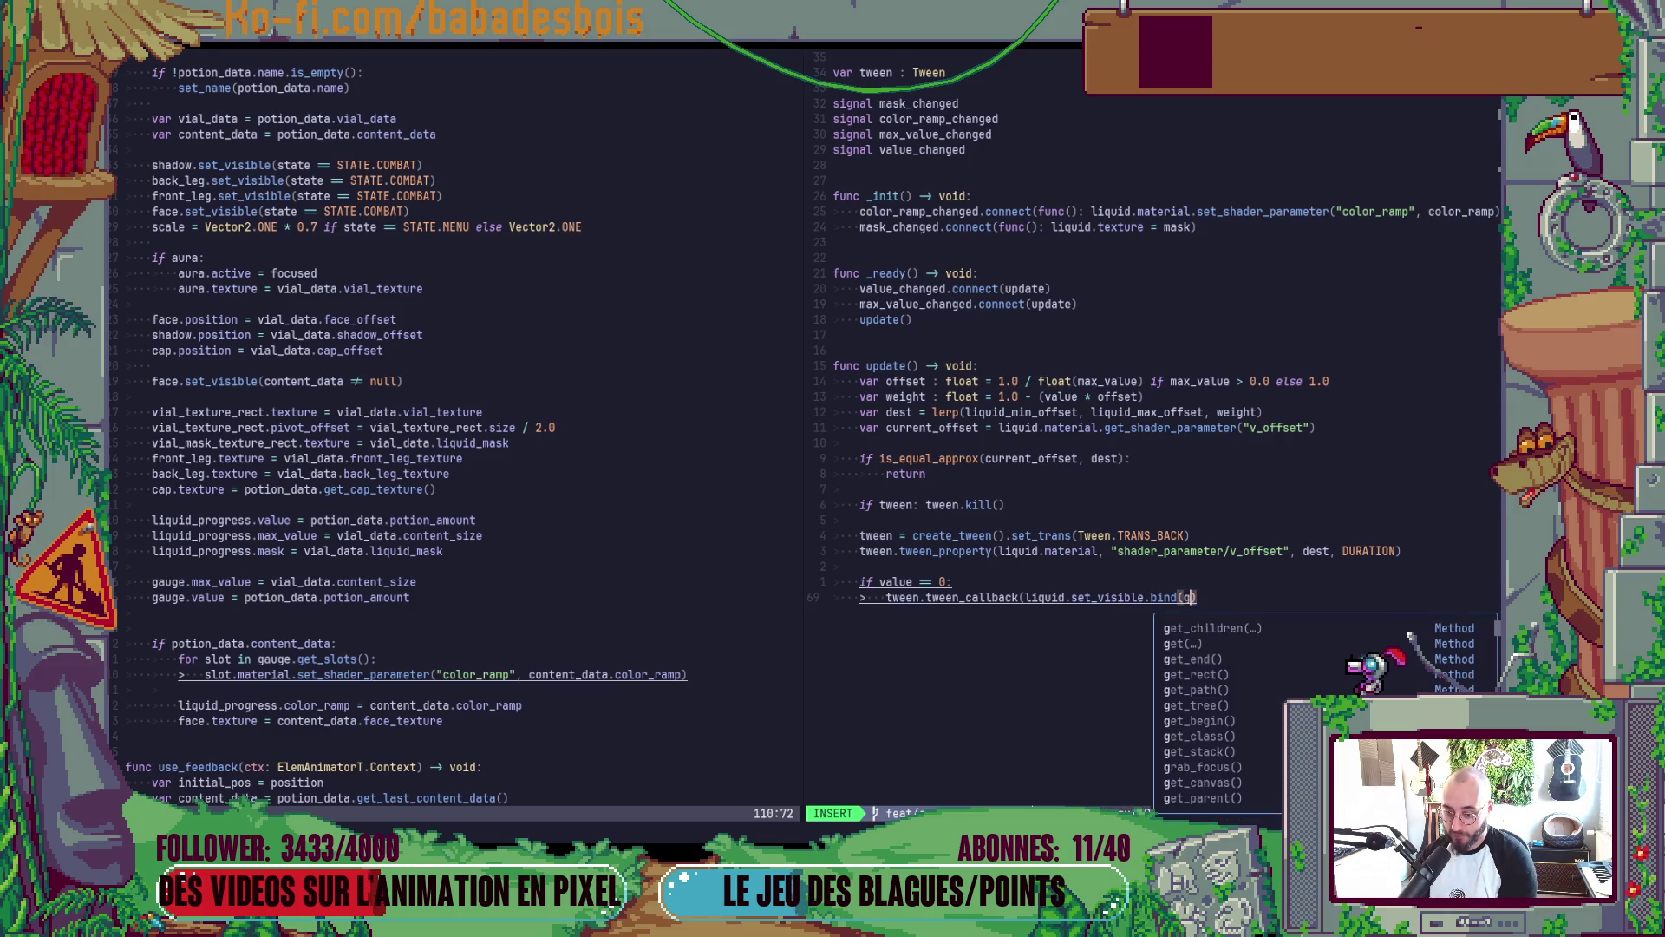
type("alse)")
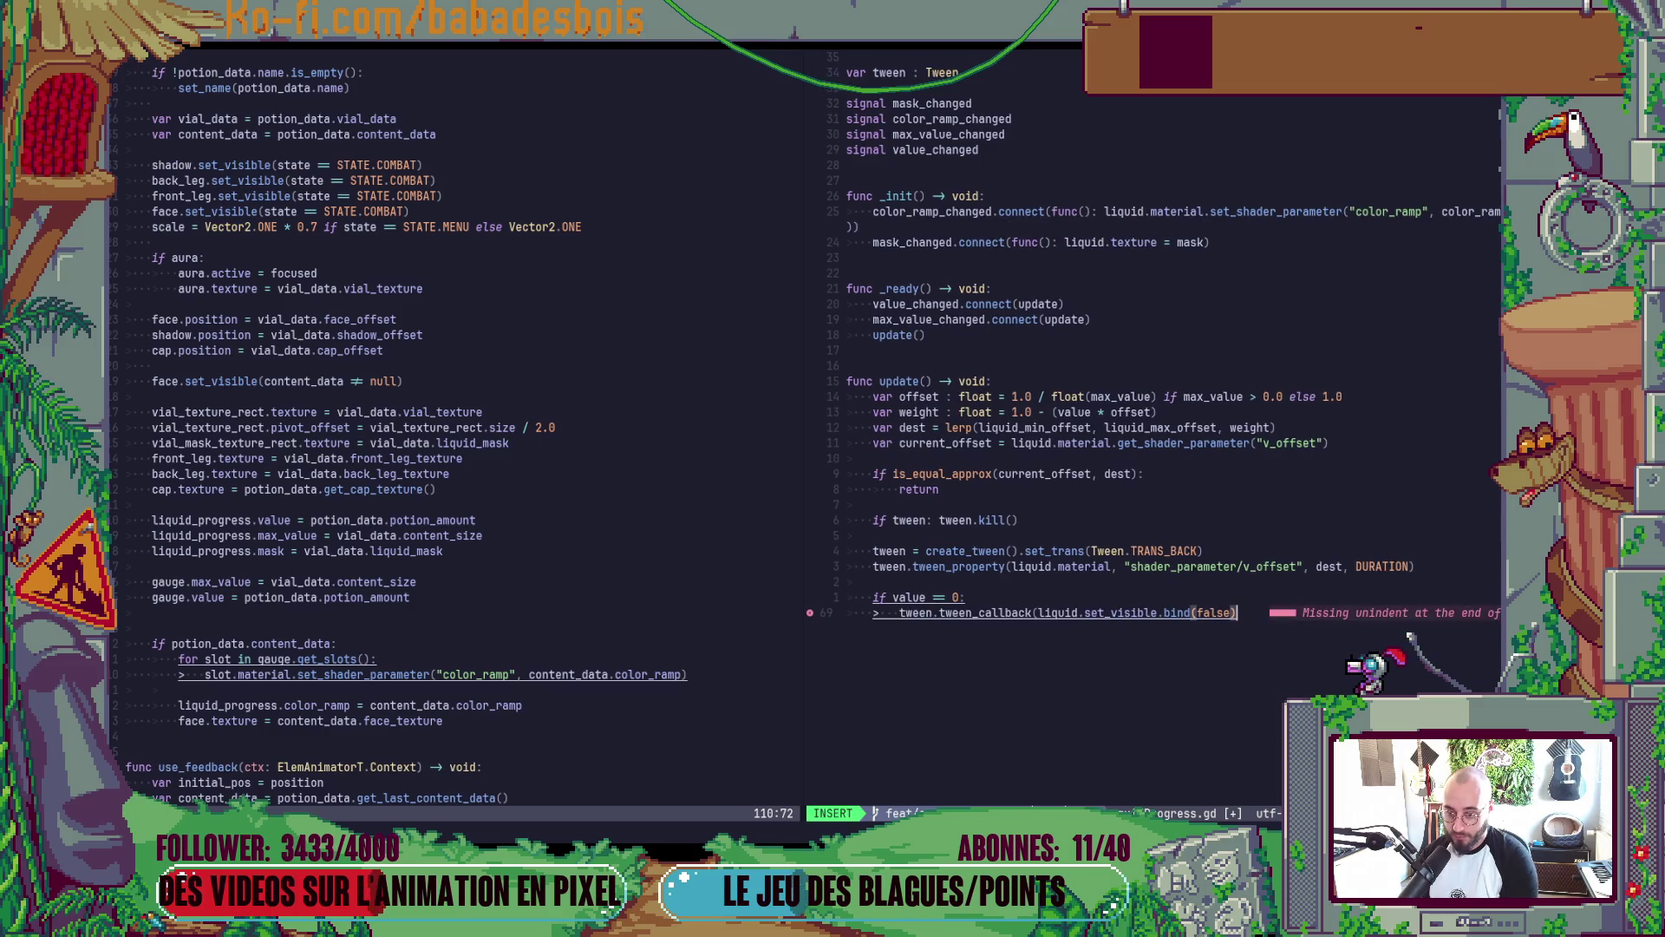
type(",")
key("Escape")
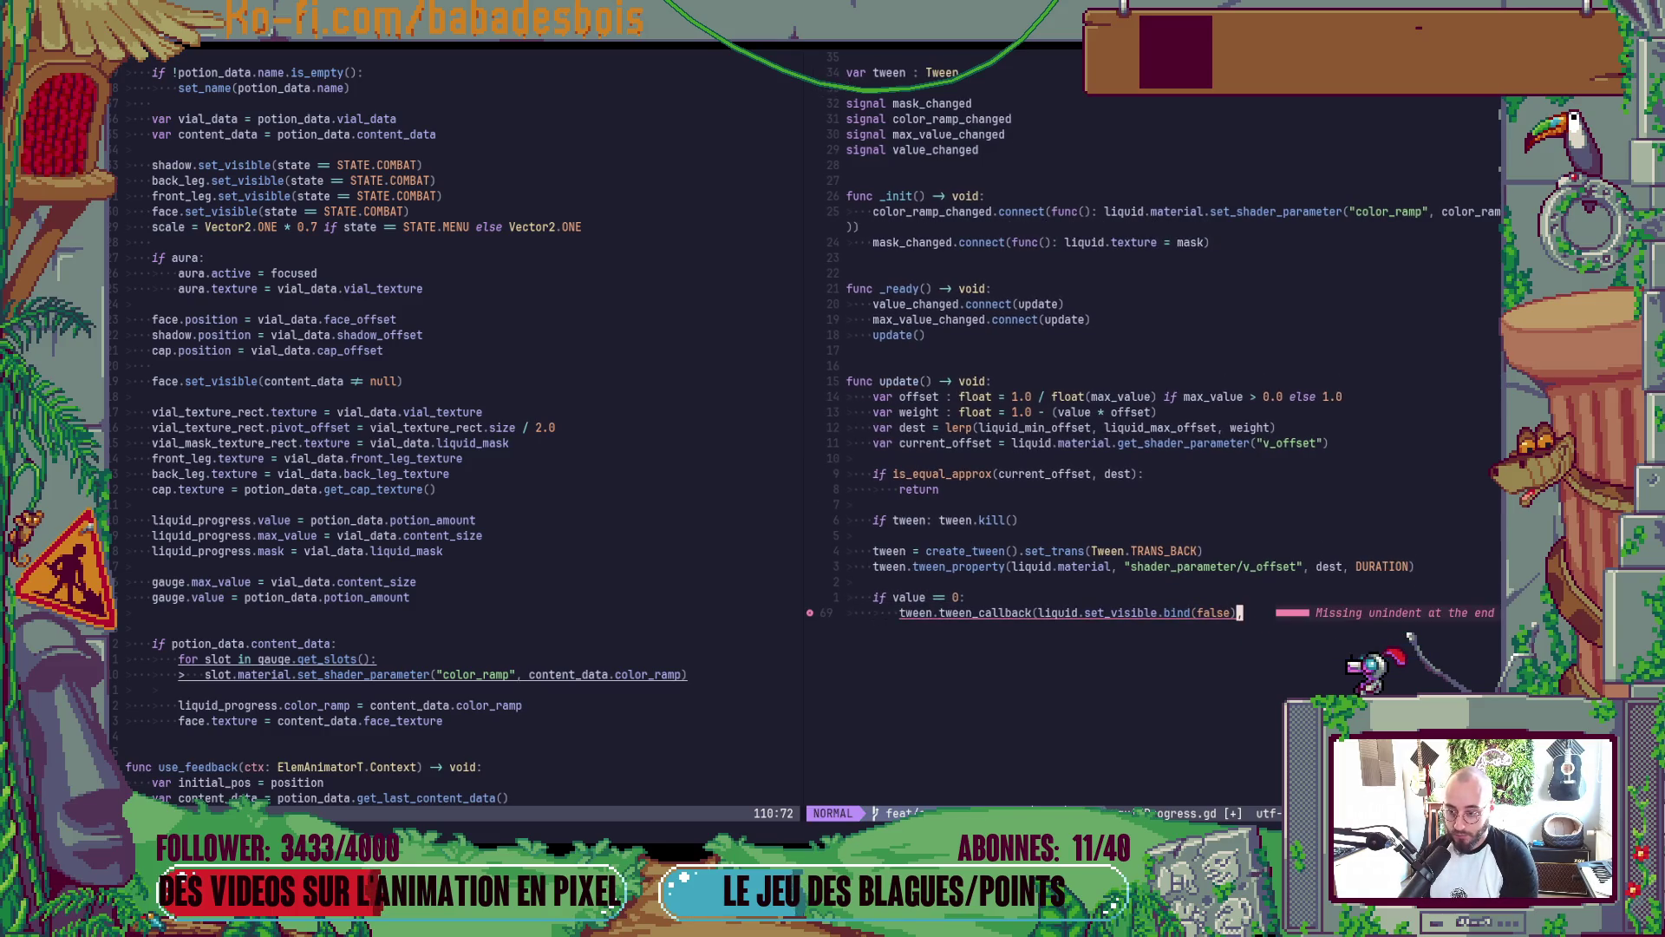
type("x")
type(":w")
key("Return")
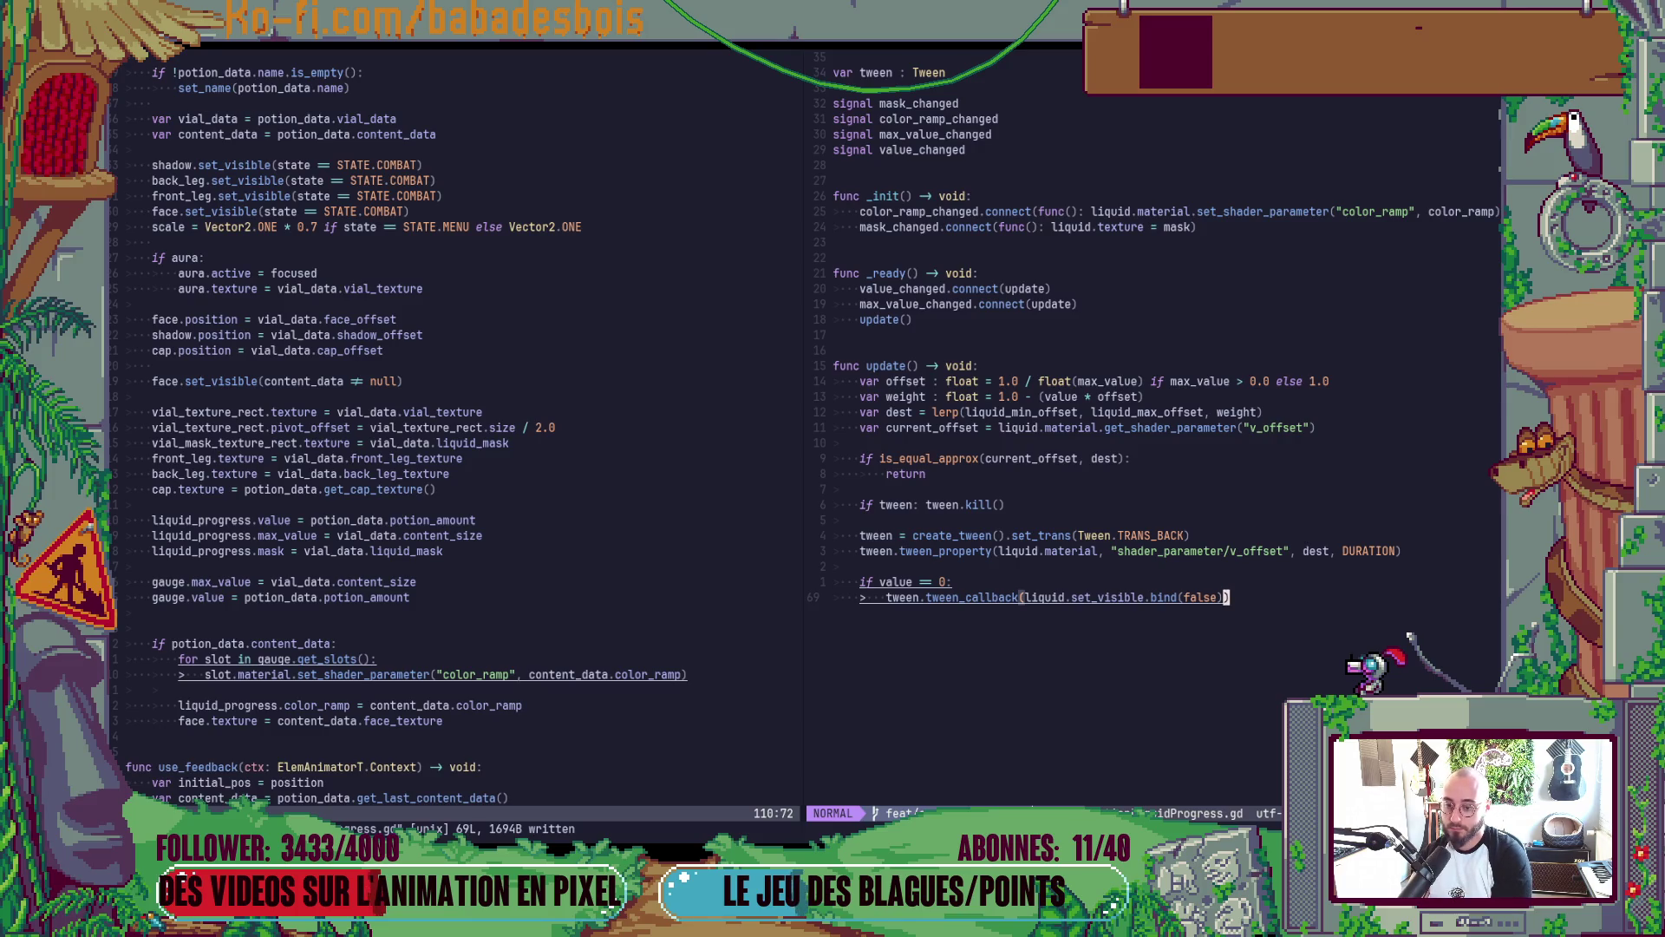
Add an 'if value > 0.0: liquid.show()' check in update(), then save and quit Neovim.
key("1")
key("0")
key("k")
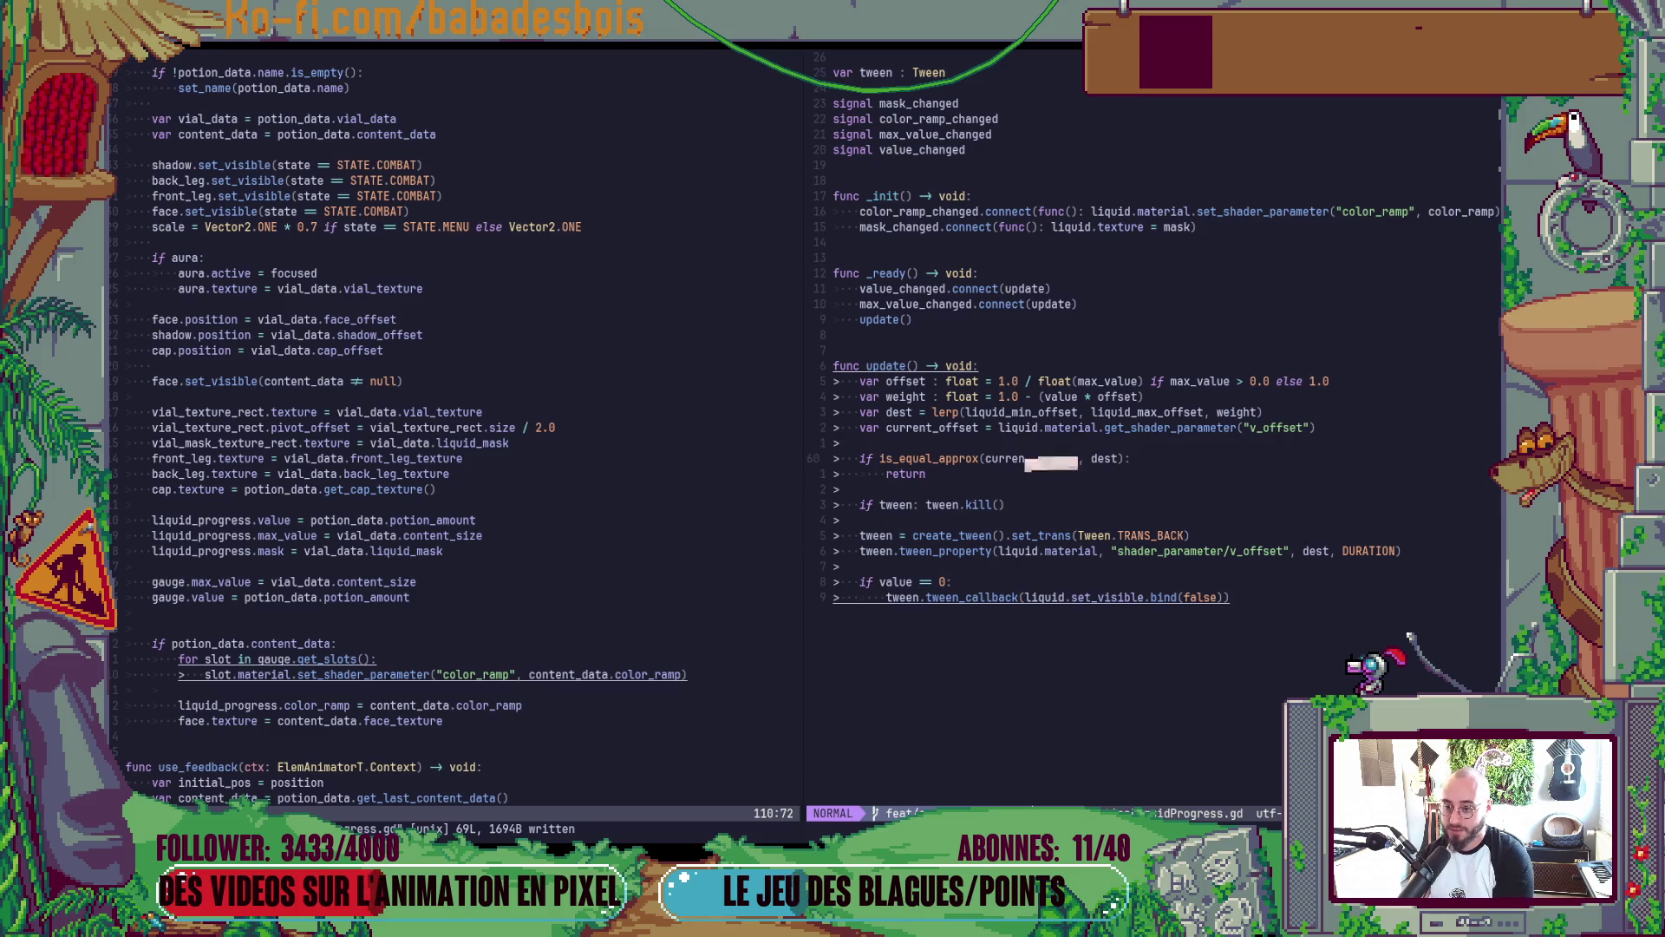
type("Sif value > 0.0L:")
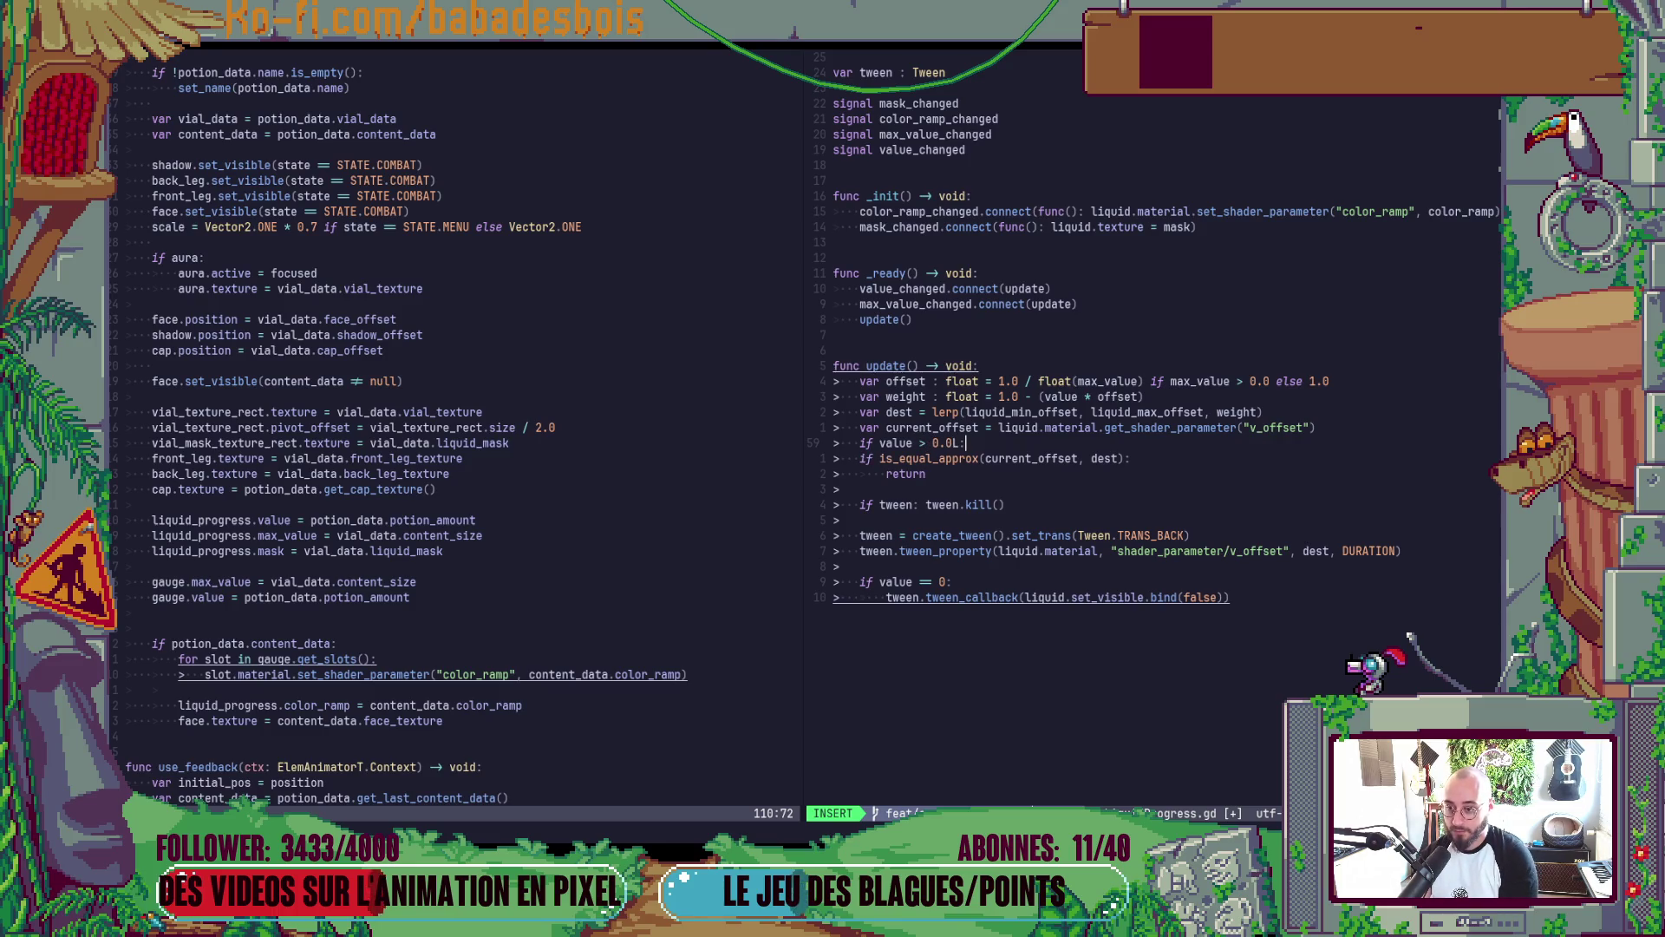
key("Return")
type("liquid")
type(".hs")
type("show()")
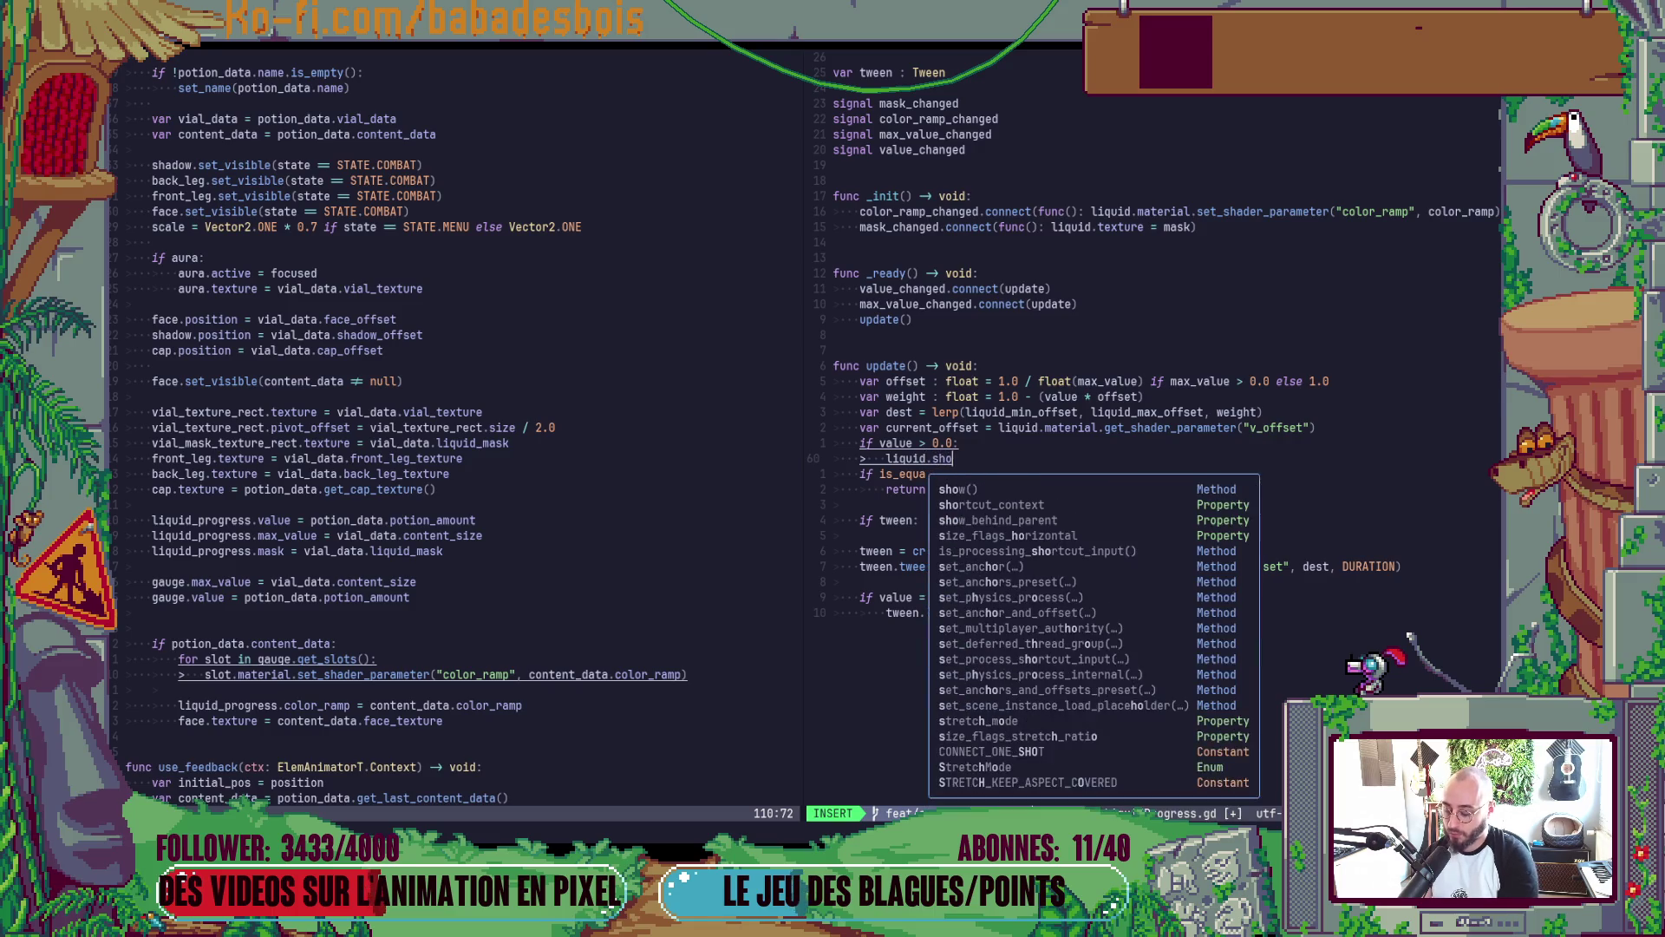
key("Escape")
key("bracketright")
key("space")
key("k")
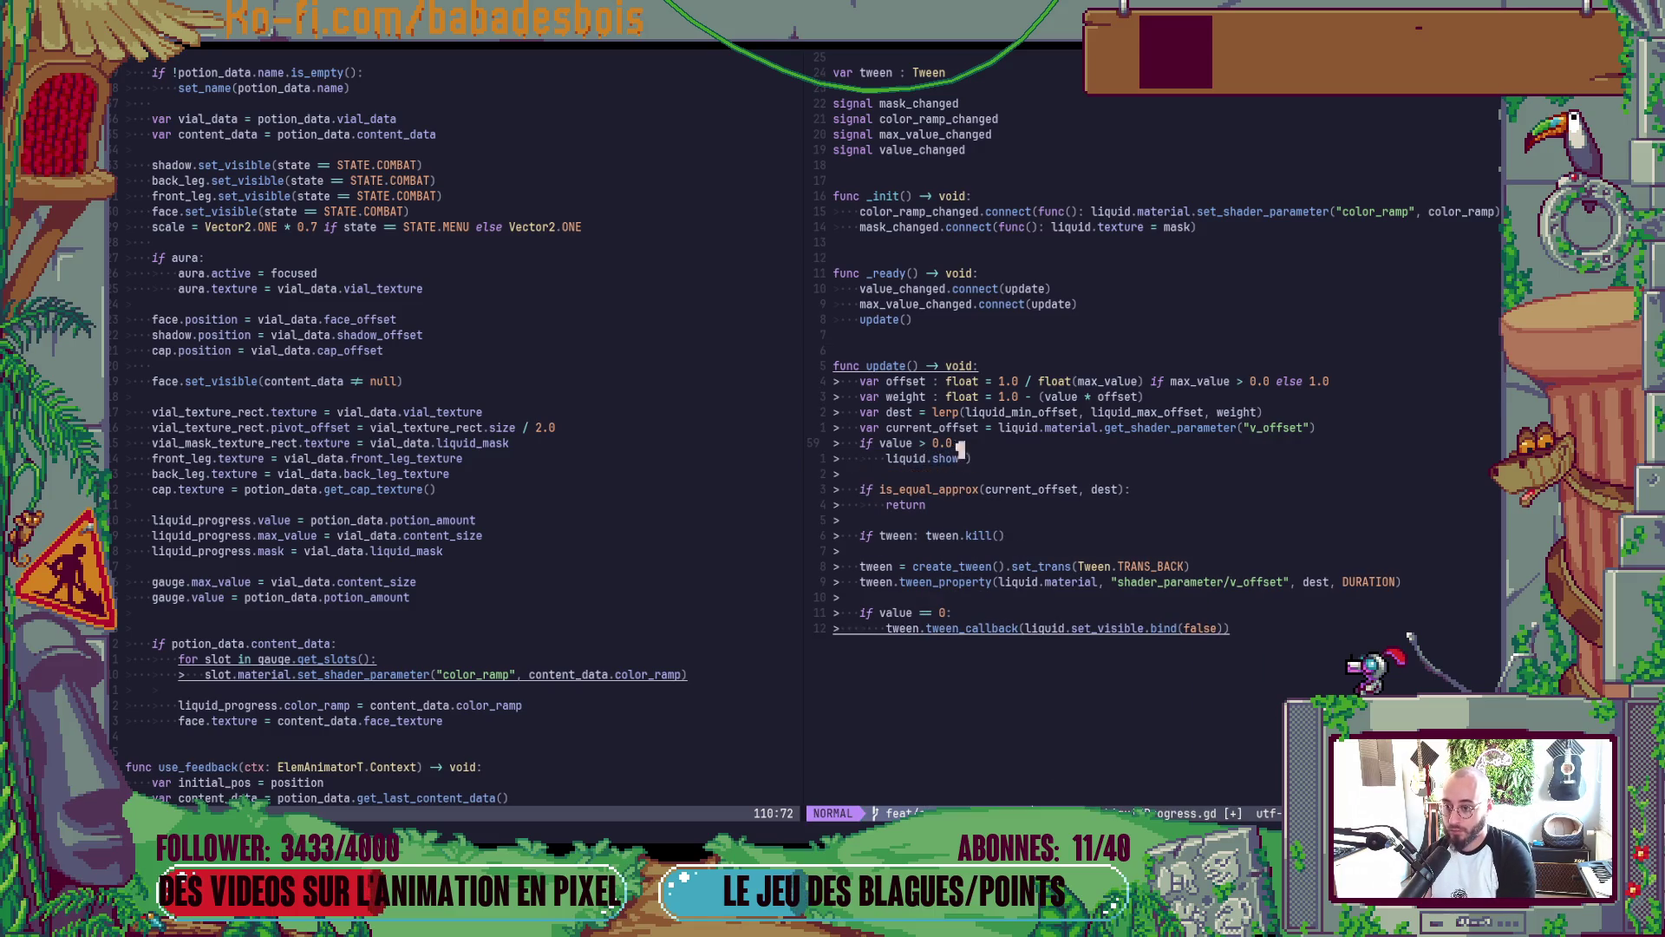
key("bracketleft")
key("space")
key("colon")
key("alt+Tab")
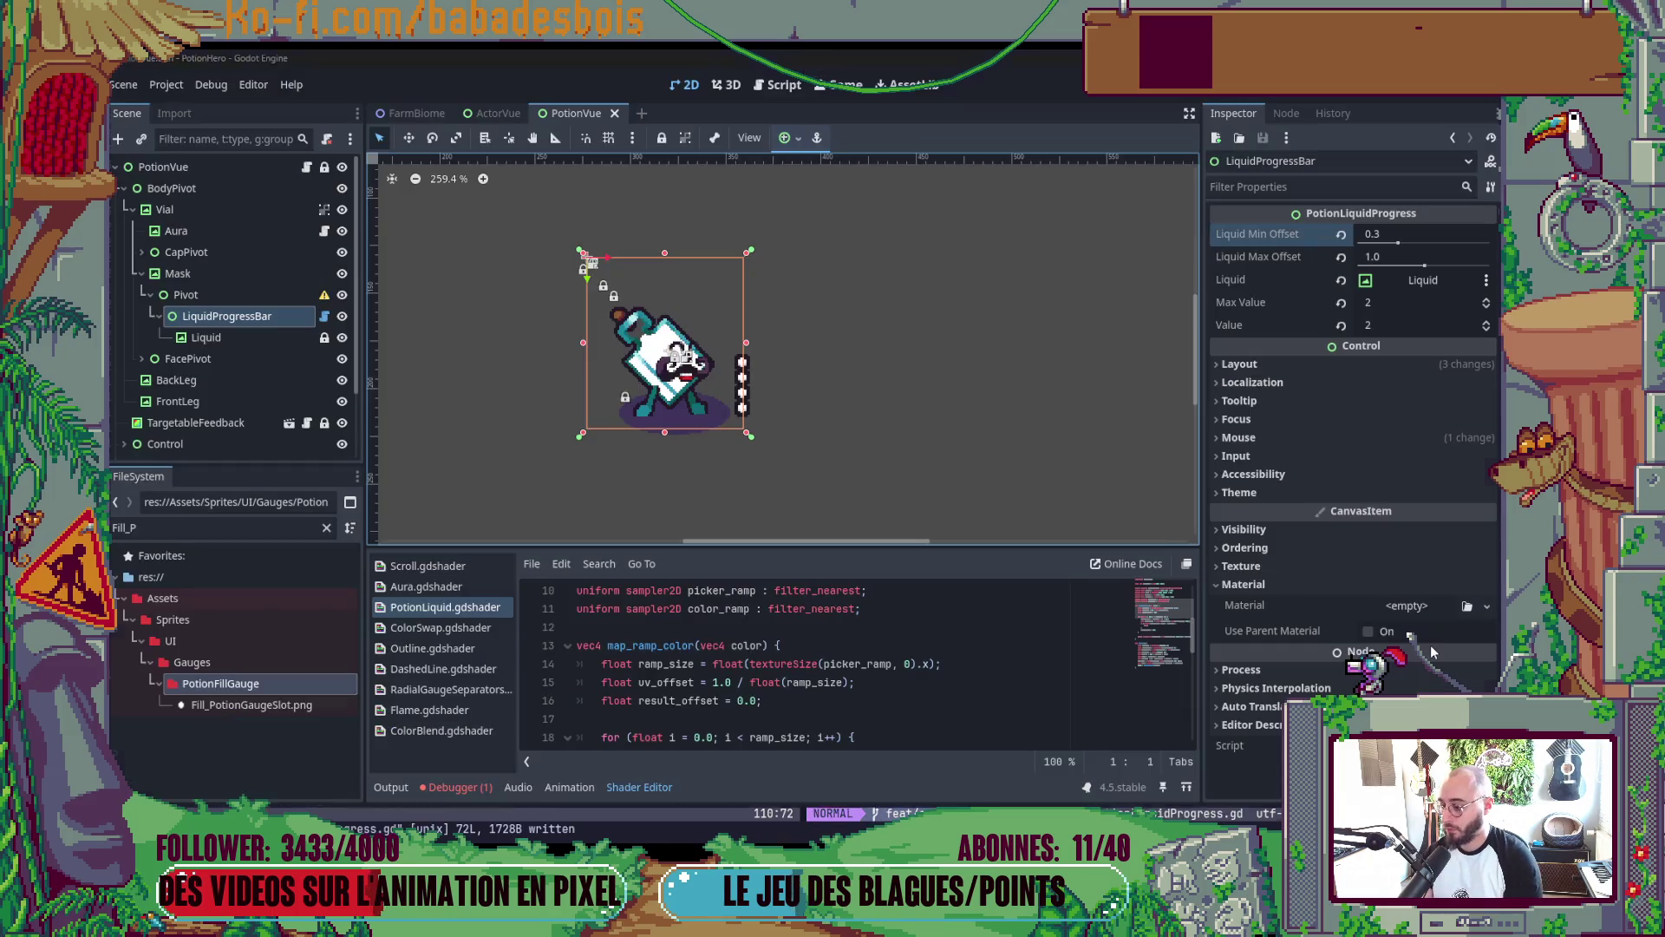
Run a test battle, using Berserk and the action-swap potion on the bear, then stop the game.
key("F5")
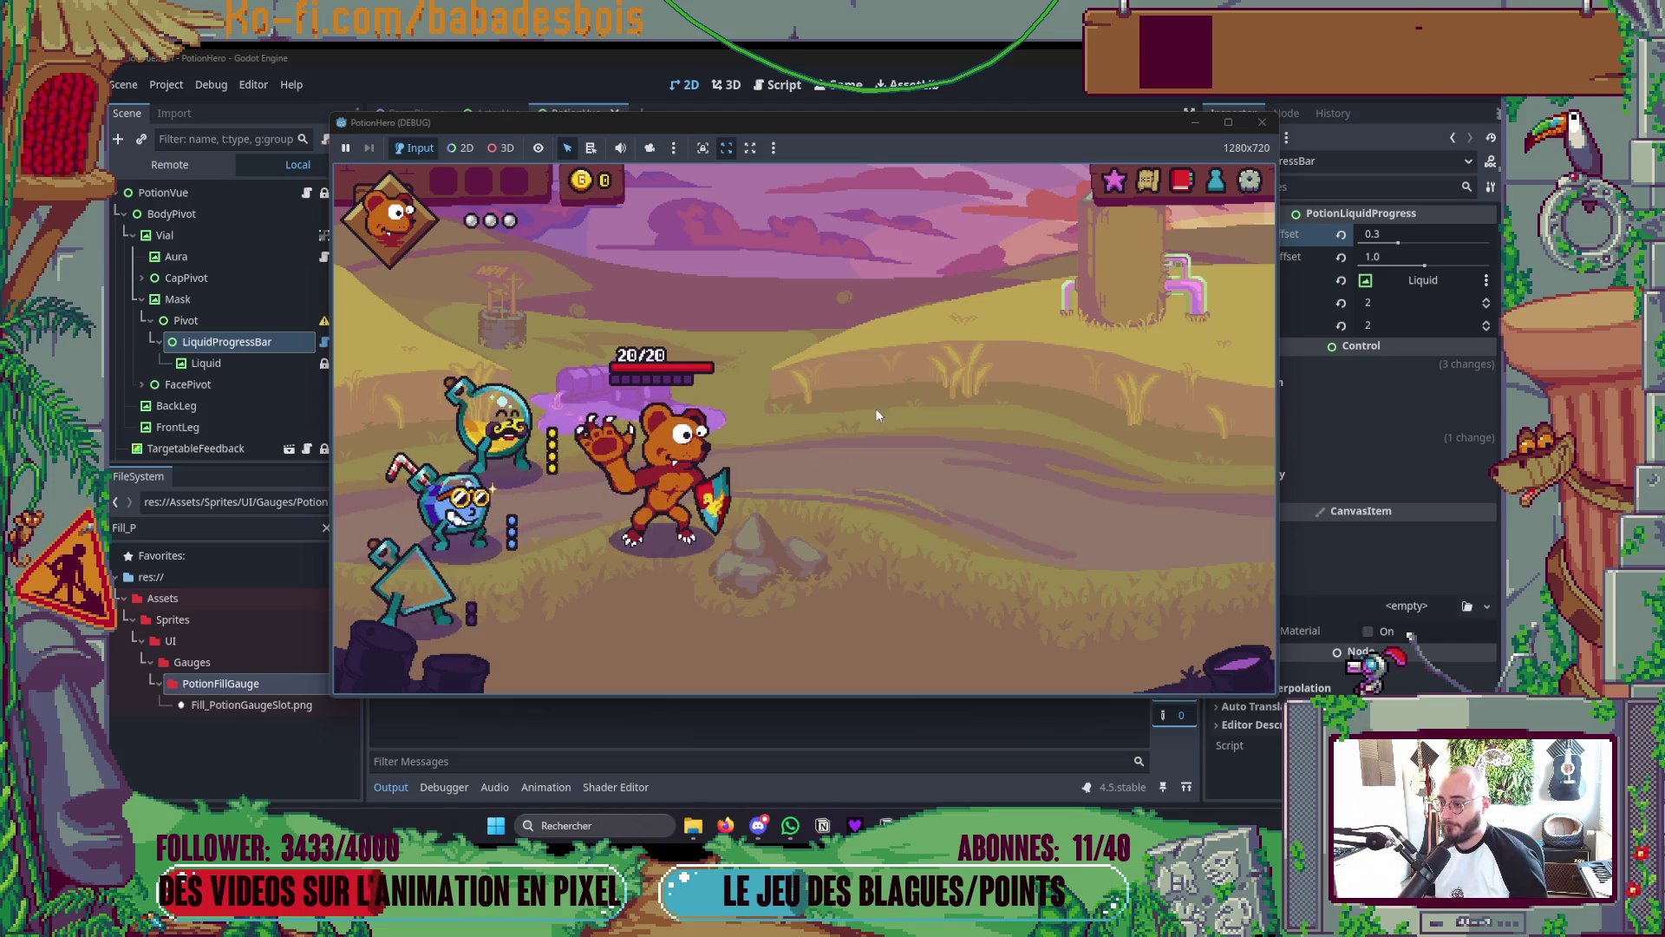
mouse_move(488, 440)
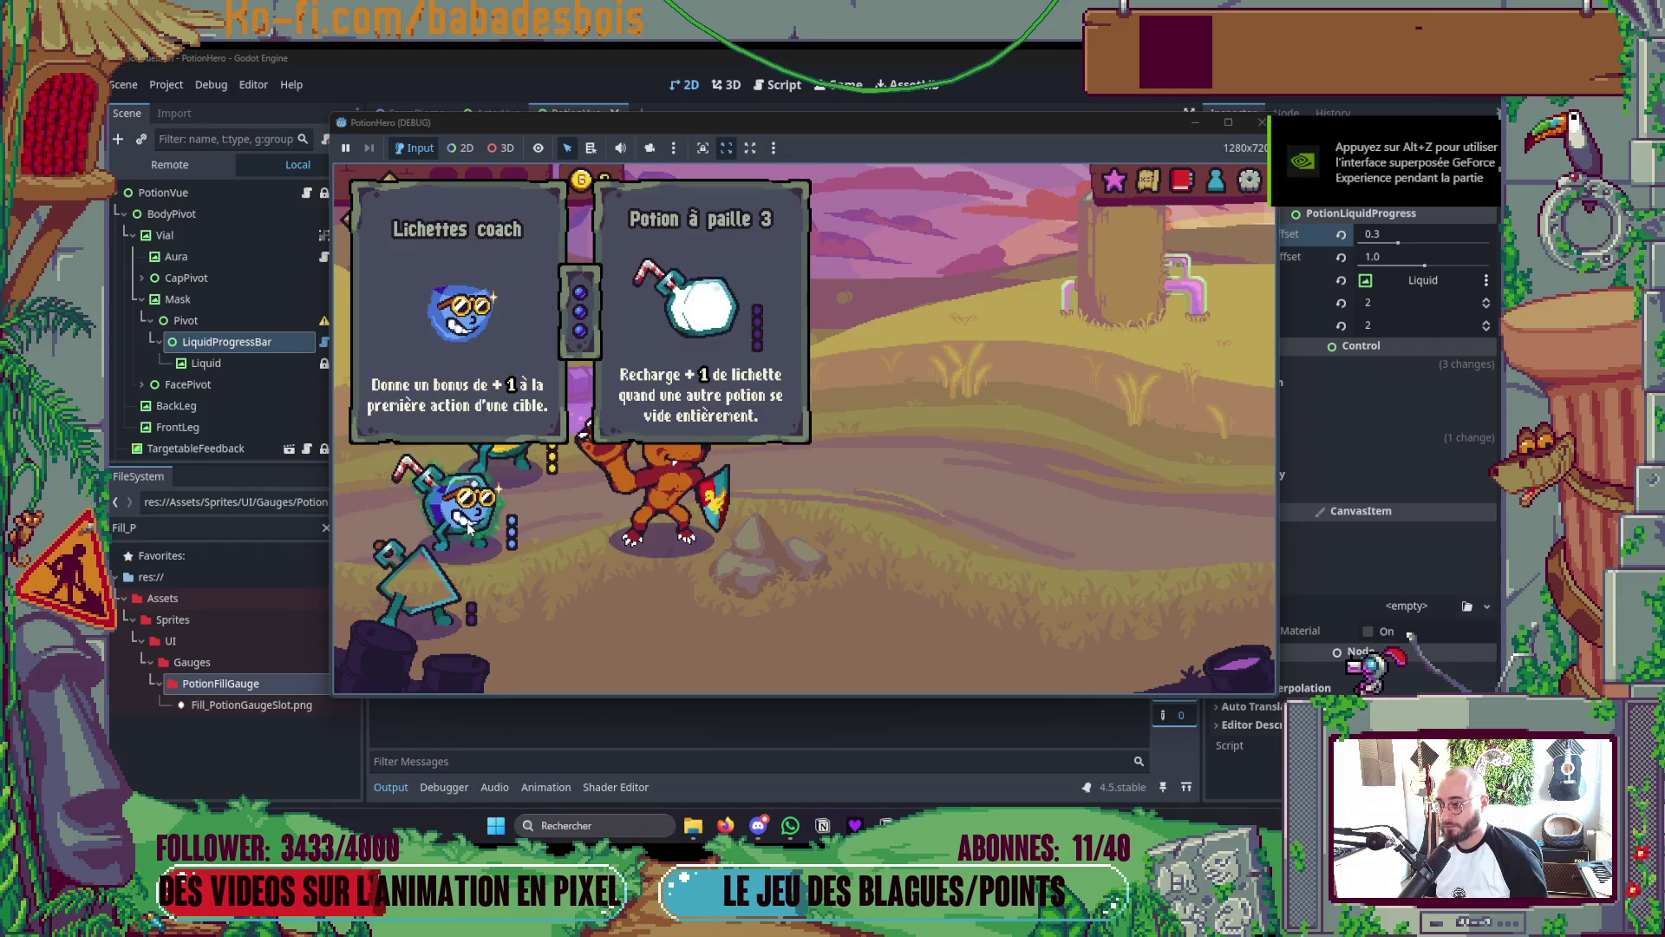
left_click(1148, 180)
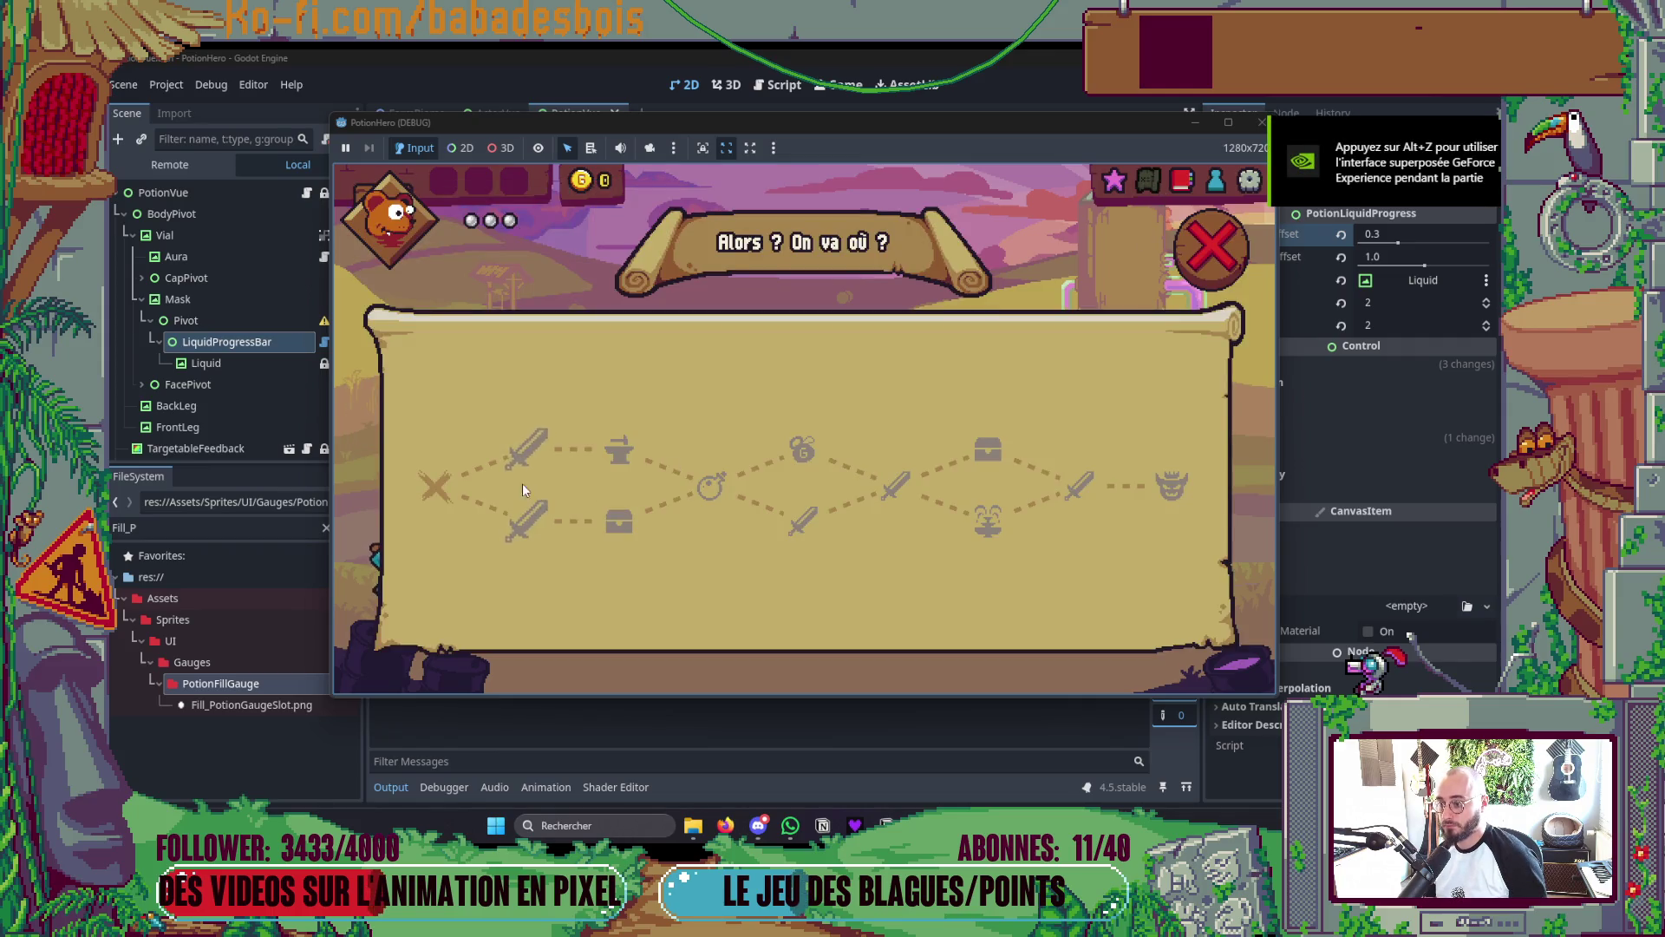
left_click(522, 483)
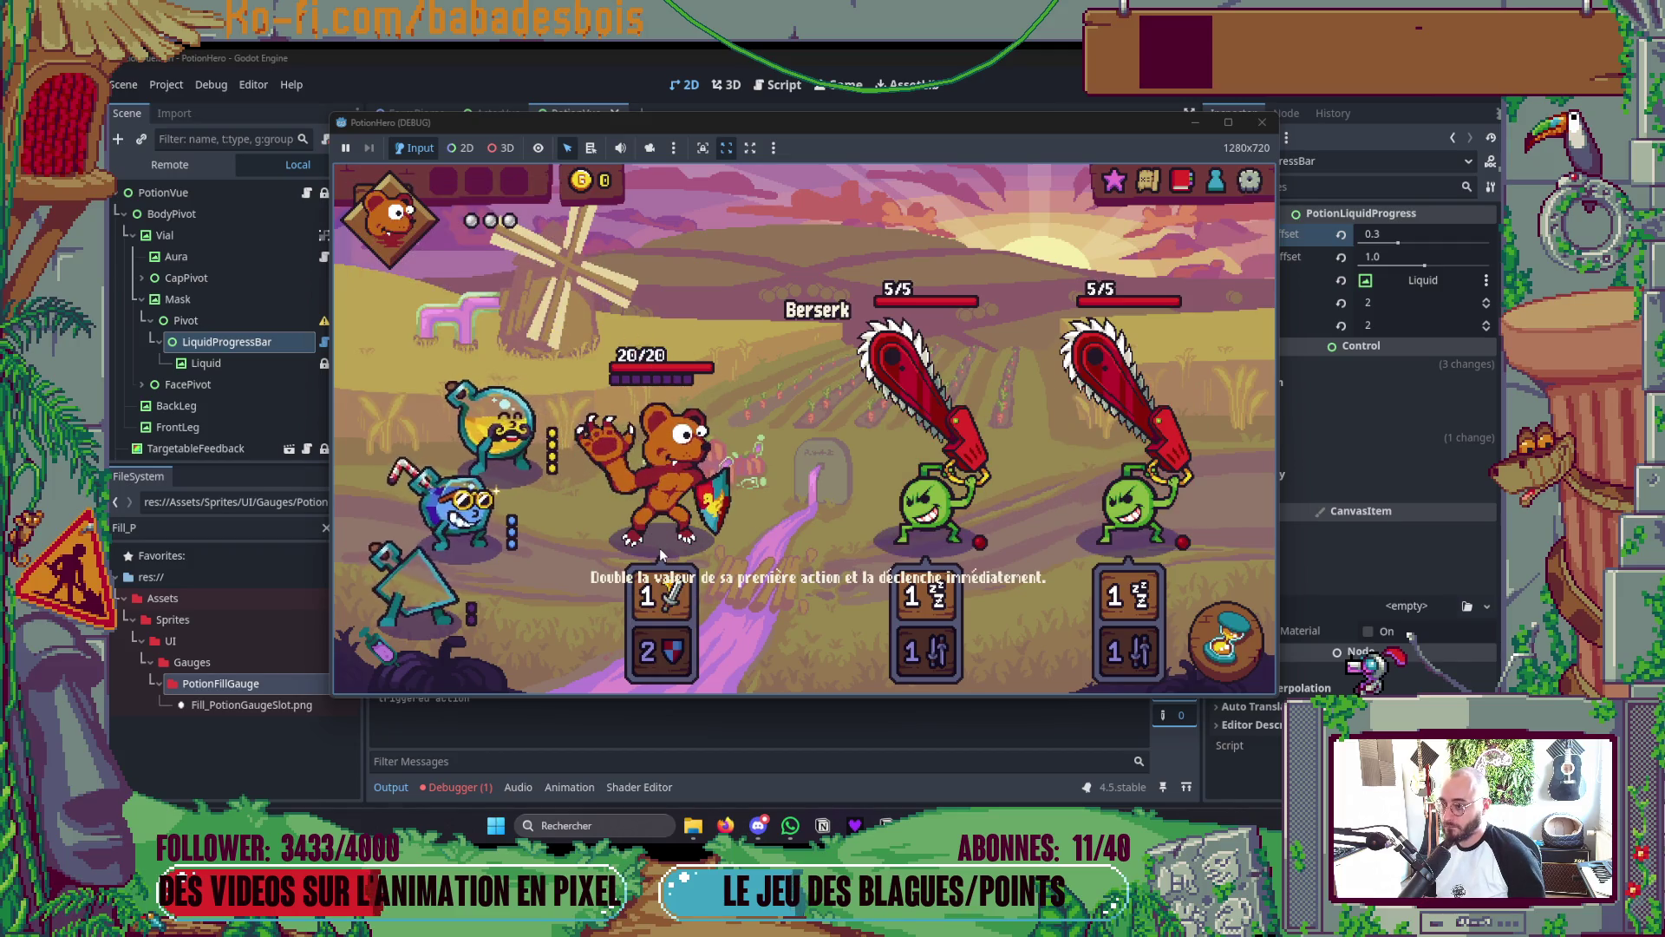
left_click(665, 490)
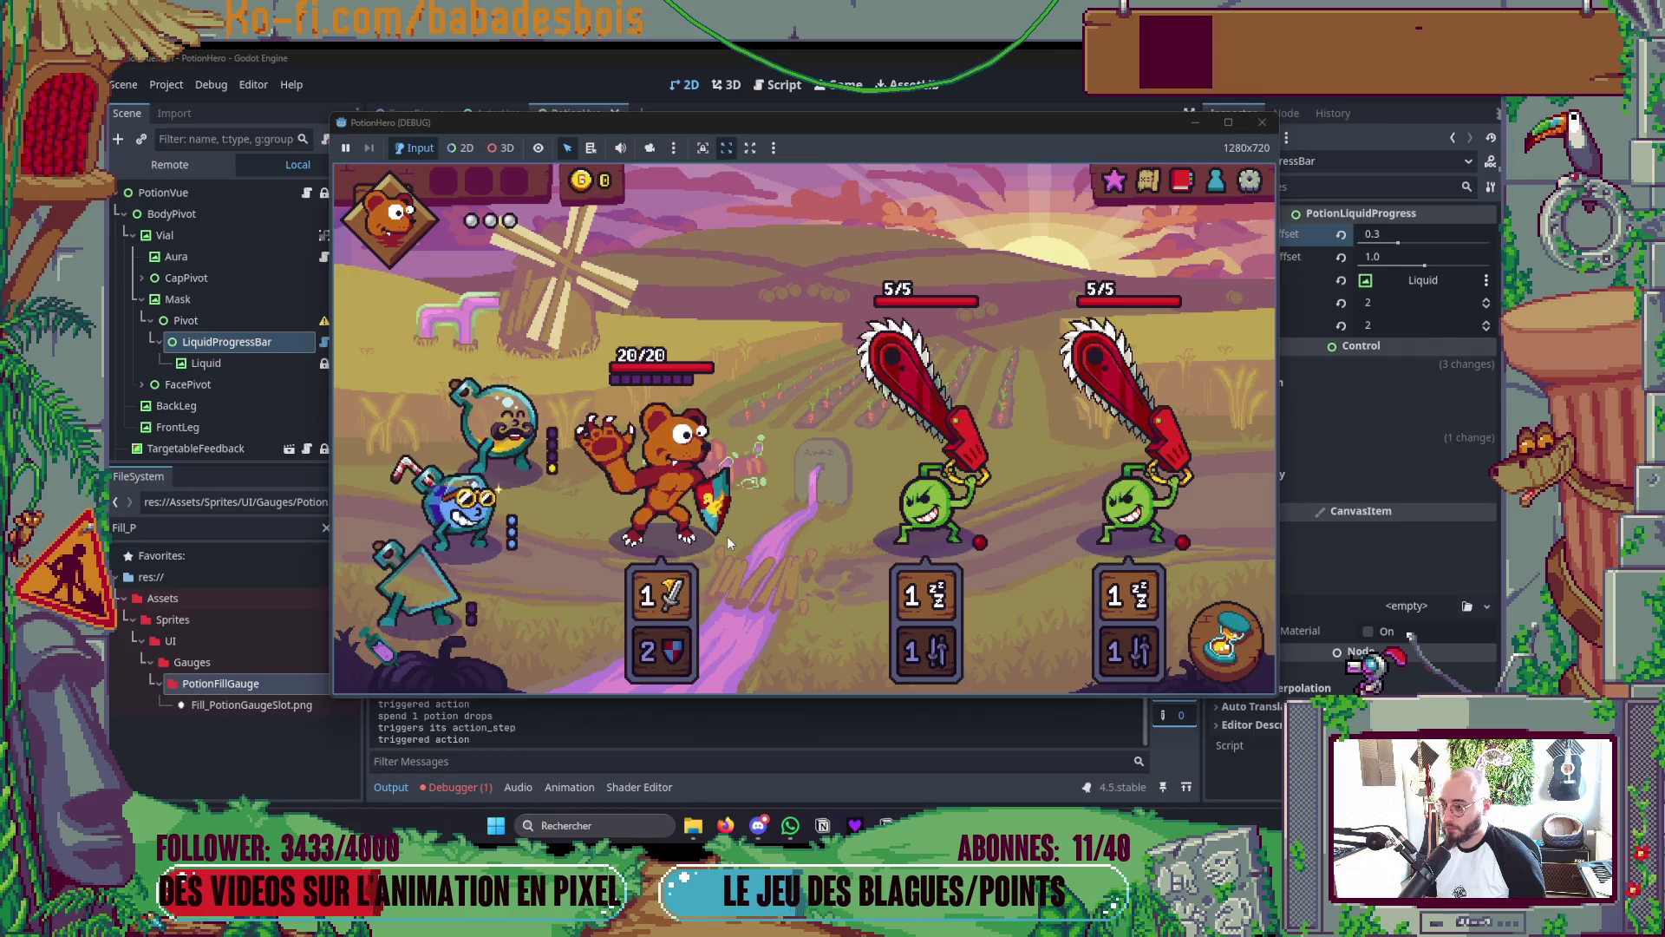
left_click(653, 486)
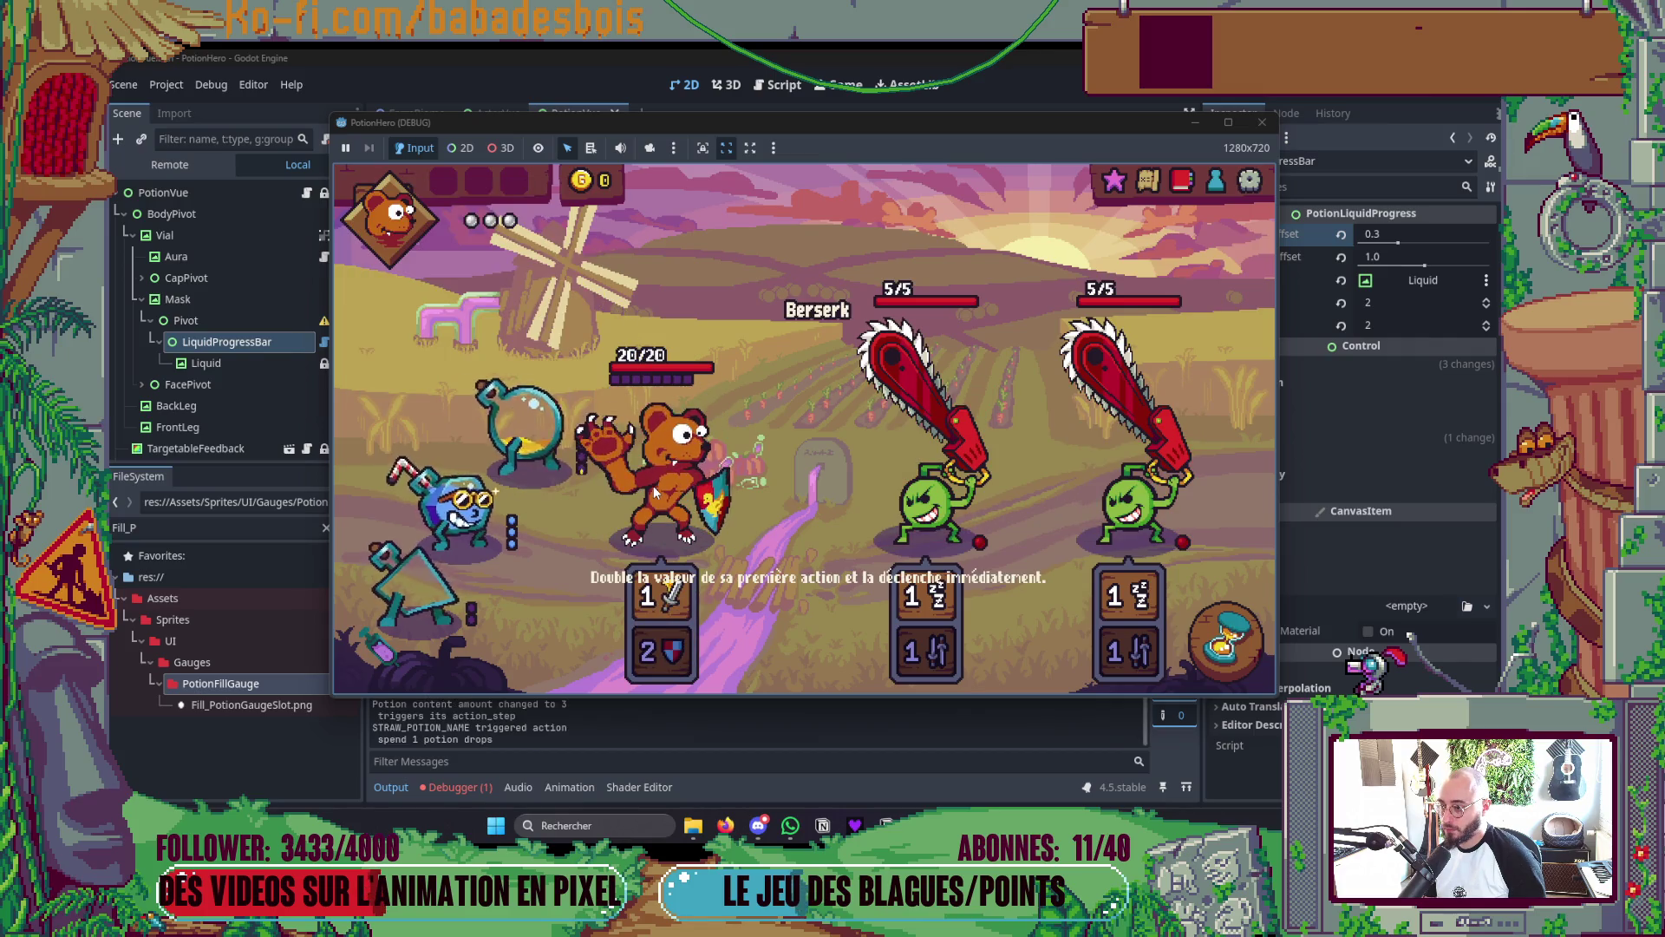
left_click(1262, 123)
Set Liquid Max Offset to 0.95, then retest by spending the yellow and moustache potions on the bear.
left_click(1390, 260)
key("F5")
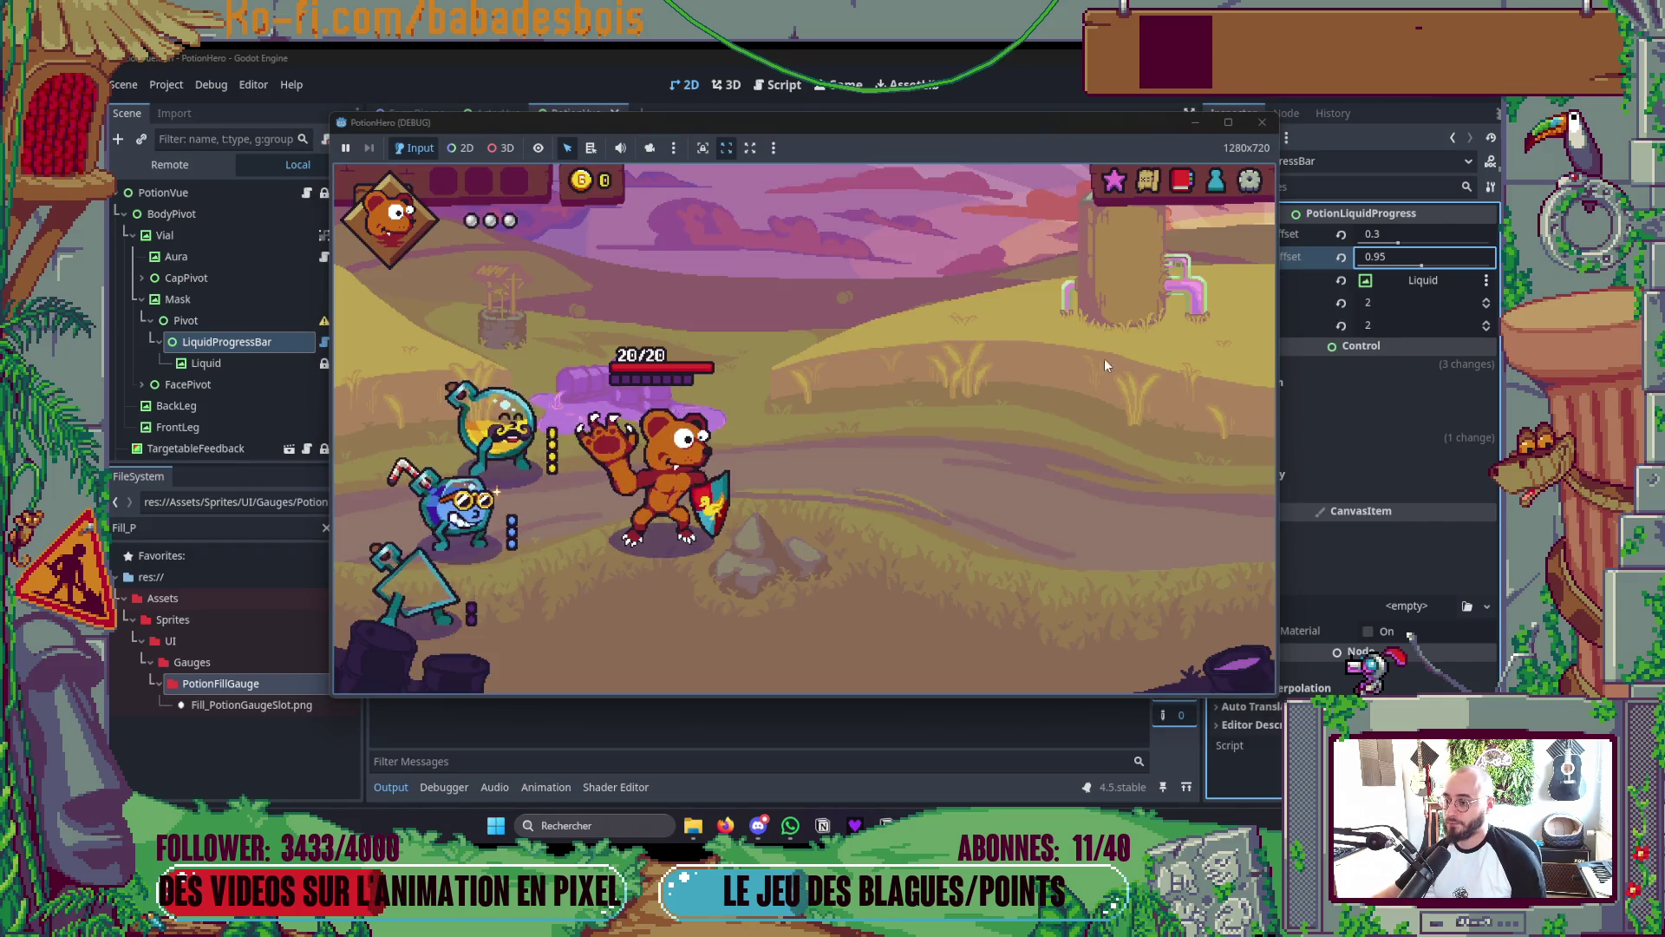
left_click(1143, 179)
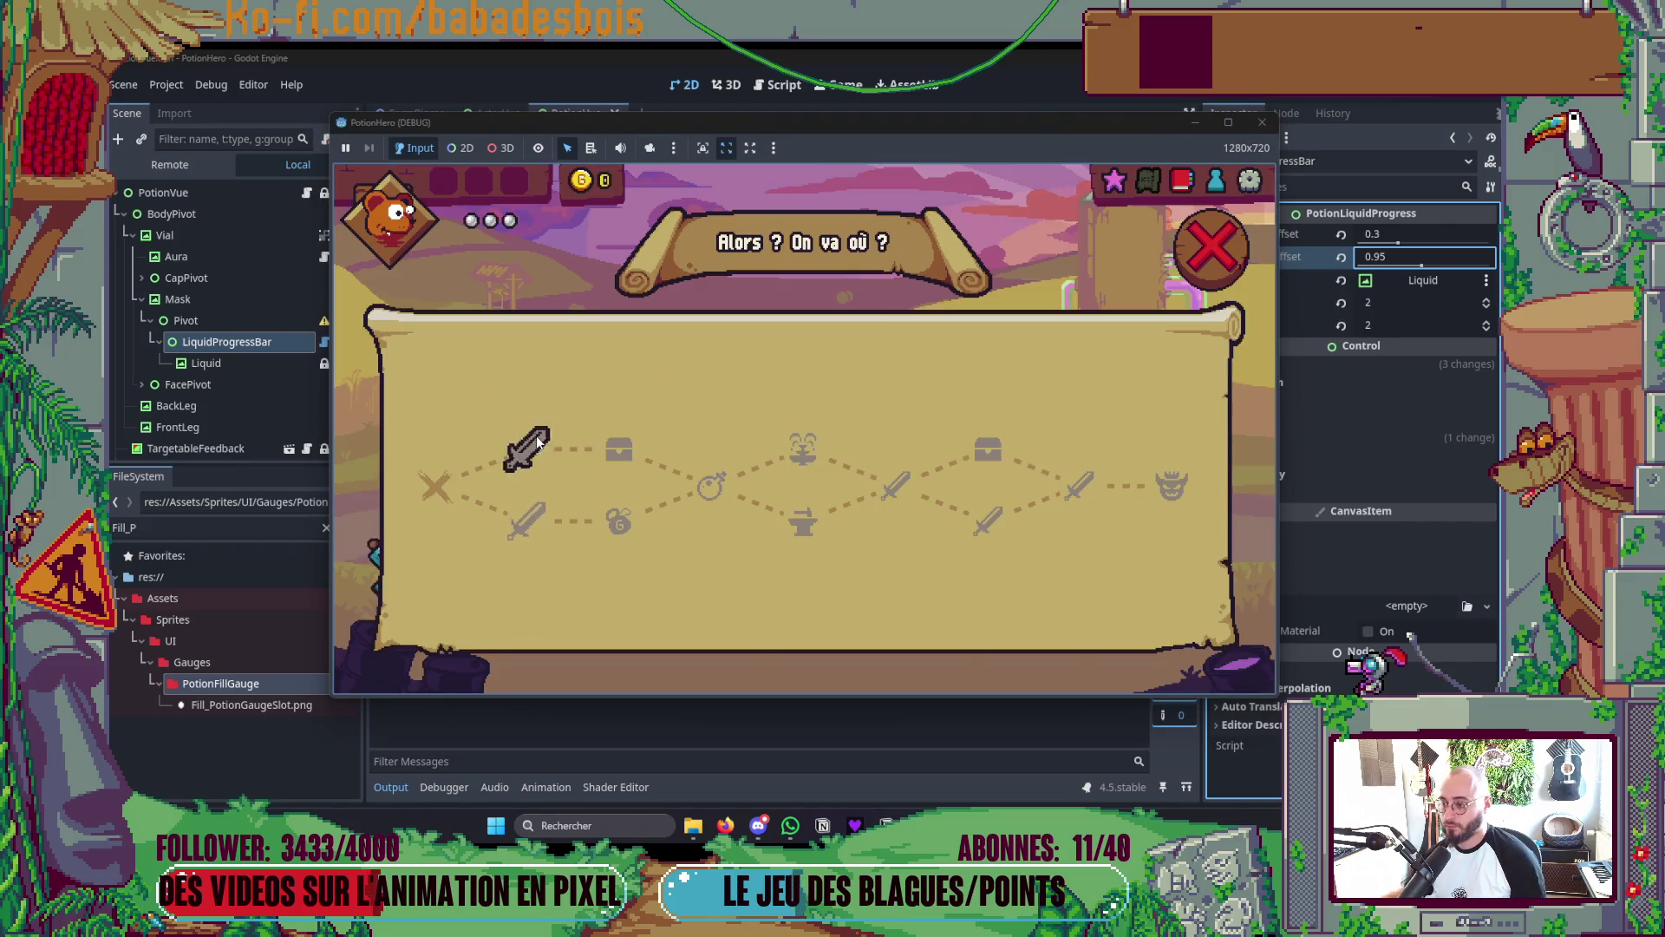
left_click(538, 442)
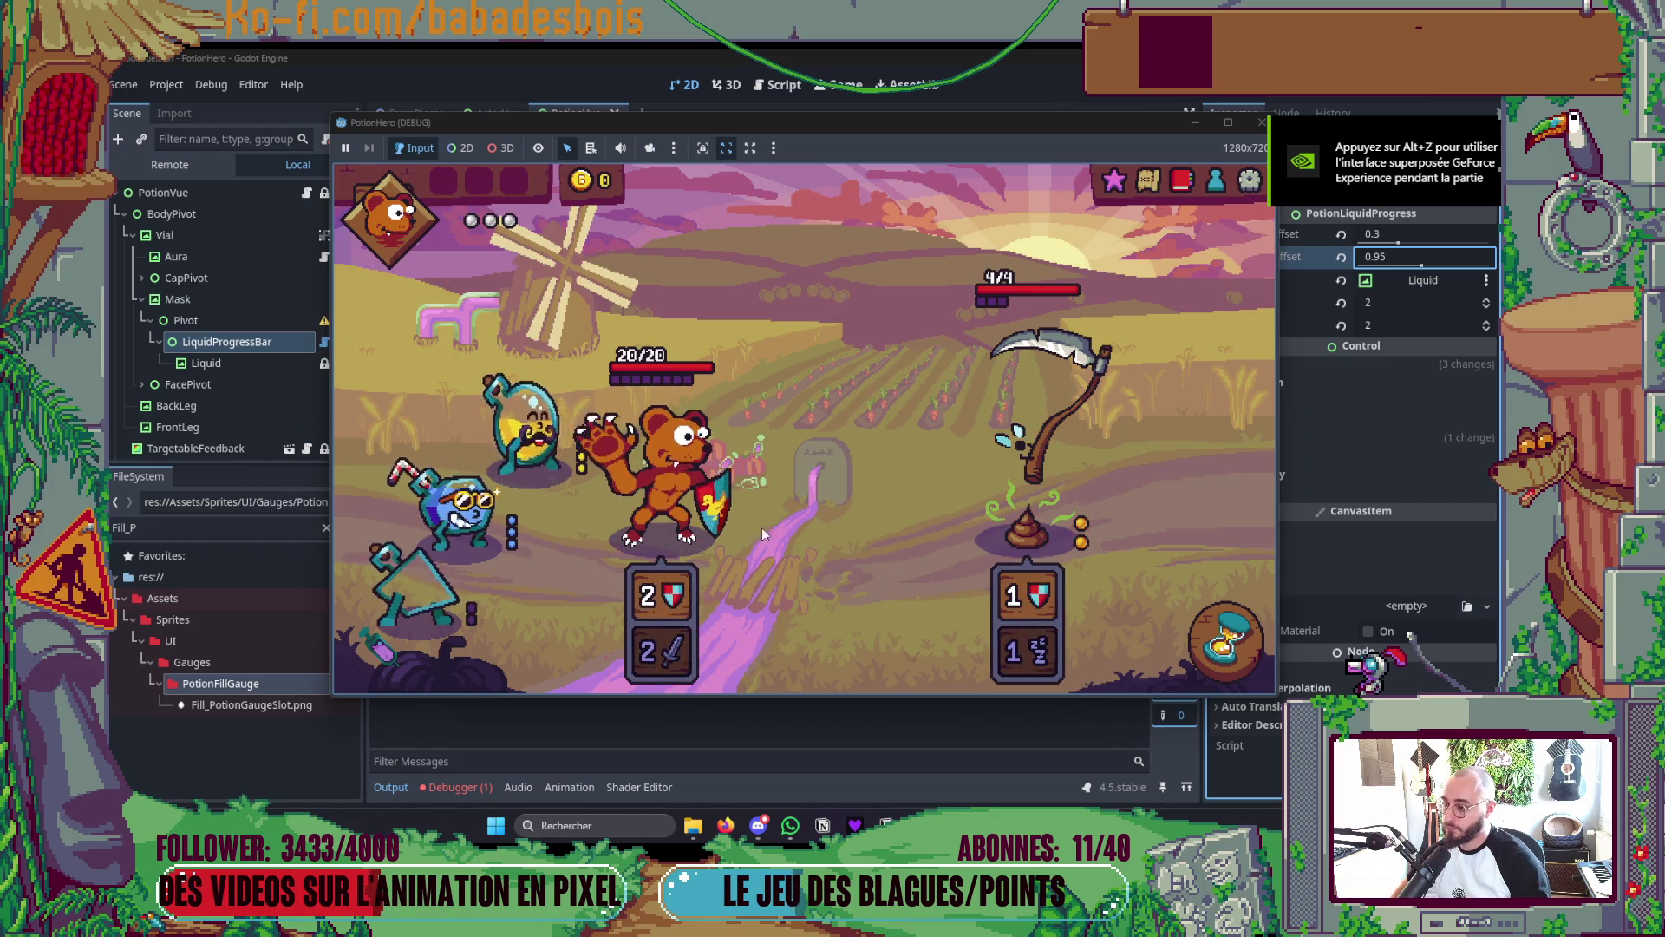
mouse_move(617, 486)
left_click(495, 420)
left_click(713, 471)
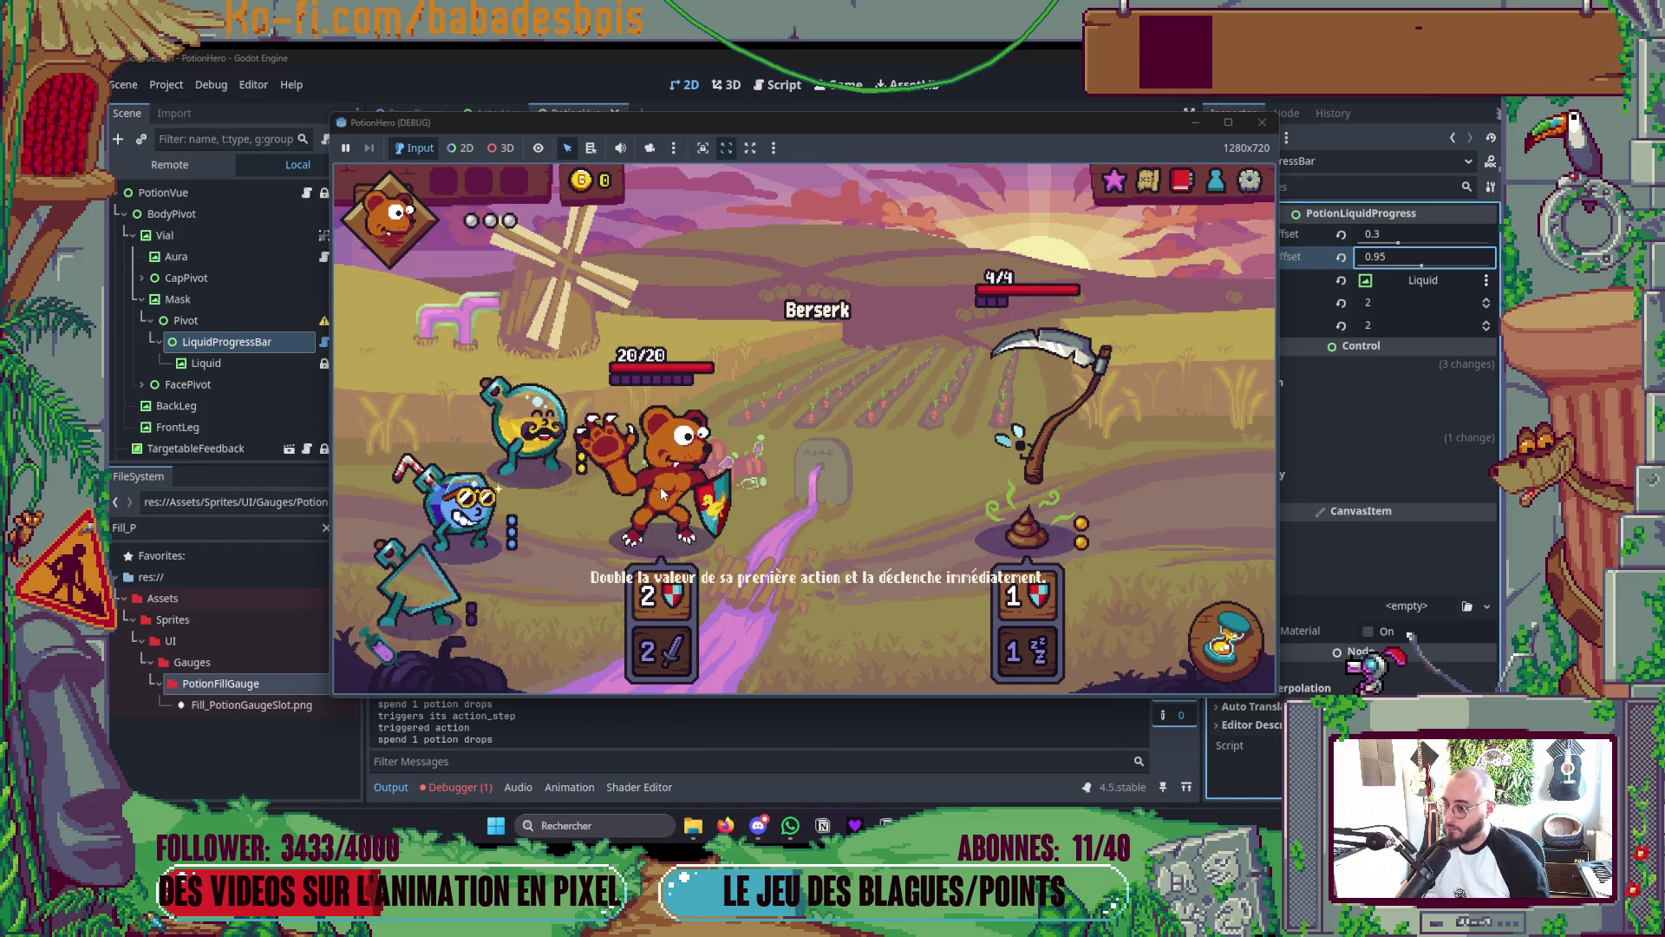
left_click(499, 425)
left_click(638, 483)
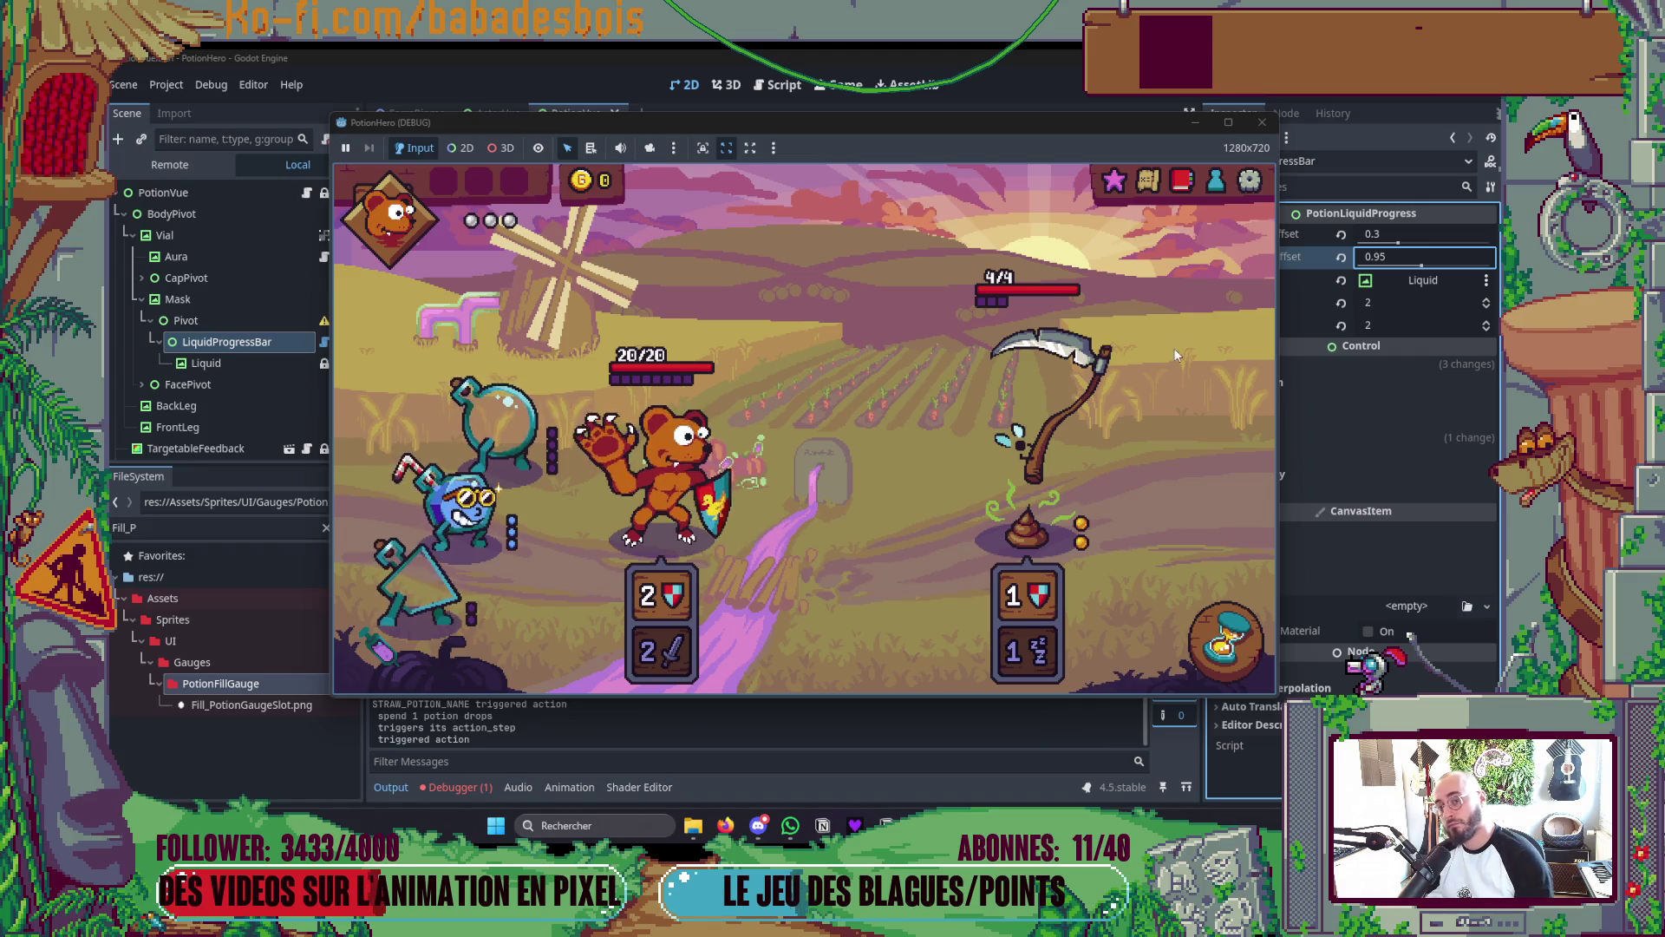
left_click(1266, 127)
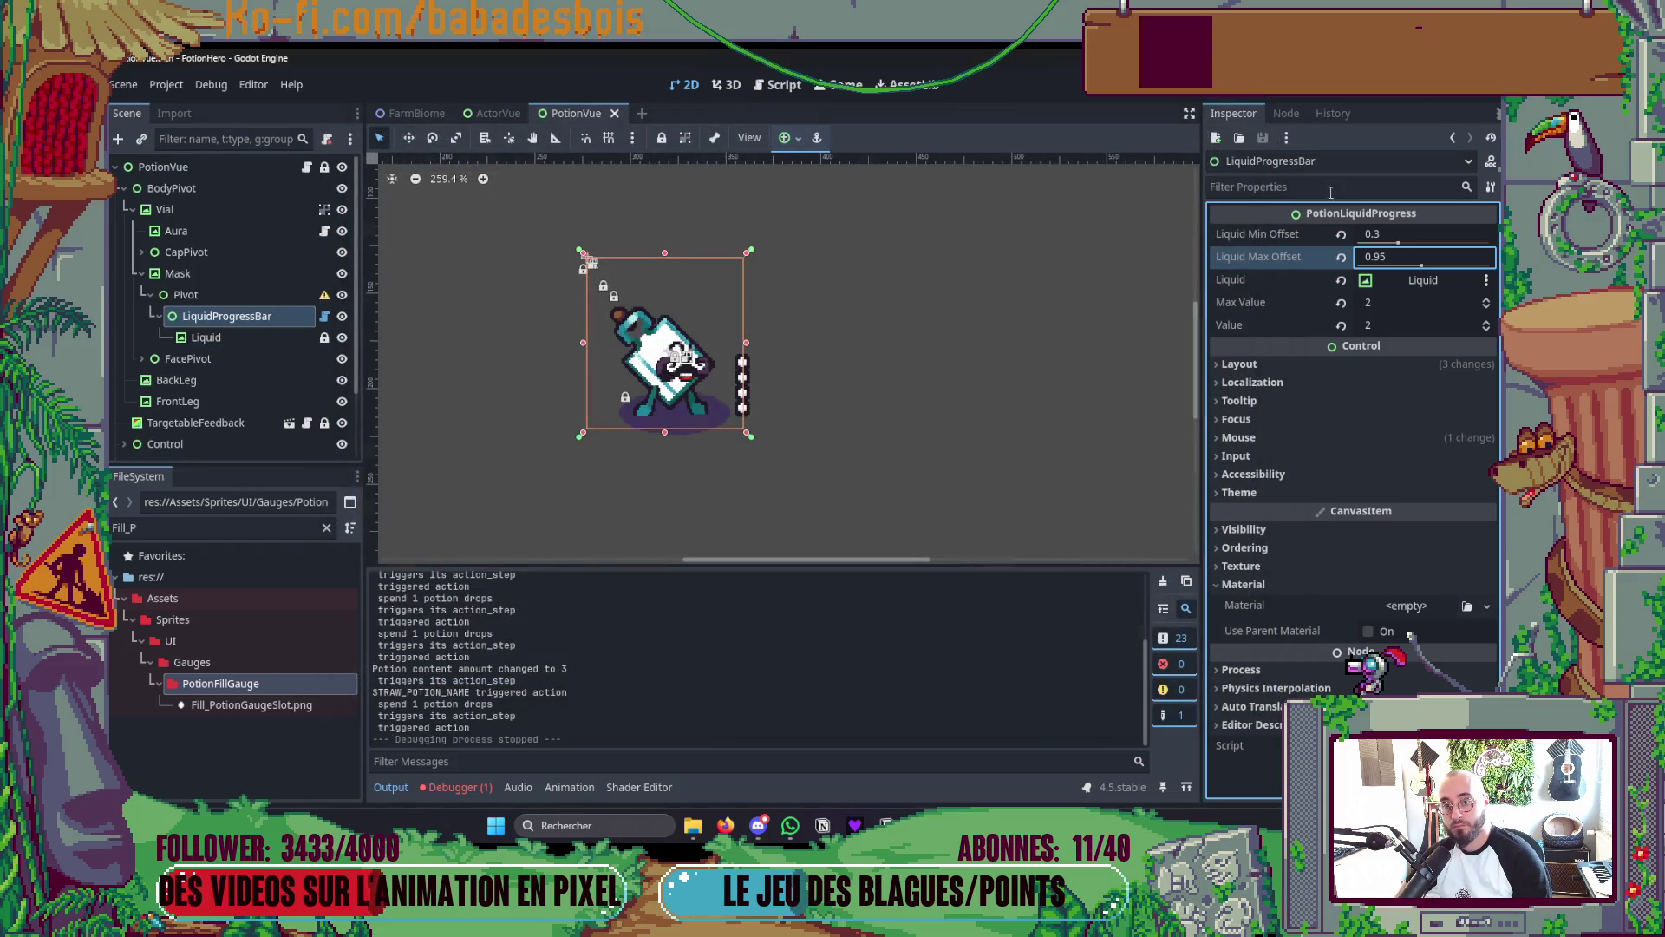
Set Liquid Min Offset to 0.25, run the game and enter the next battle.
left_click(1372, 235)
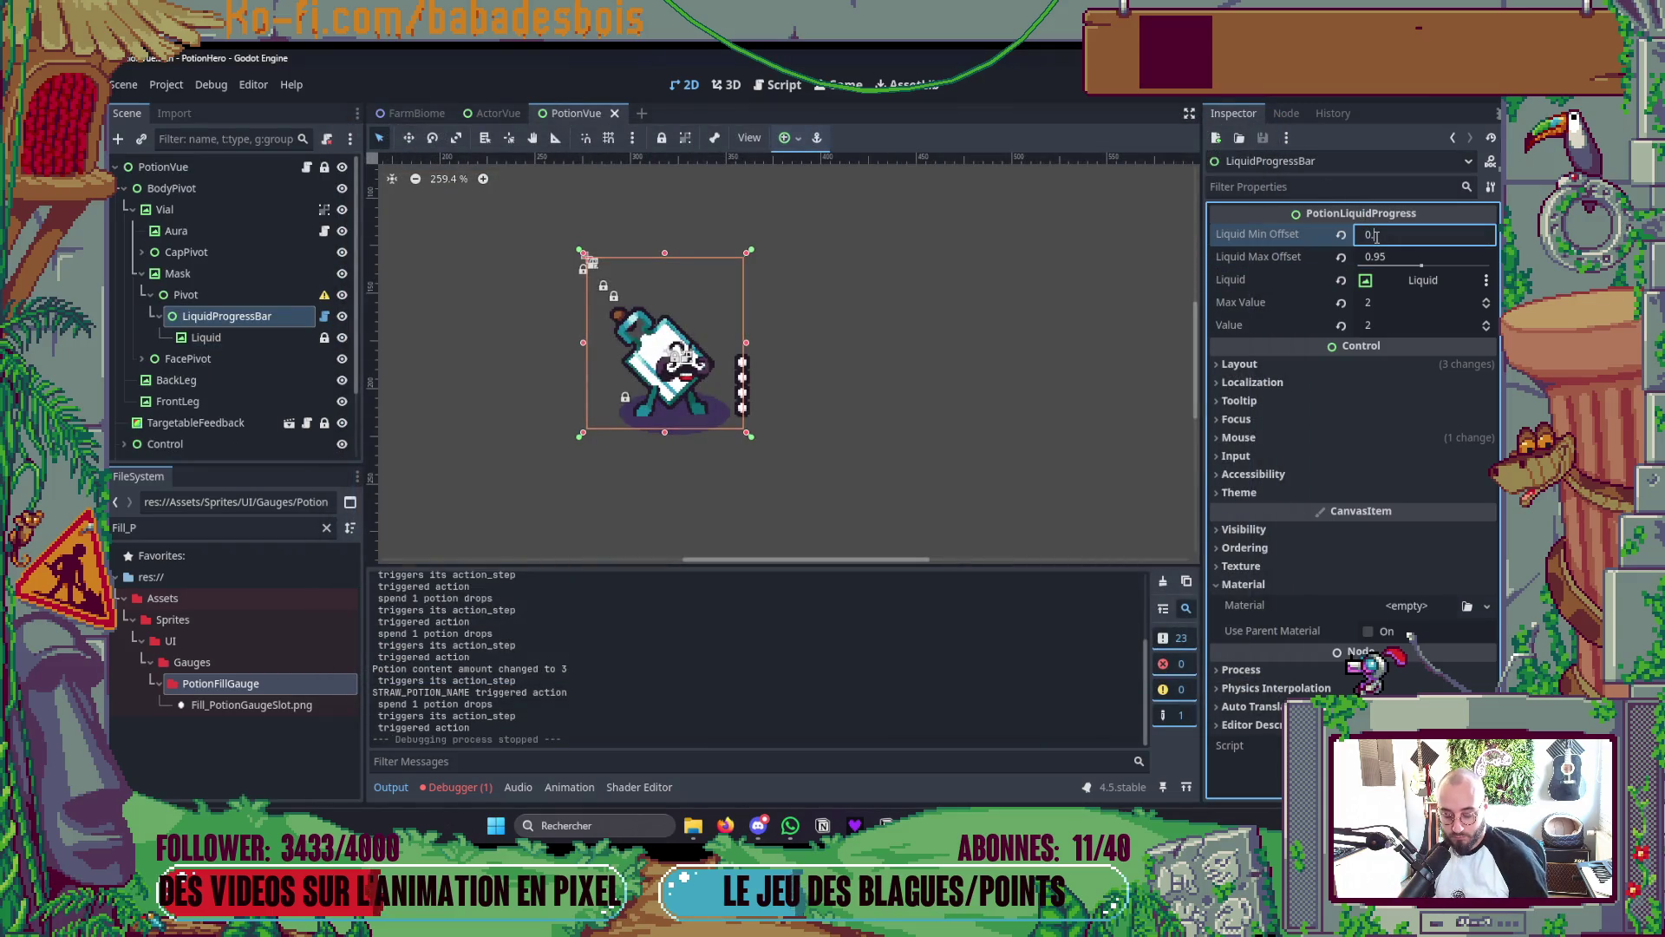
key("Return")
key("F5")
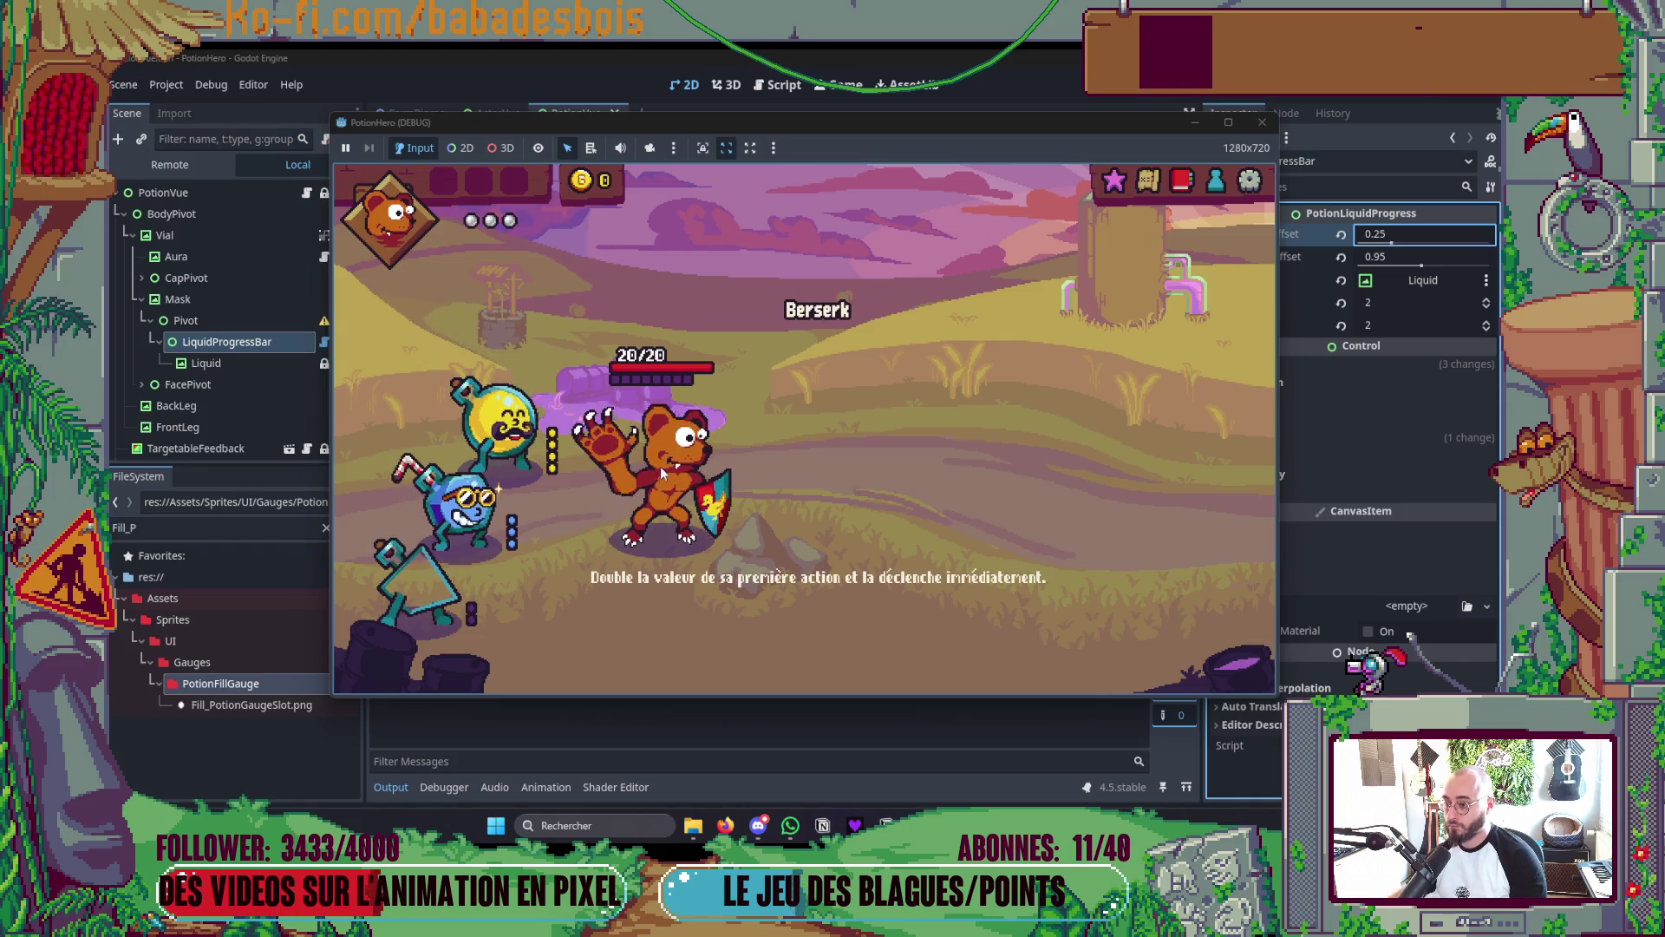
left_click(1147, 179)
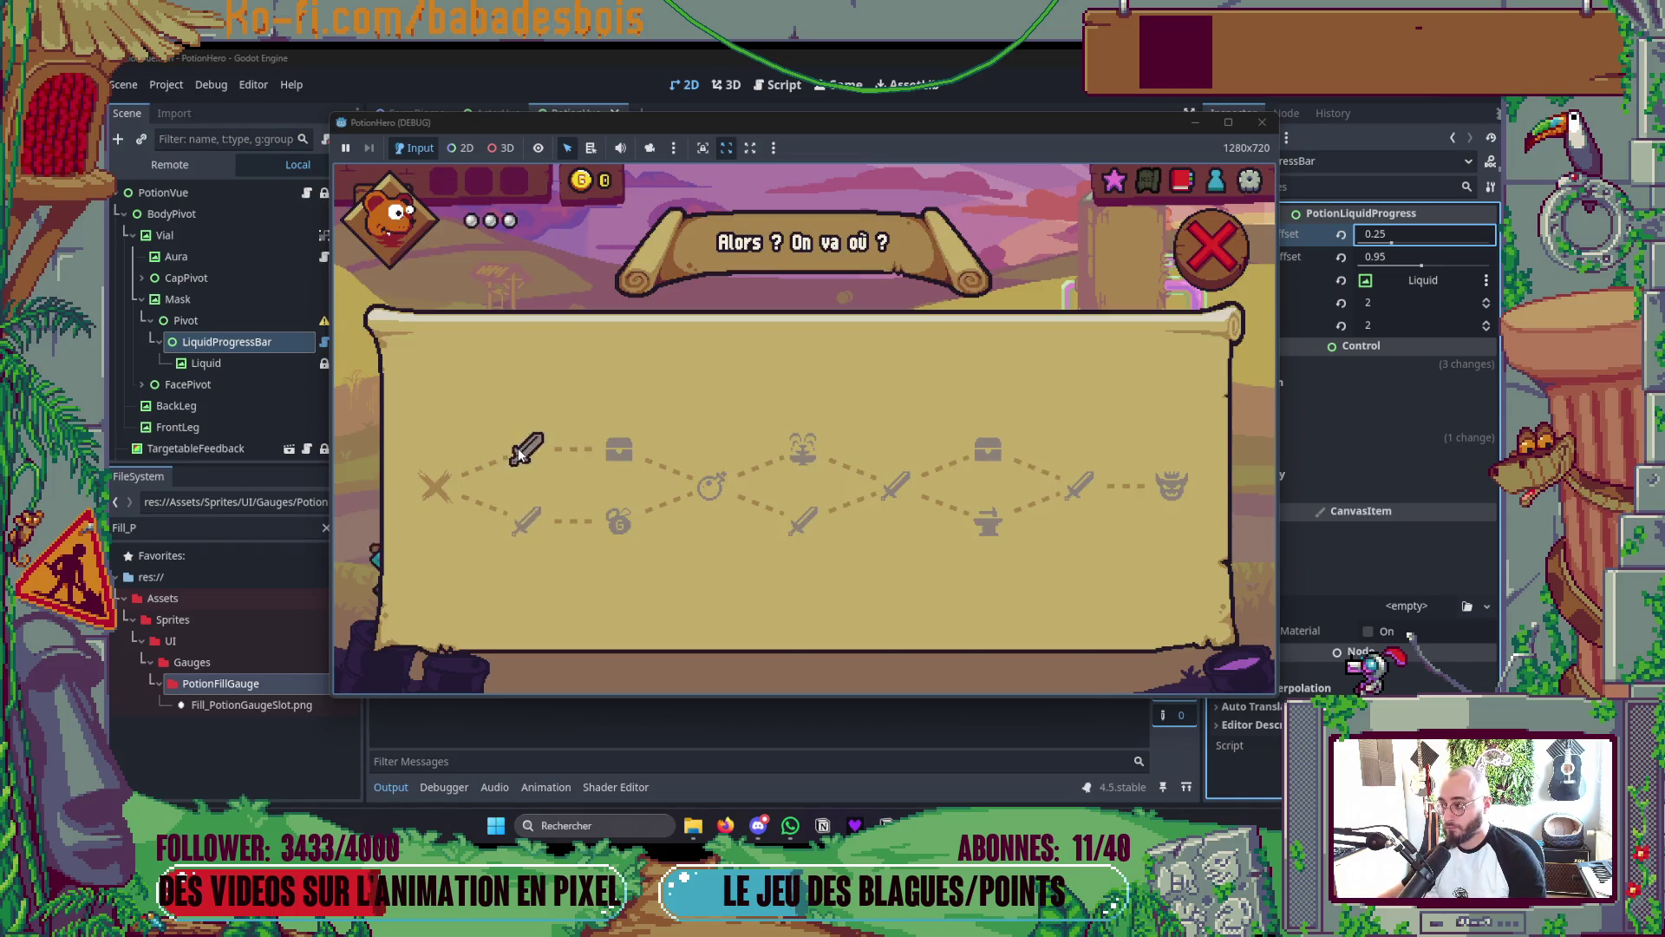
left_click(518, 448)
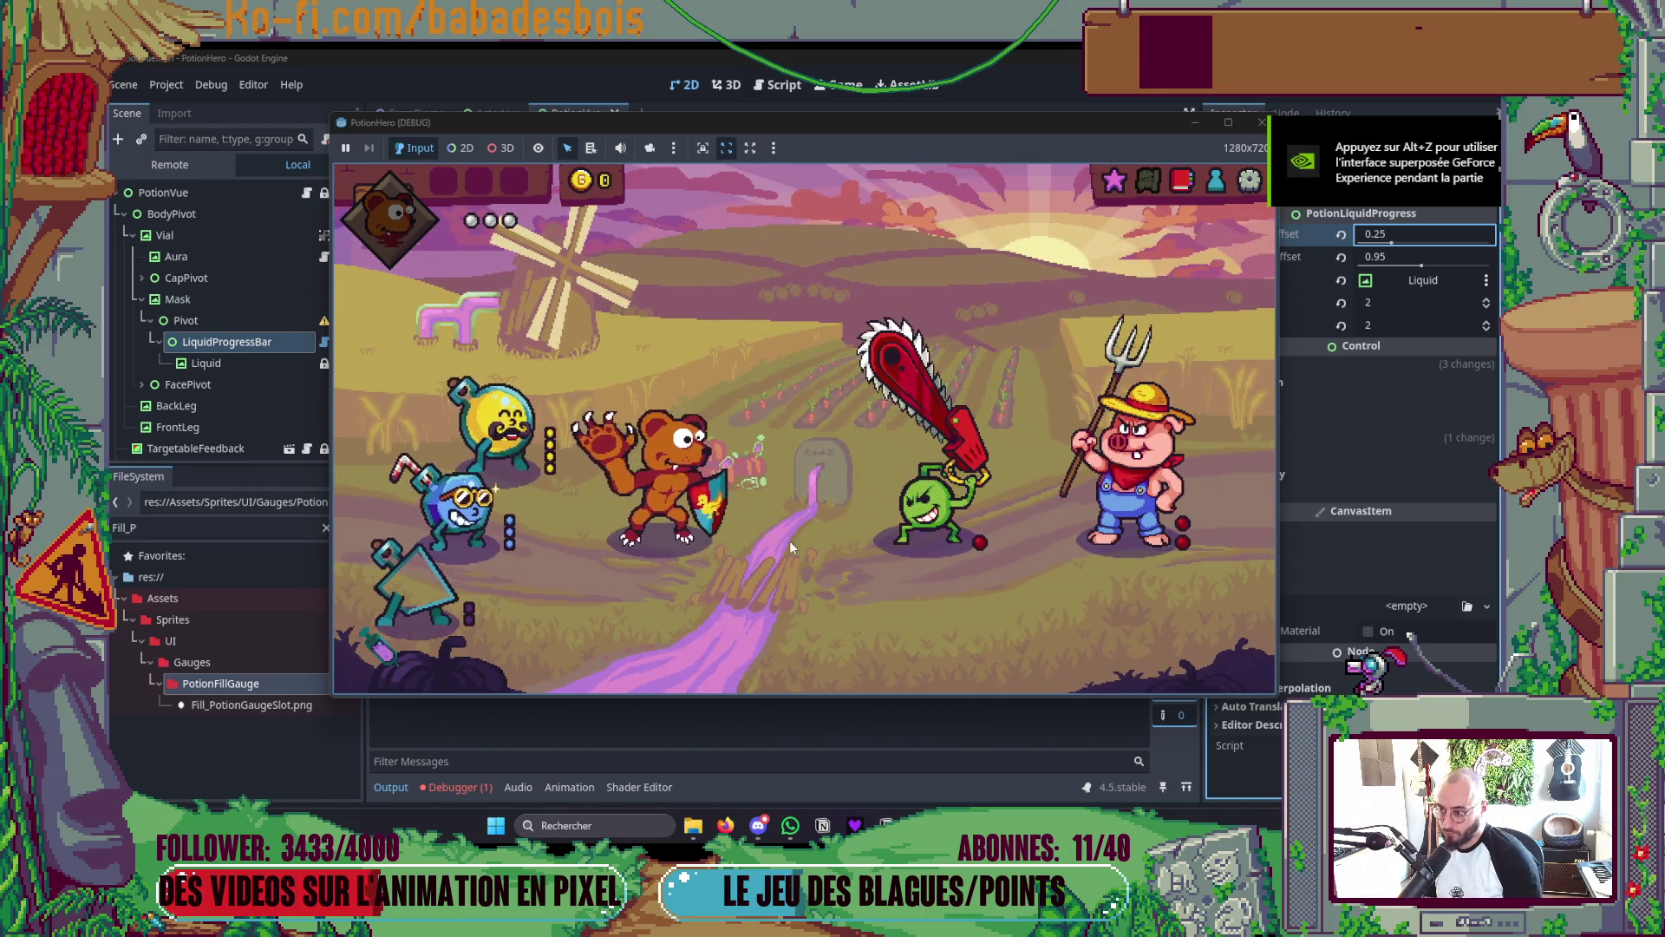
Spend swap and moustache potion drops on the bear to check liquid levels, then stop the game.
mouse_move(529, 441)
left_click(649, 465)
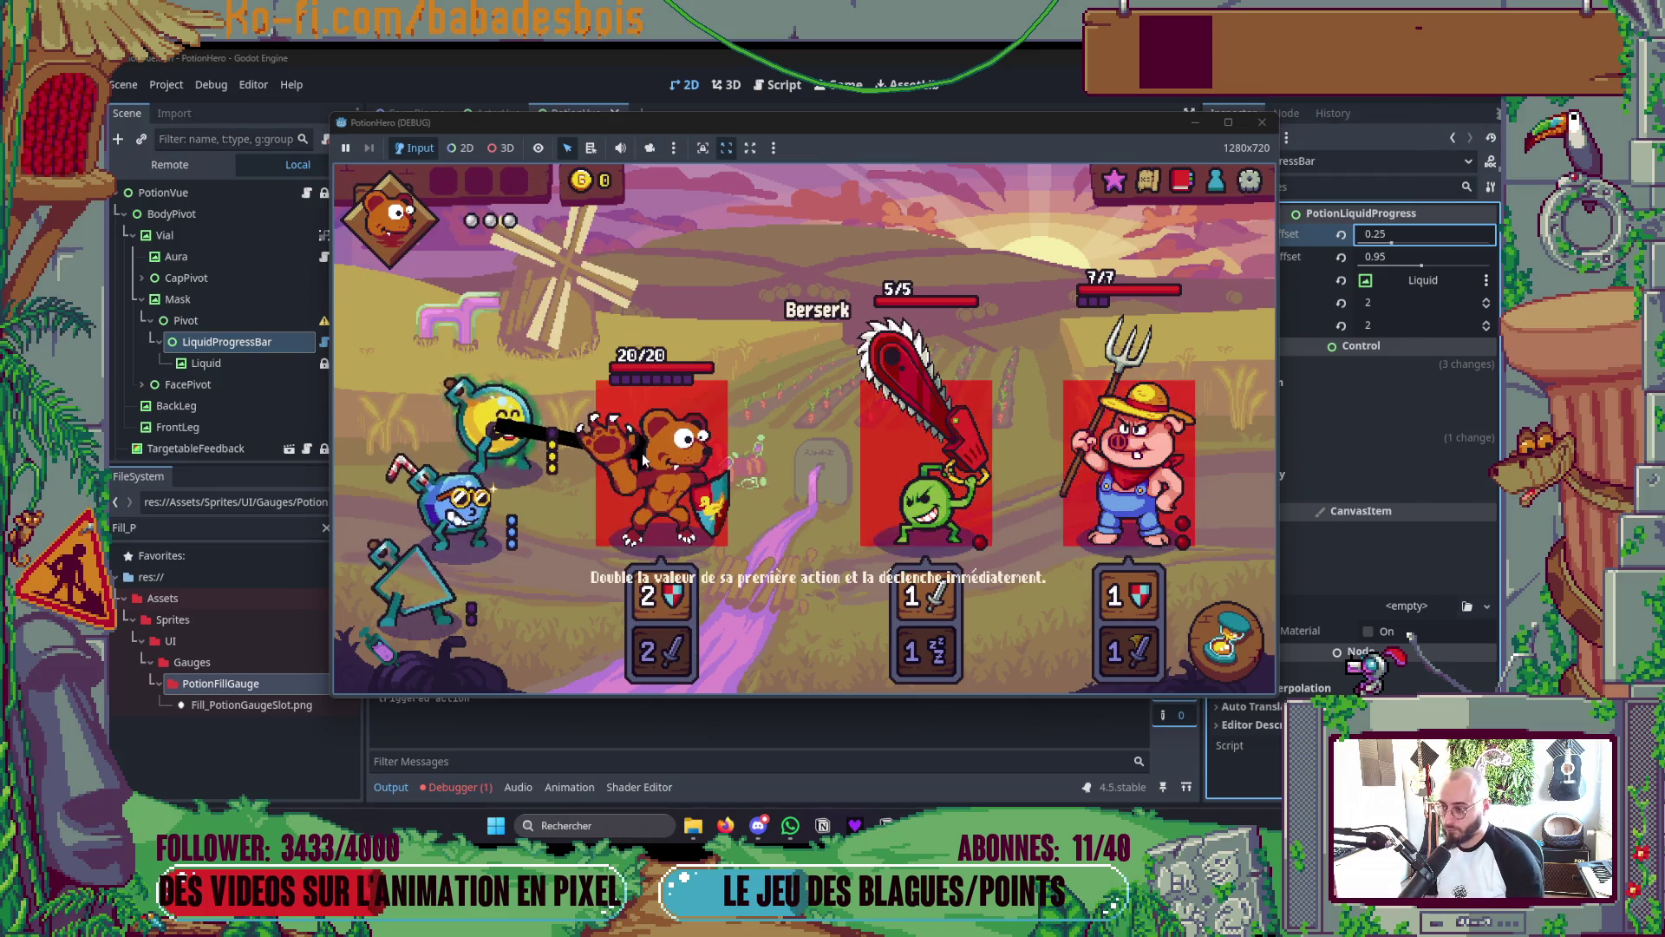
mouse_move(533, 469)
left_click(624, 496)
left_click(632, 515)
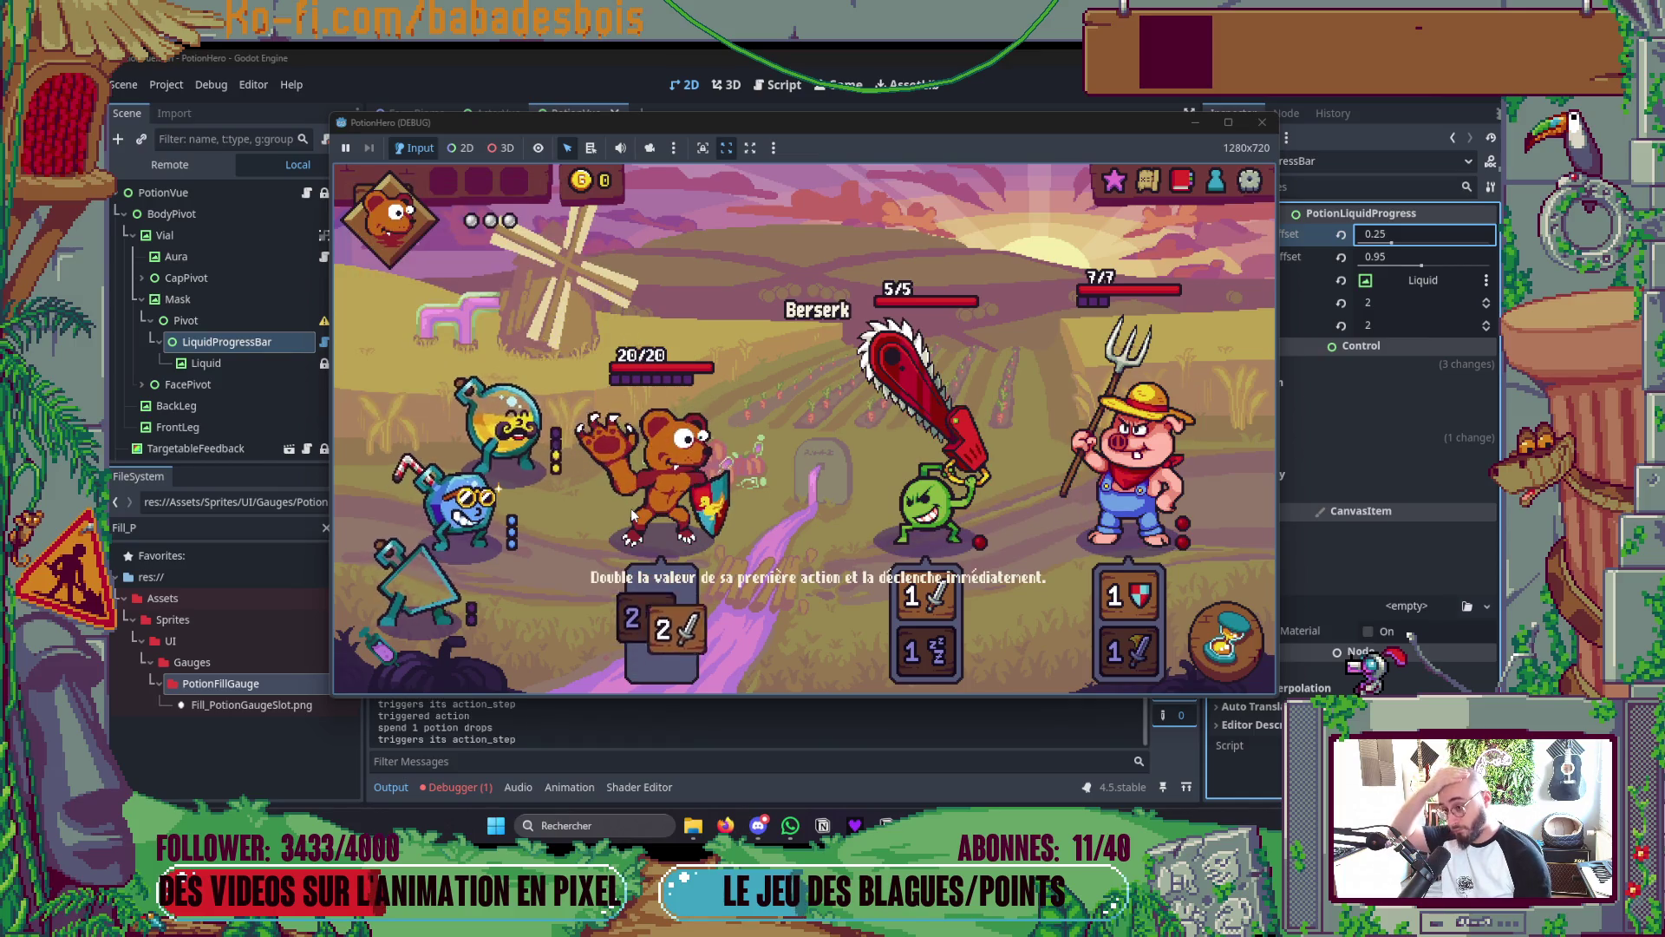
mouse_move(497, 406)
mouse_move(447, 506)
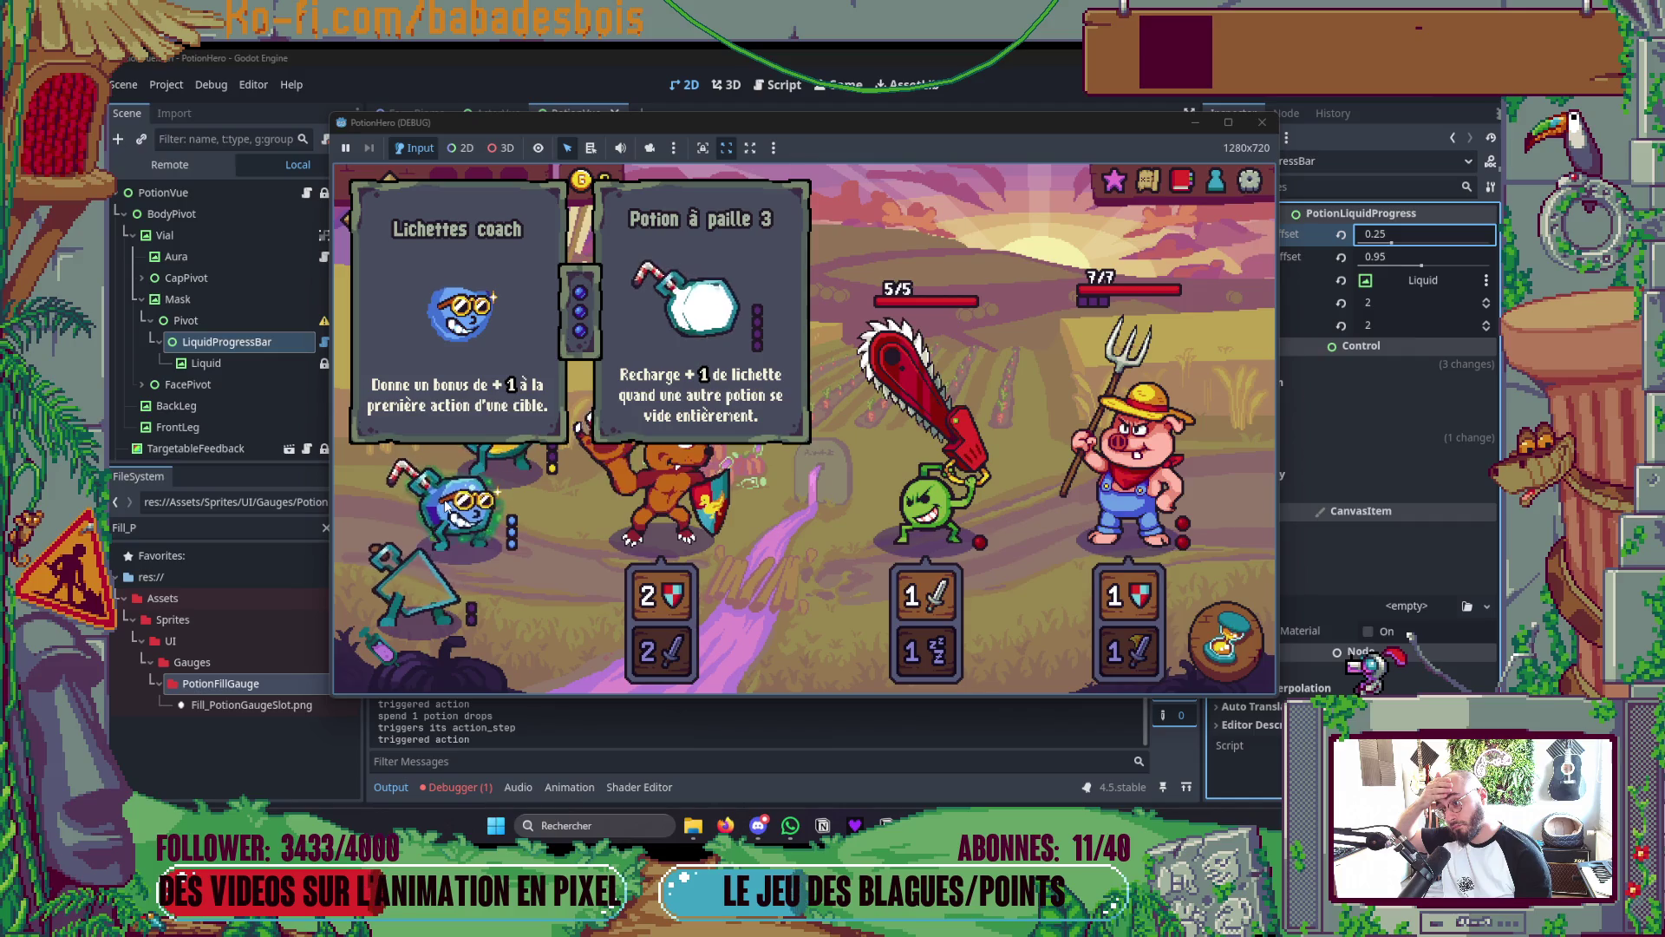
left_click(681, 499)
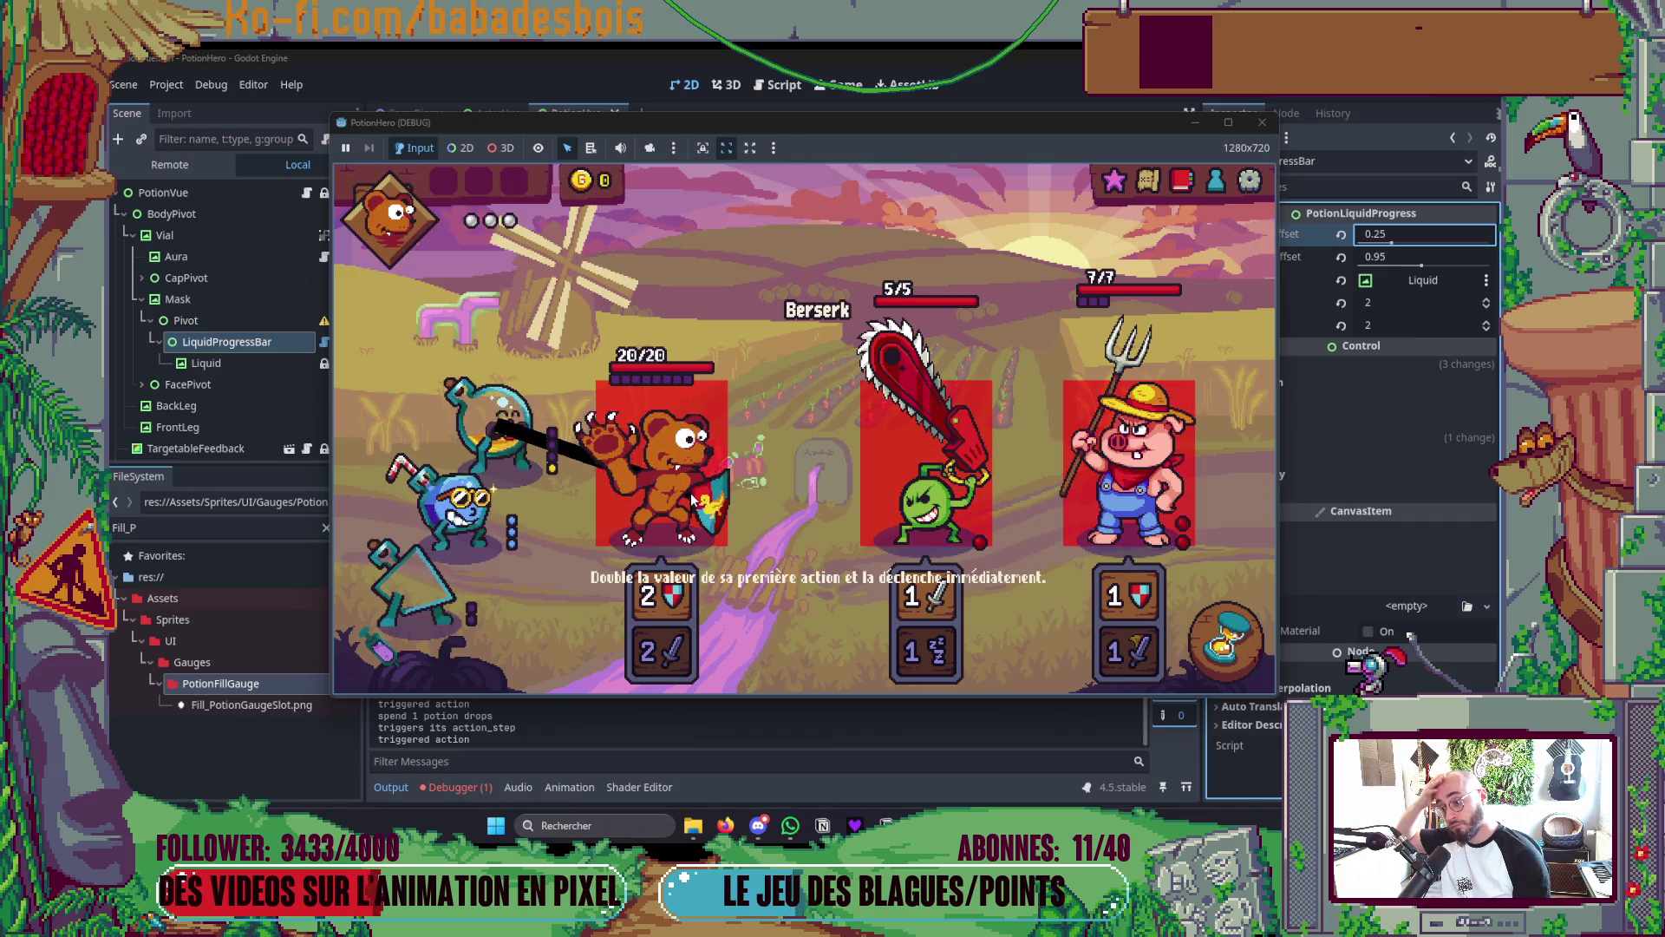
left_click(706, 518)
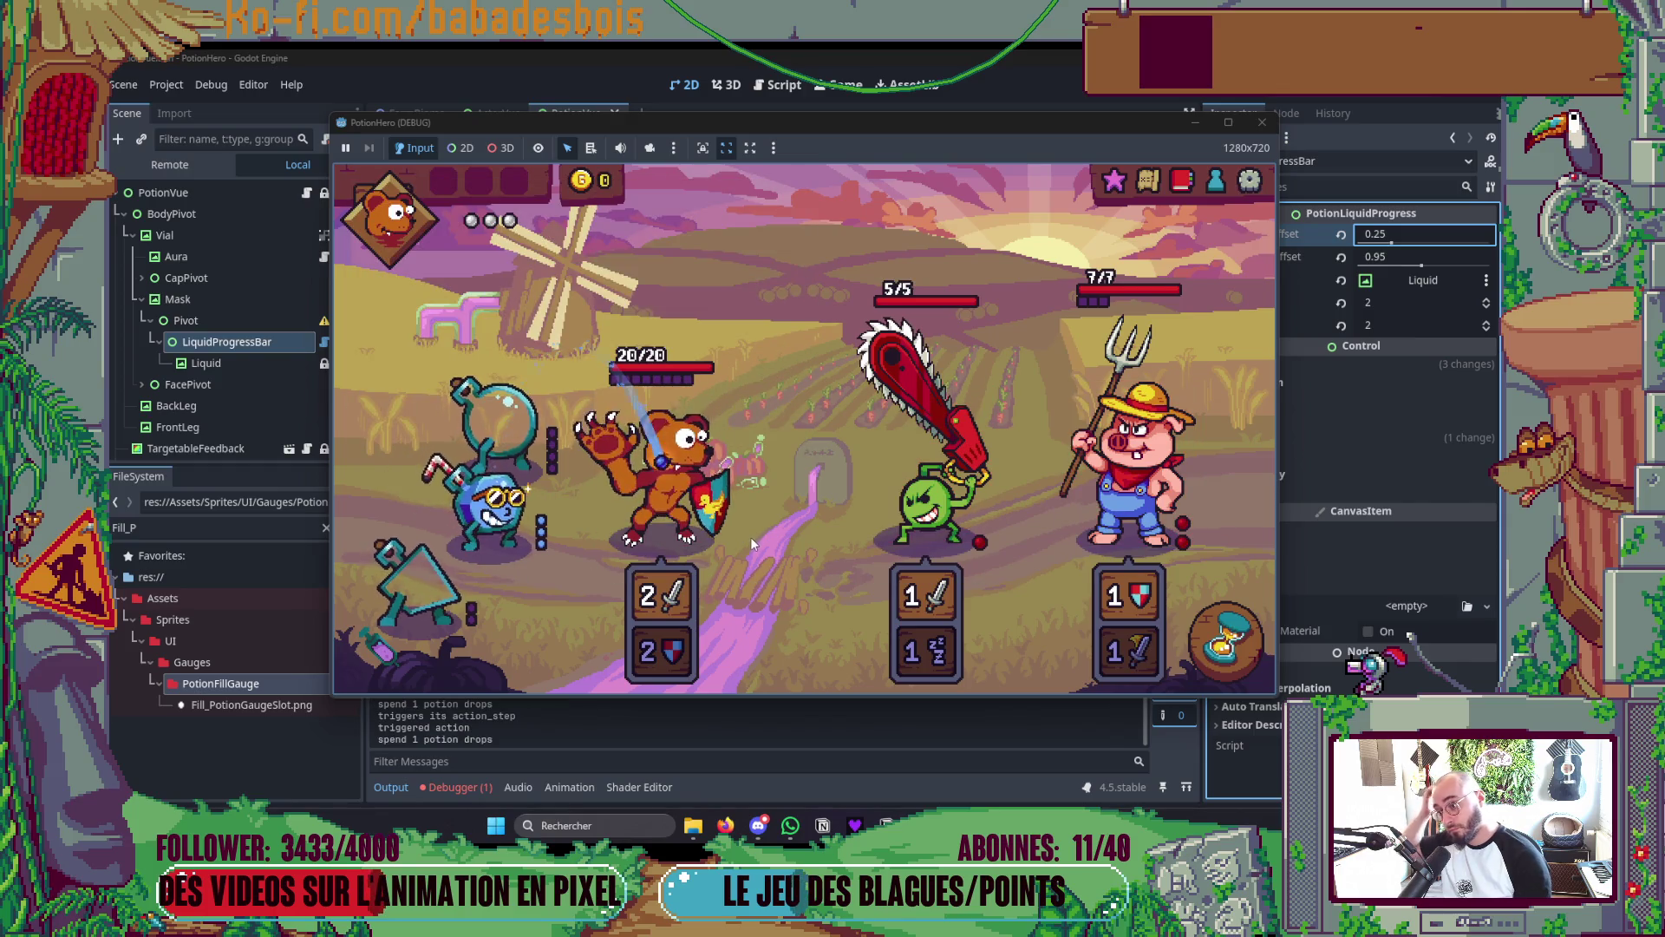
left_click(452, 521)
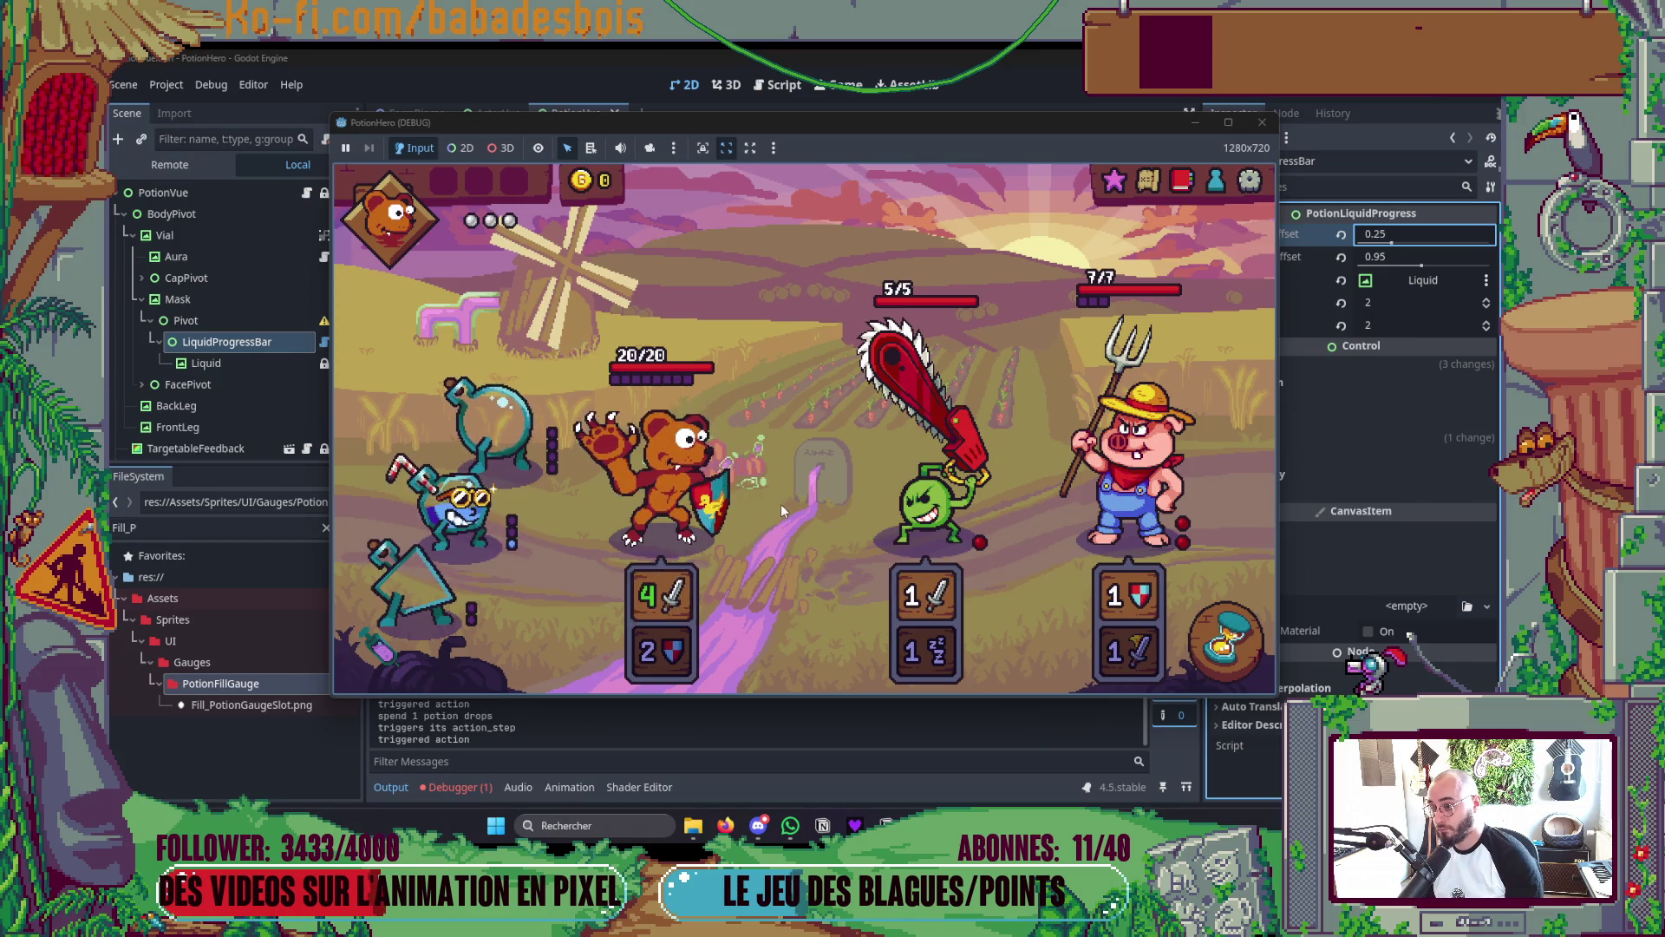
left_click(1263, 123)
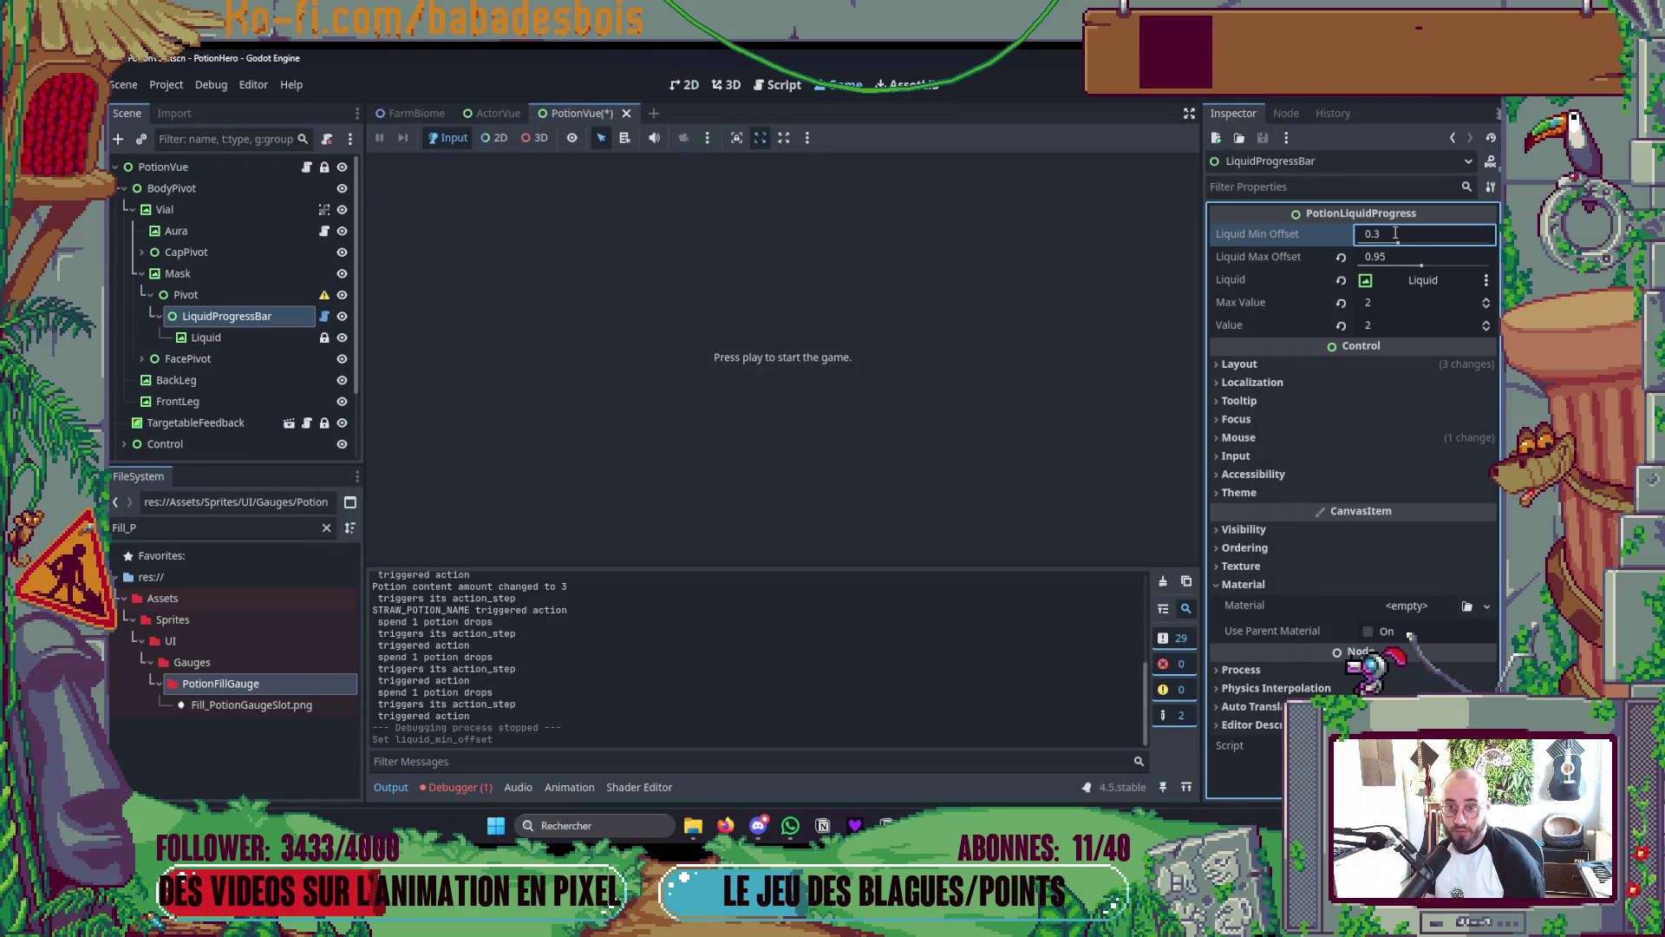
Rerun the game with Min Offset 0.3, inspect the potion characters' info cards, and bring up the route map.
key("F5")
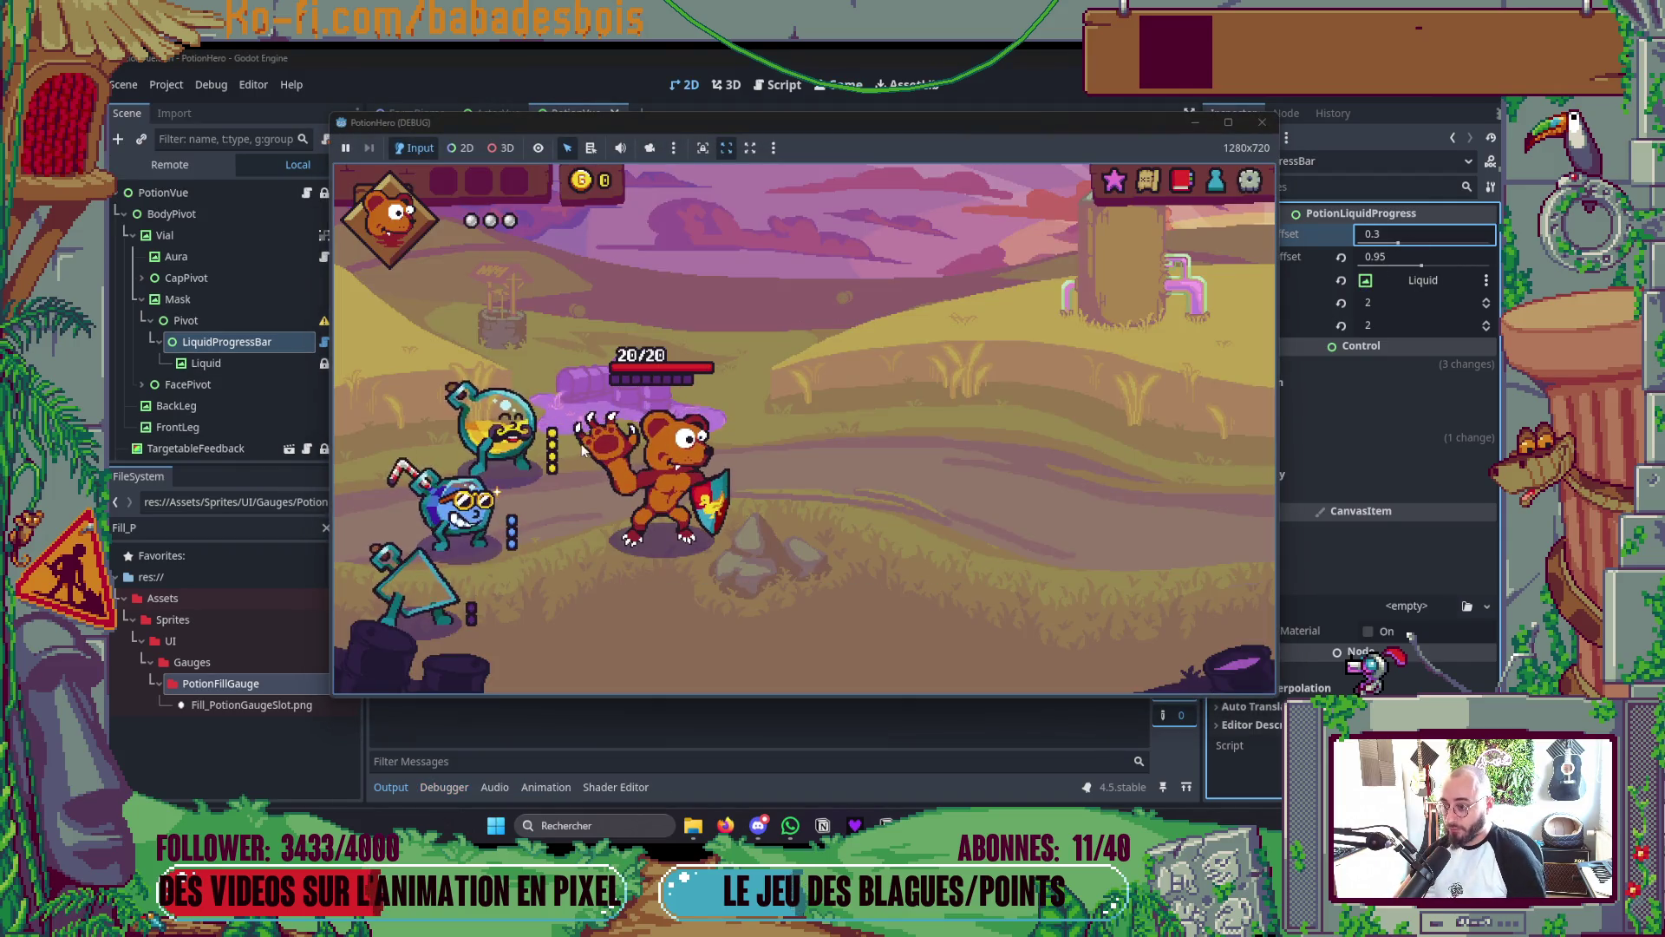
mouse_move(509, 438)
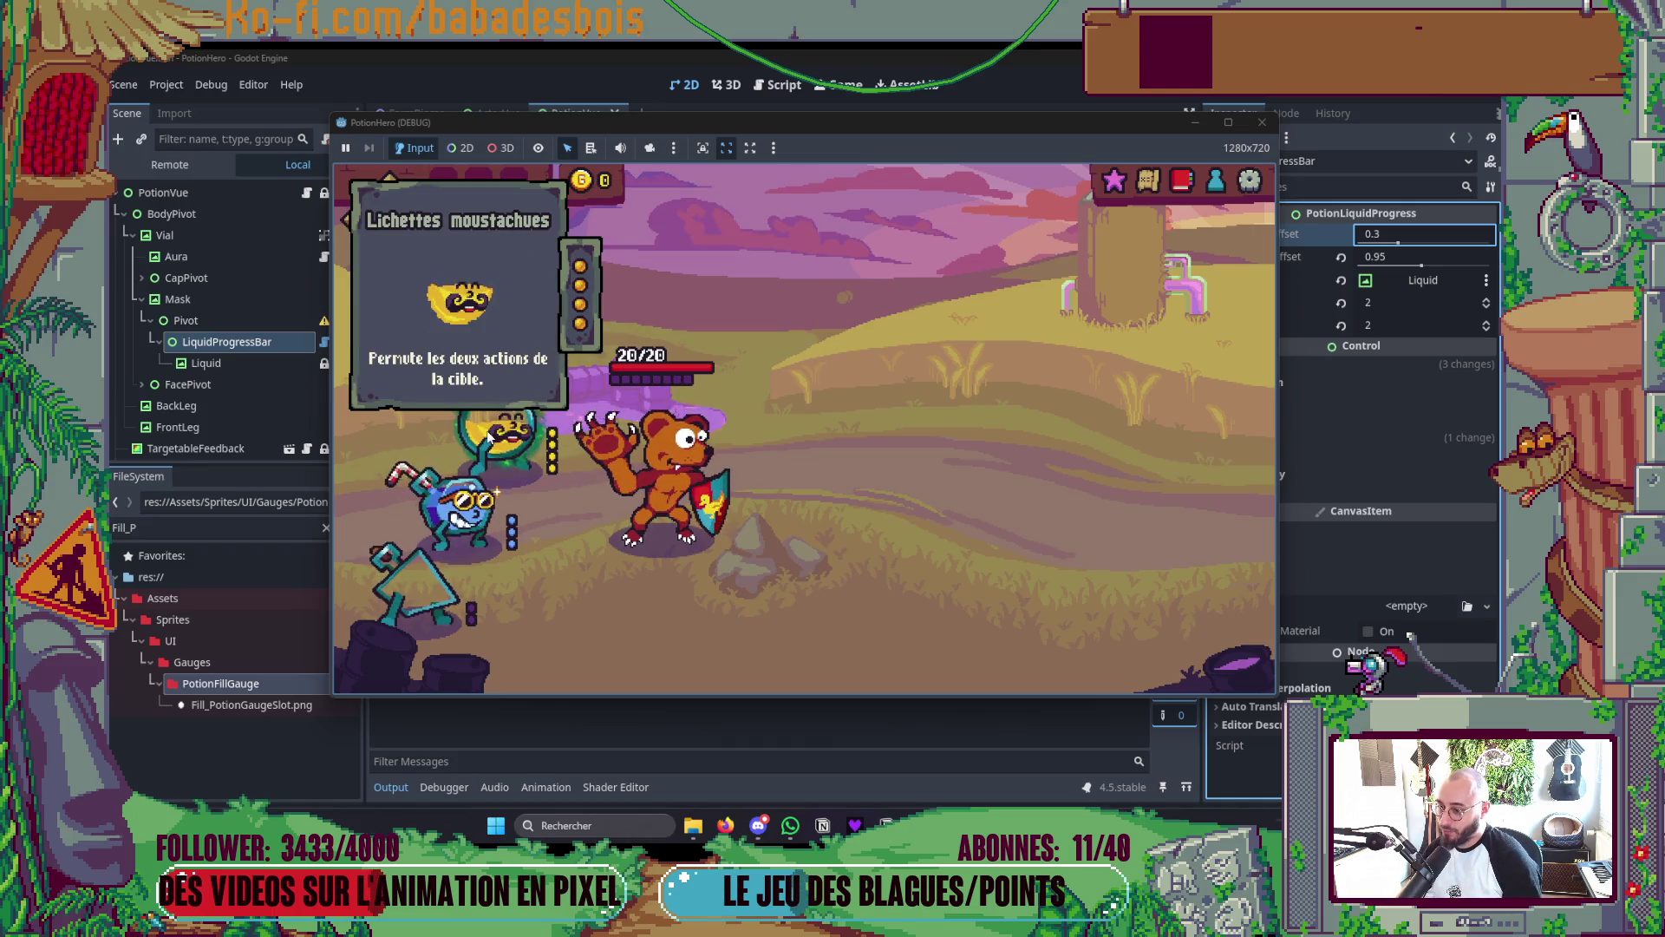
mouse_move(473, 484)
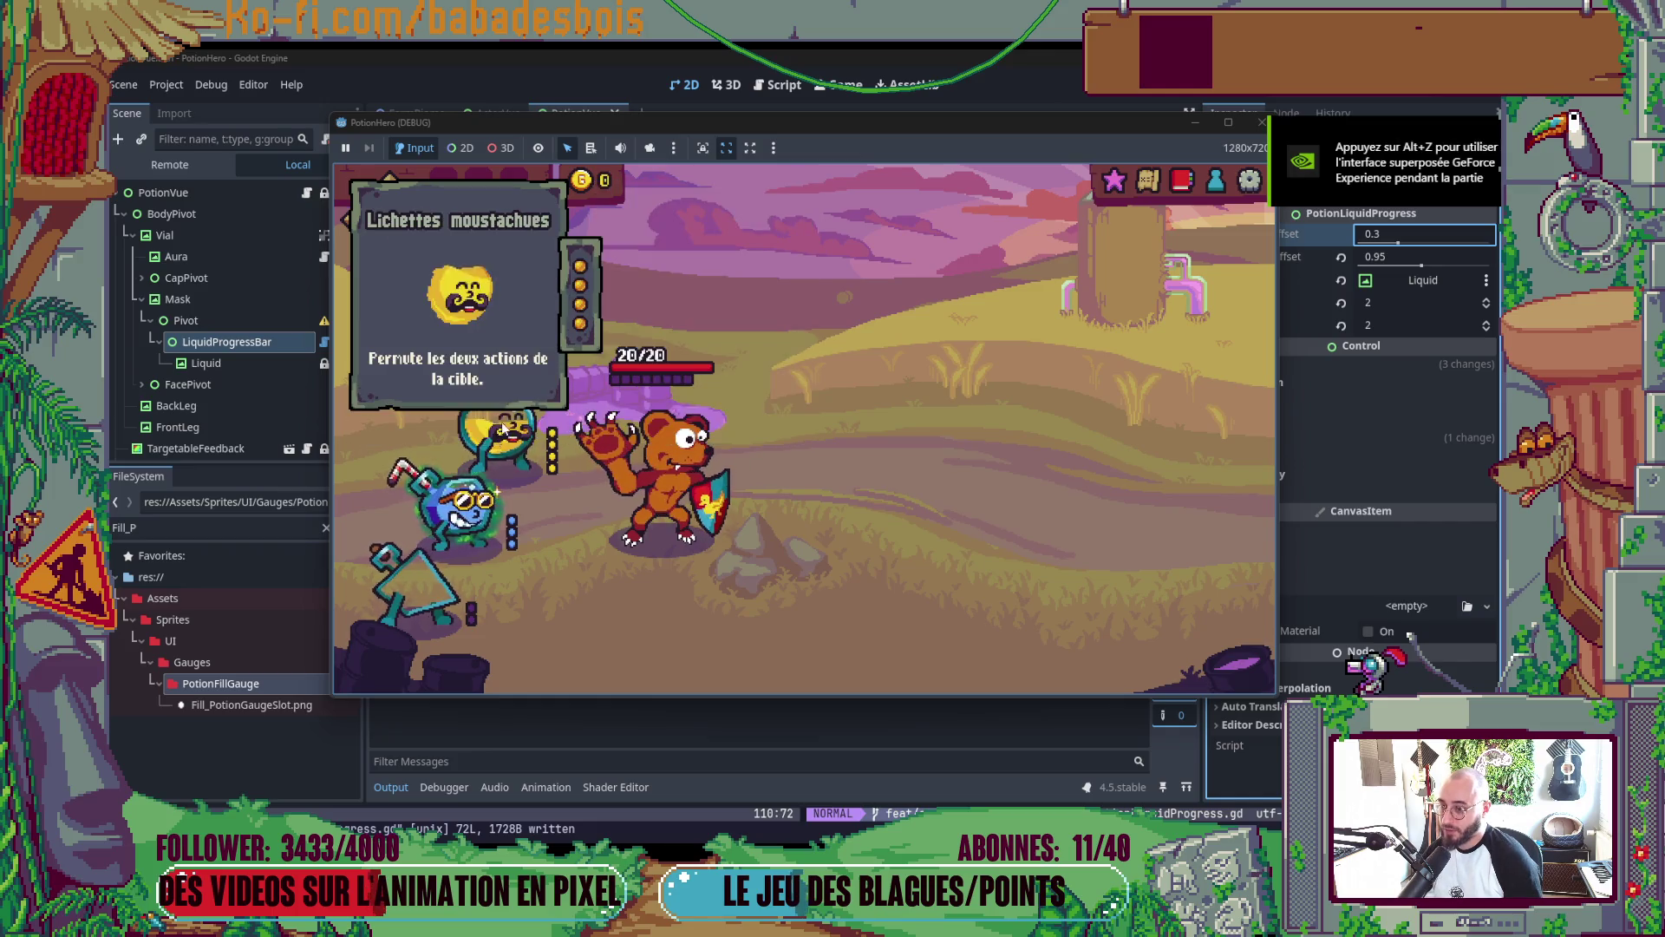
mouse_move(466, 521)
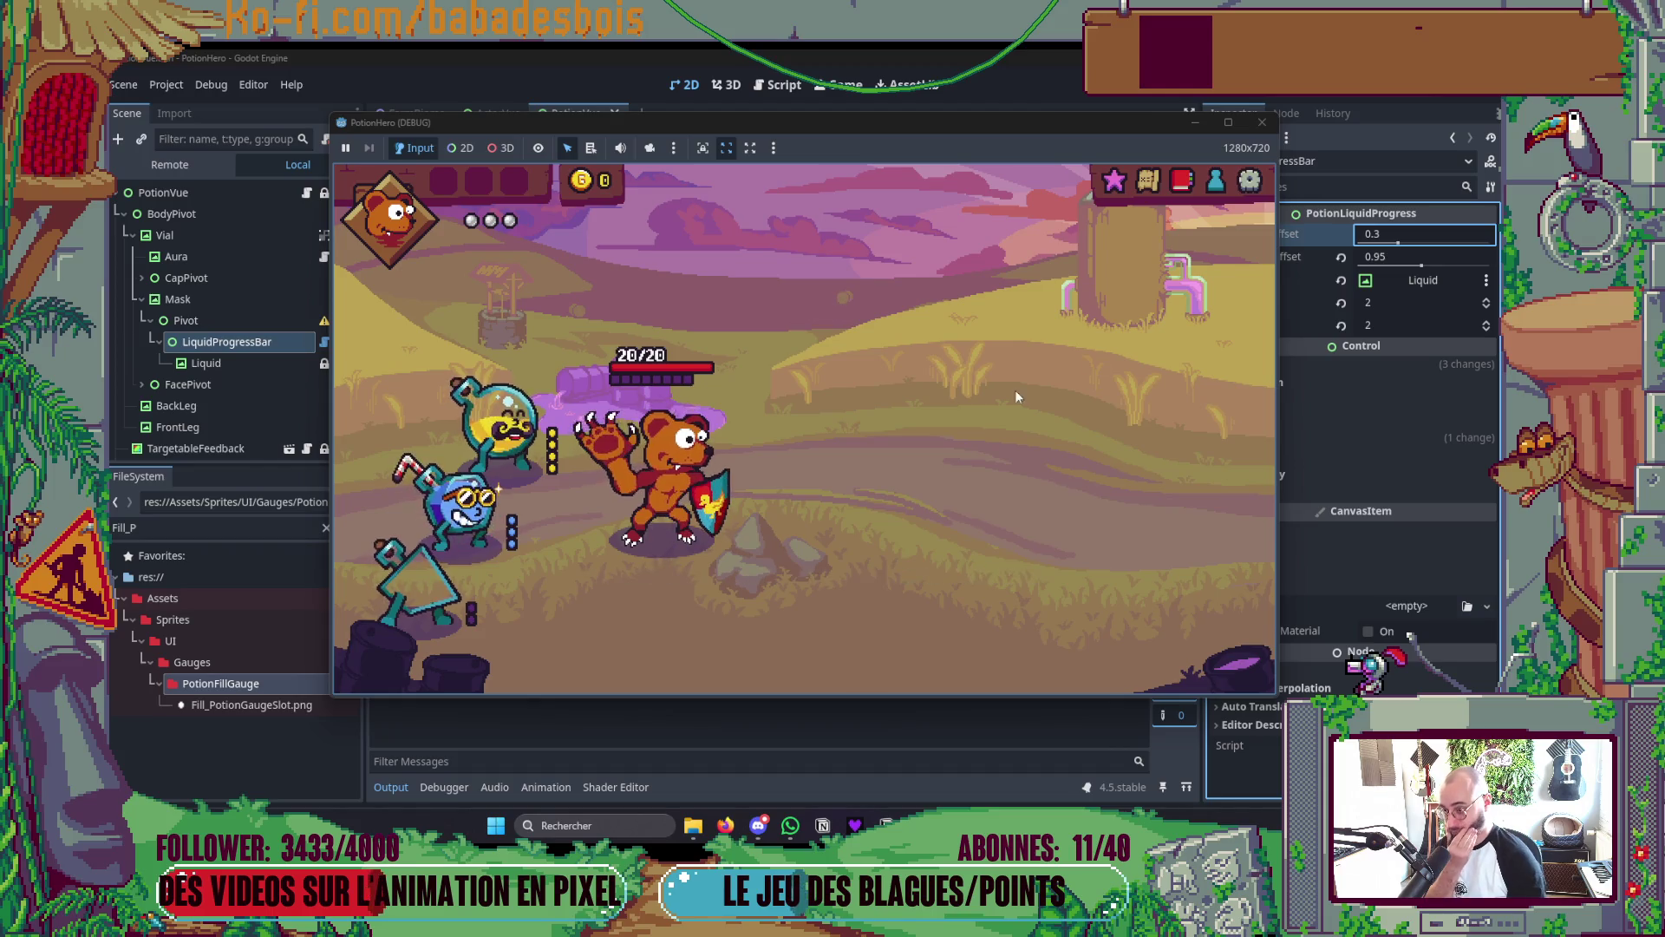
left_click(1147, 180)
Enter the farm battle and buff the bear with blue and yellow potions, swapping its action cards.
left_click(515, 452)
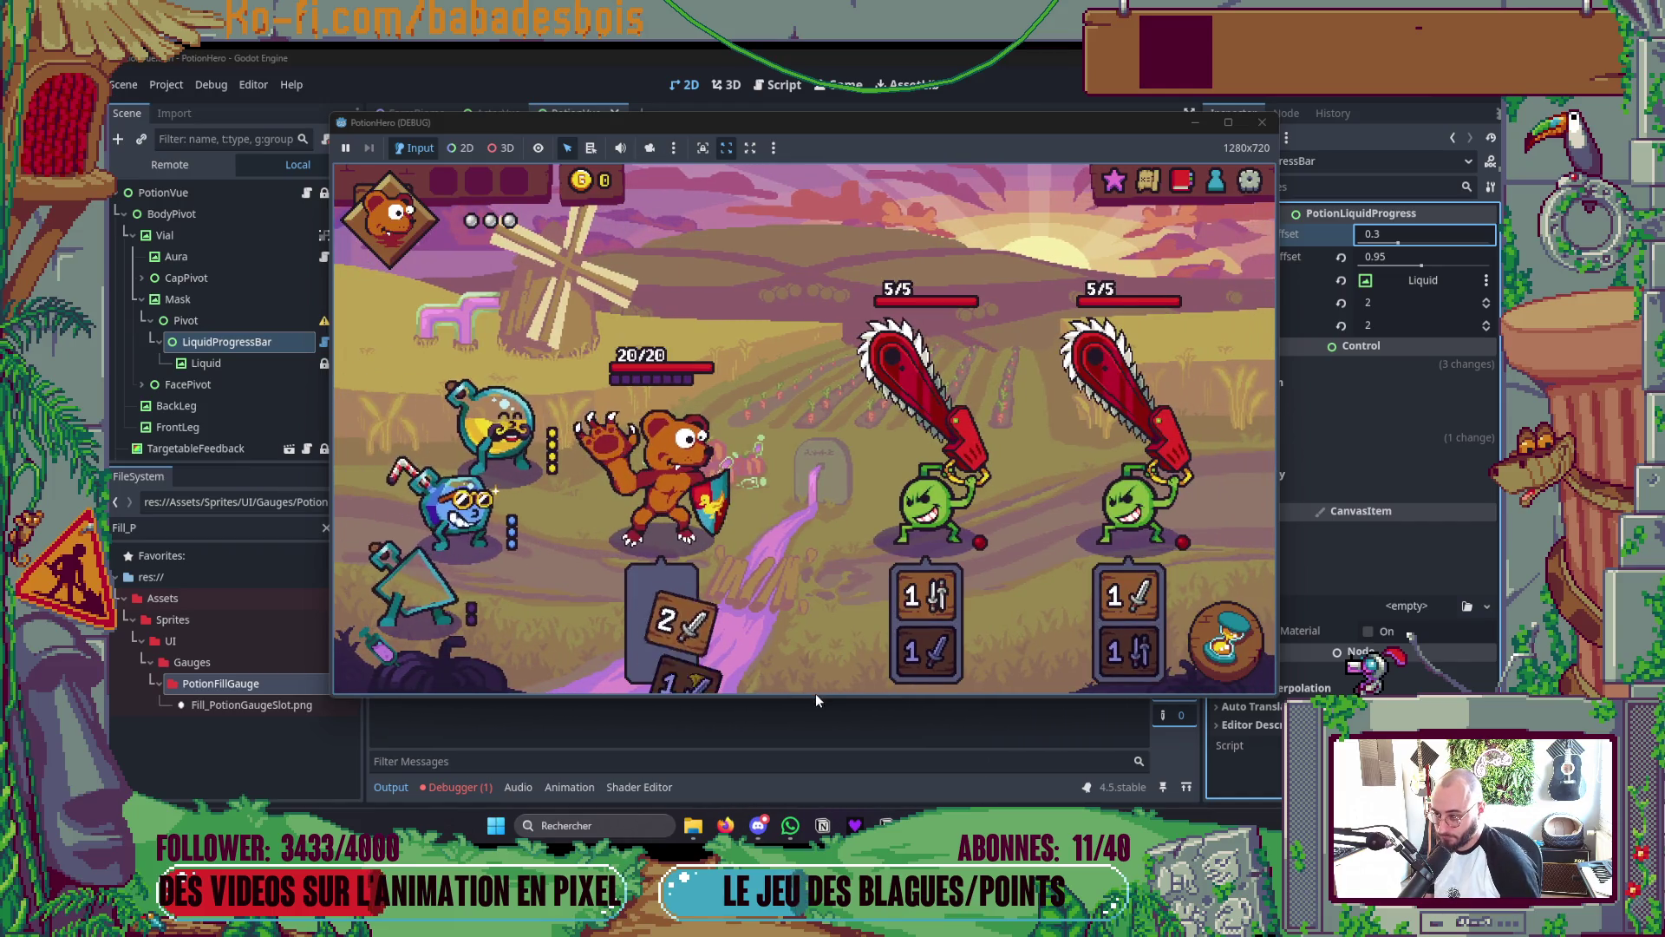
left_click(442, 516)
left_click(621, 484)
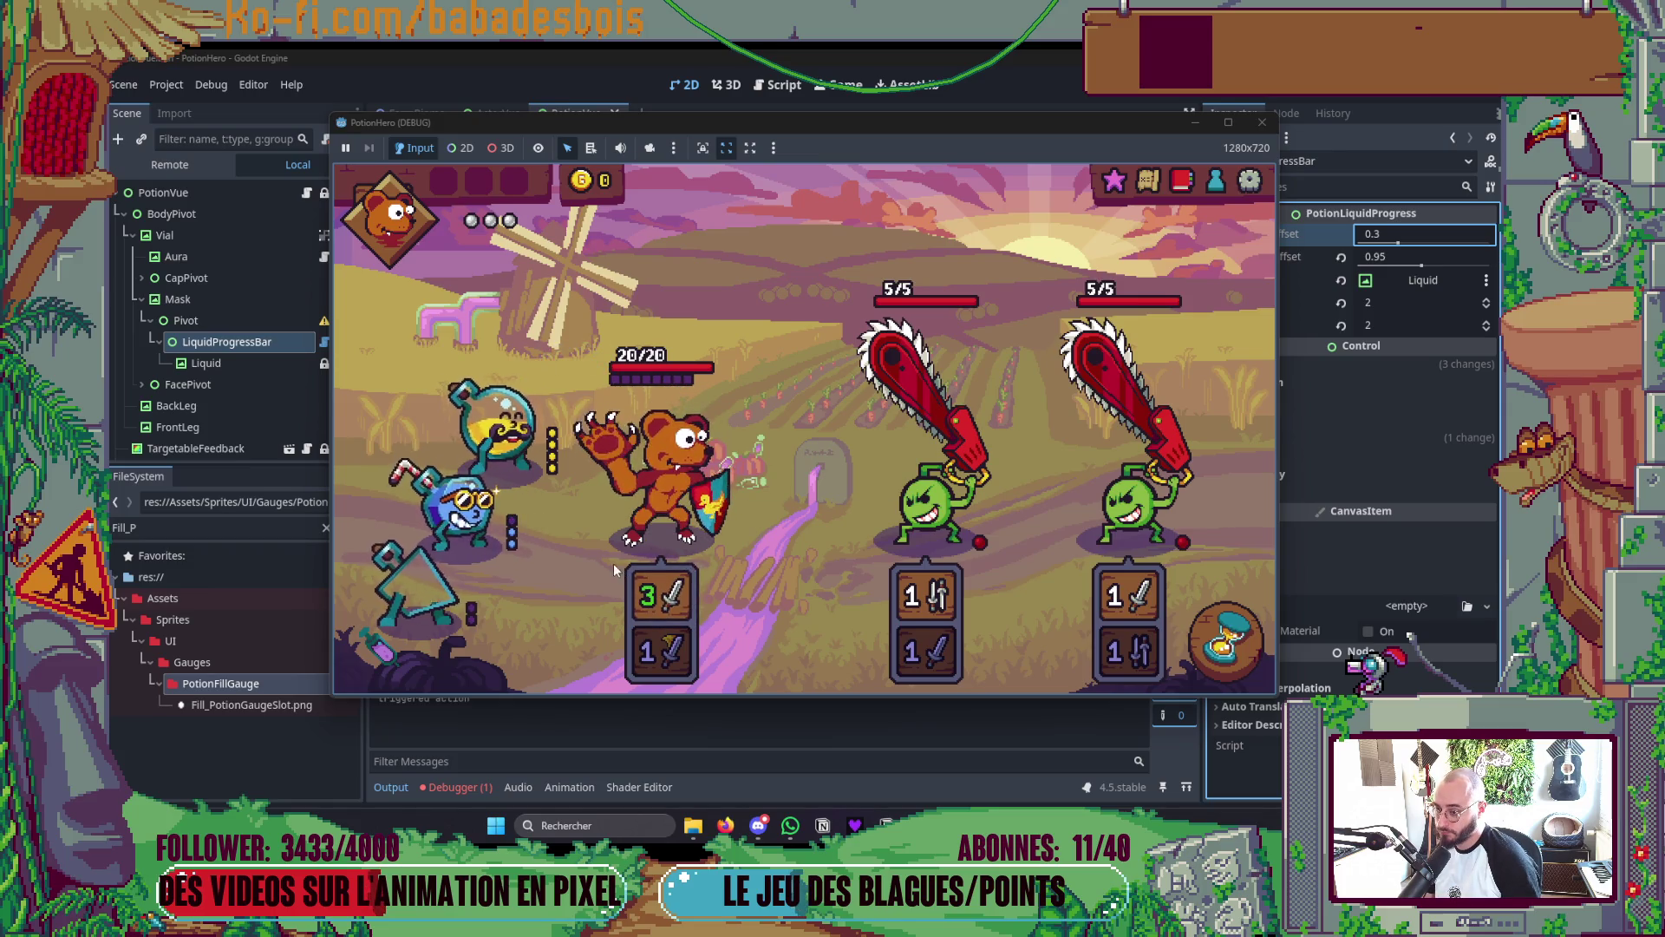
left_click(455, 512)
left_click(654, 495)
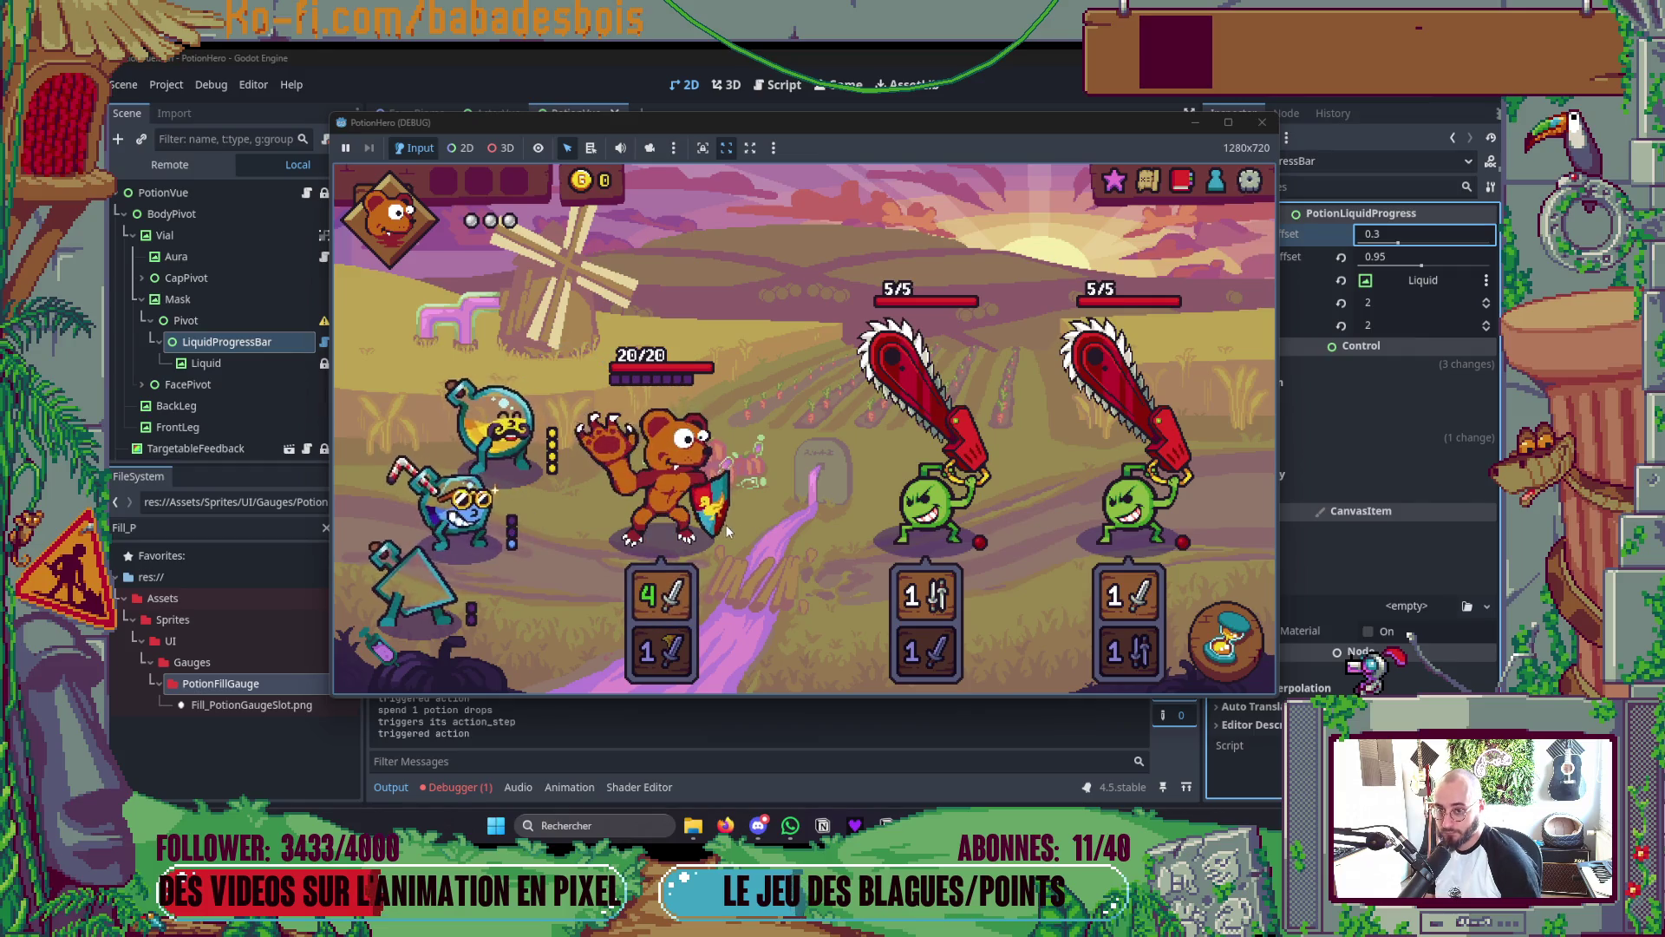
left_click(464, 512)
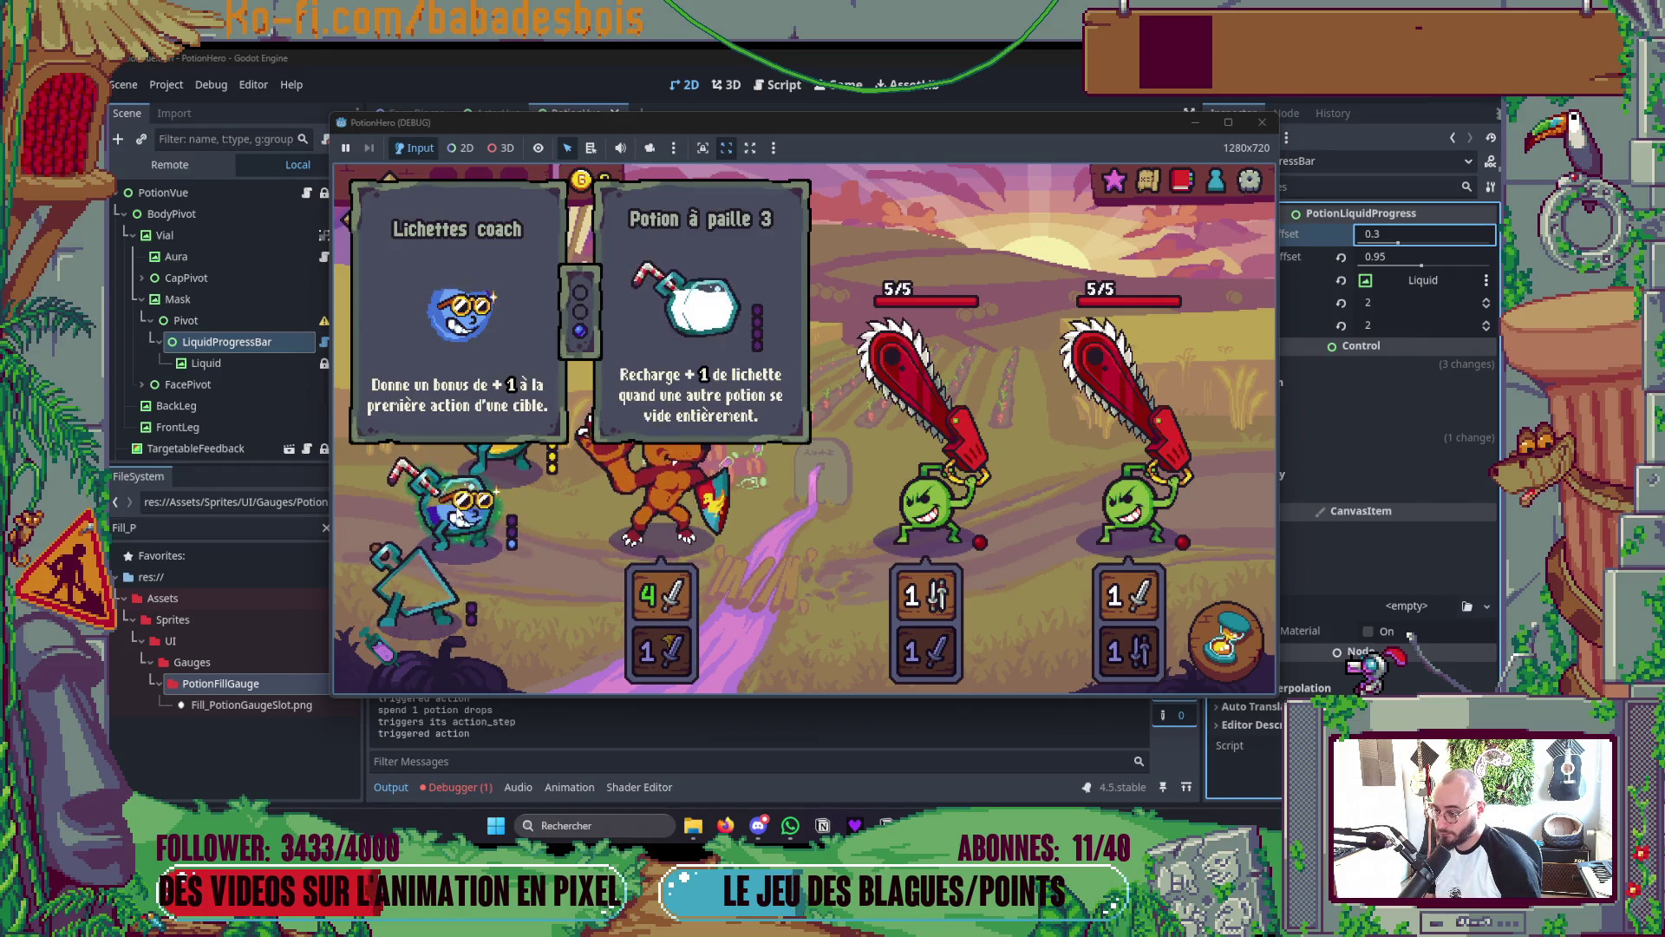
left_click(652, 491)
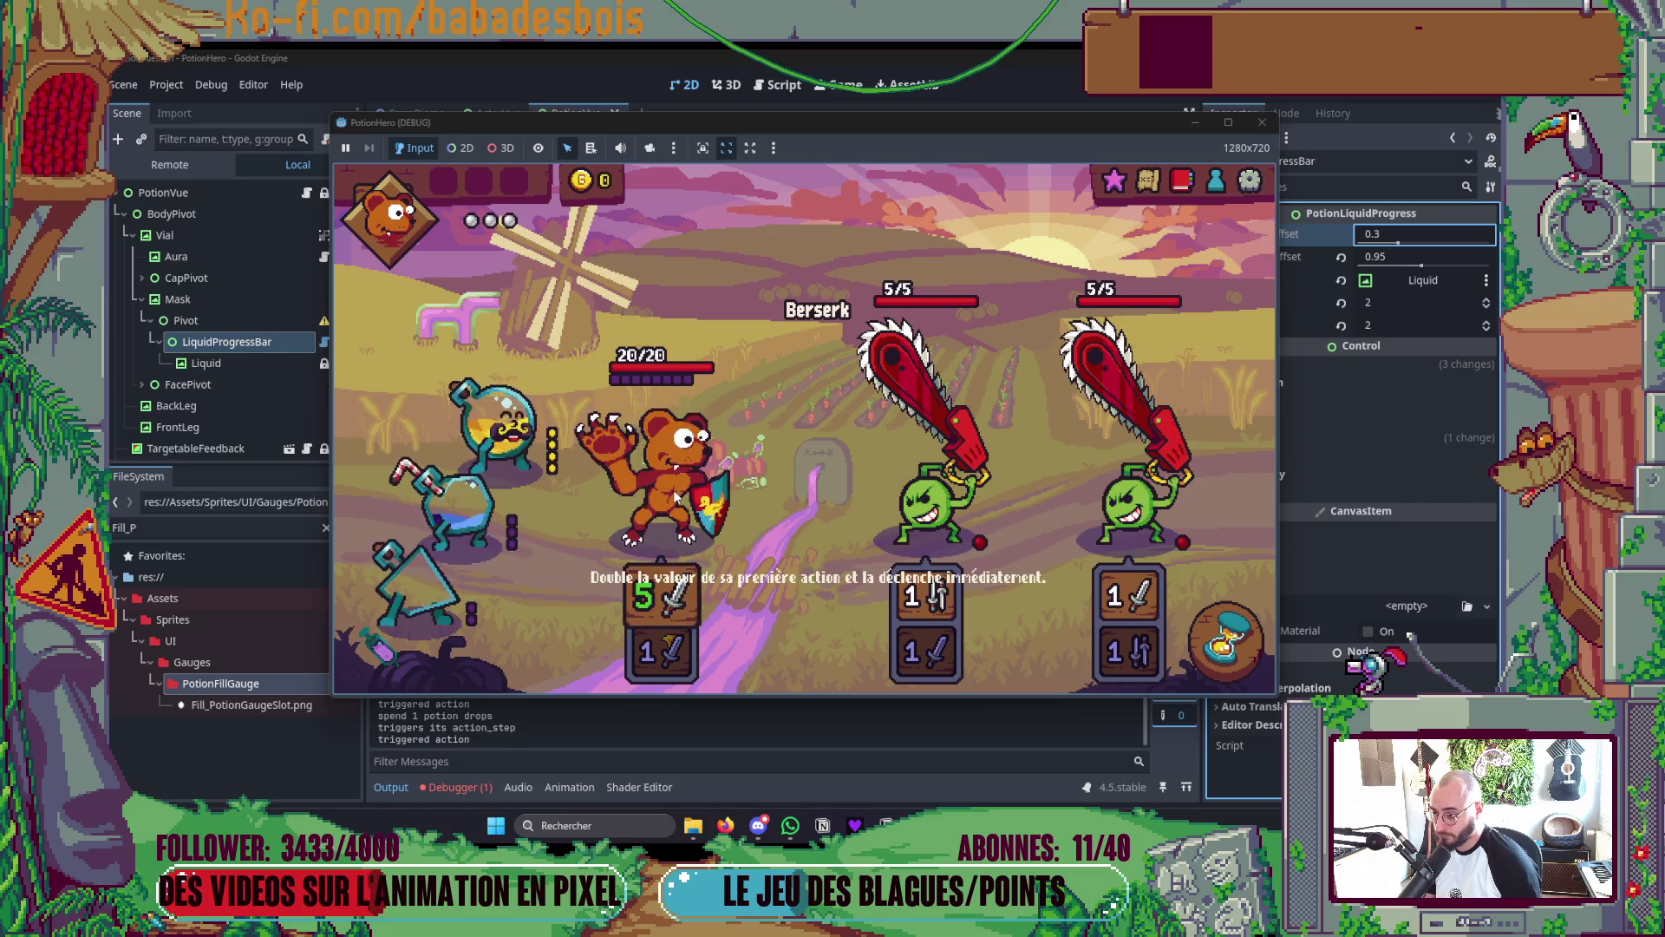
left_click(515, 423)
left_click(655, 485)
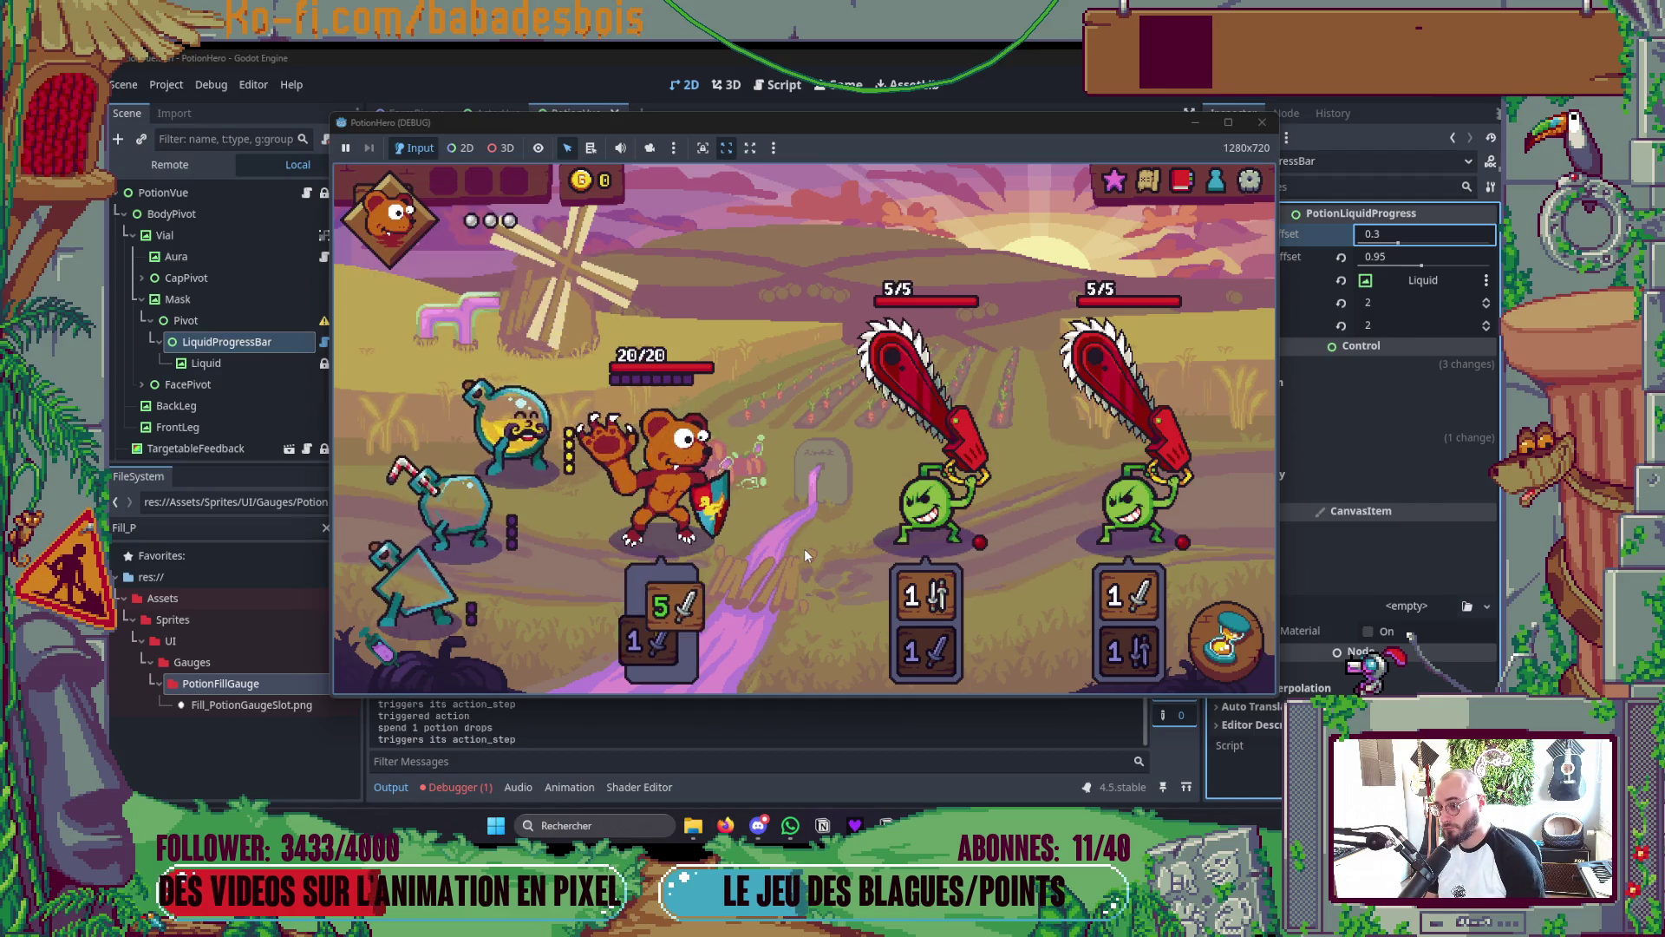
left_click(499, 420)
left_click(629, 488)
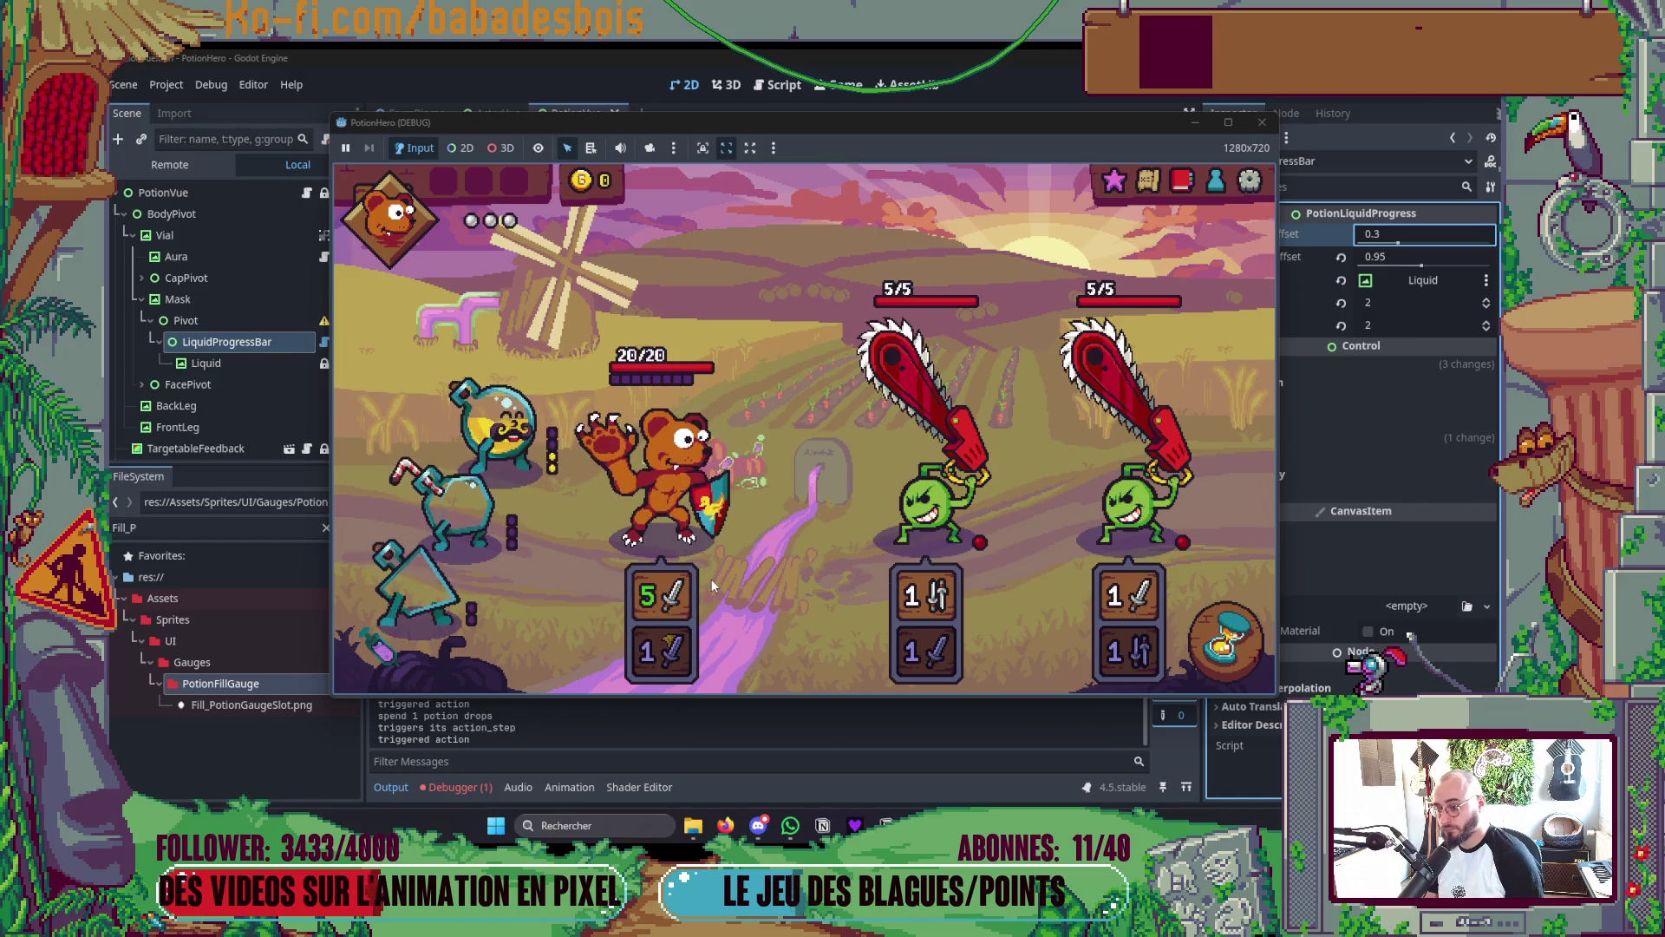
Have the bear attack and end turns until both chainsaw enemies are defeated.
left_click(1181, 638)
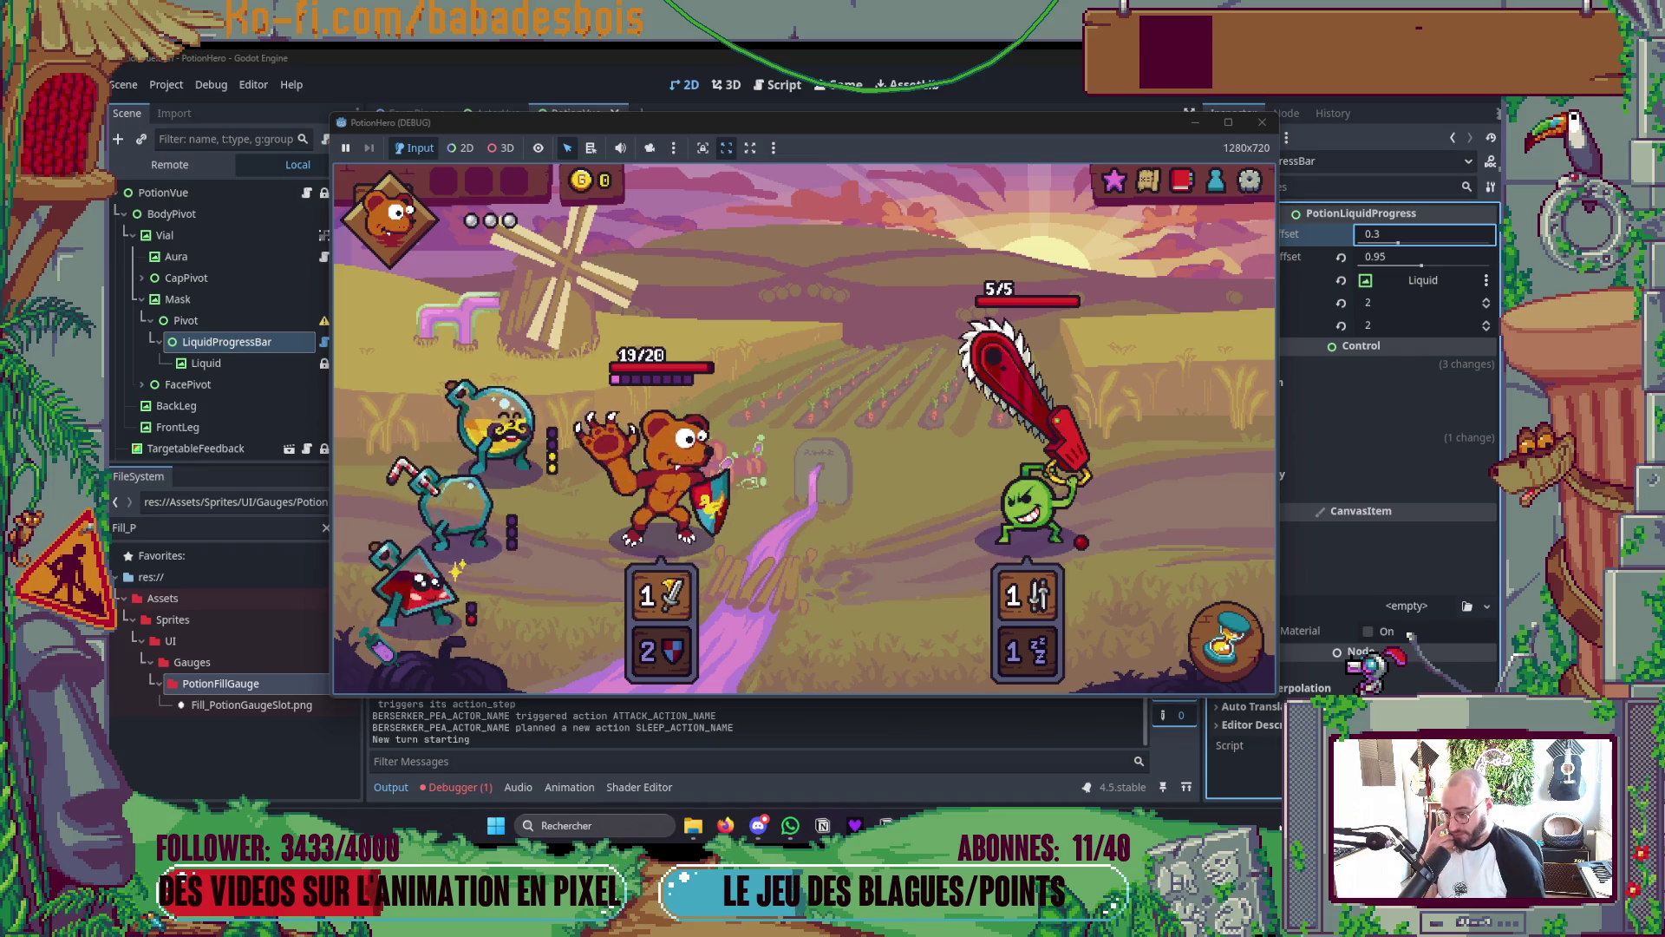
left_click(1225, 651)
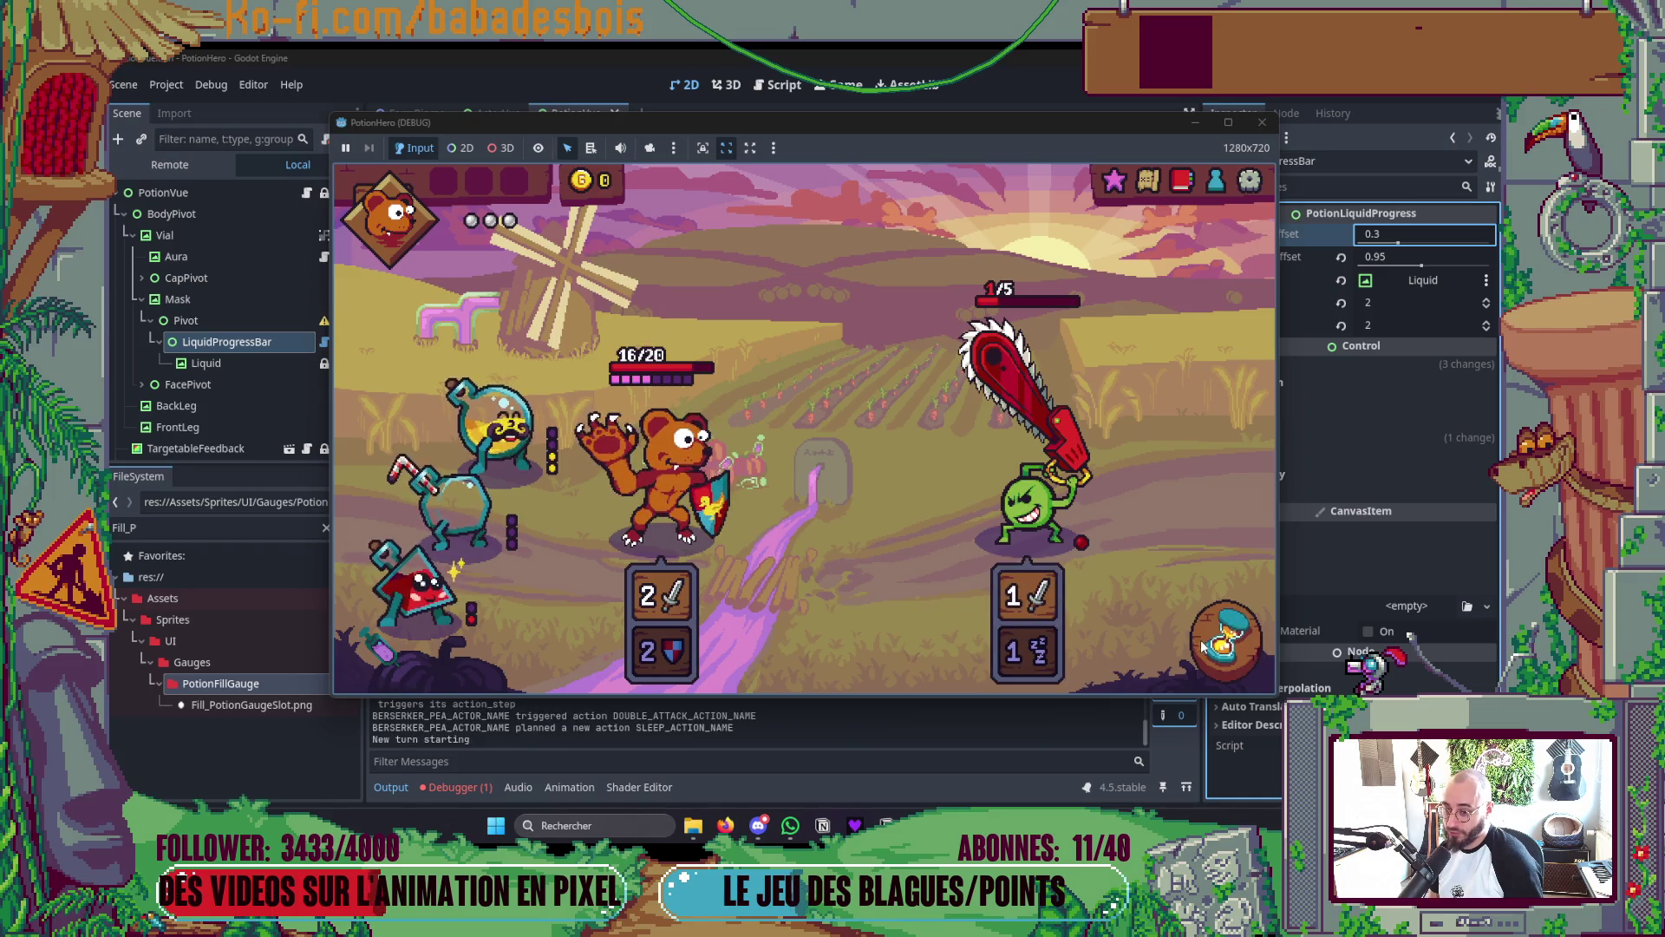
left_click(1252, 640)
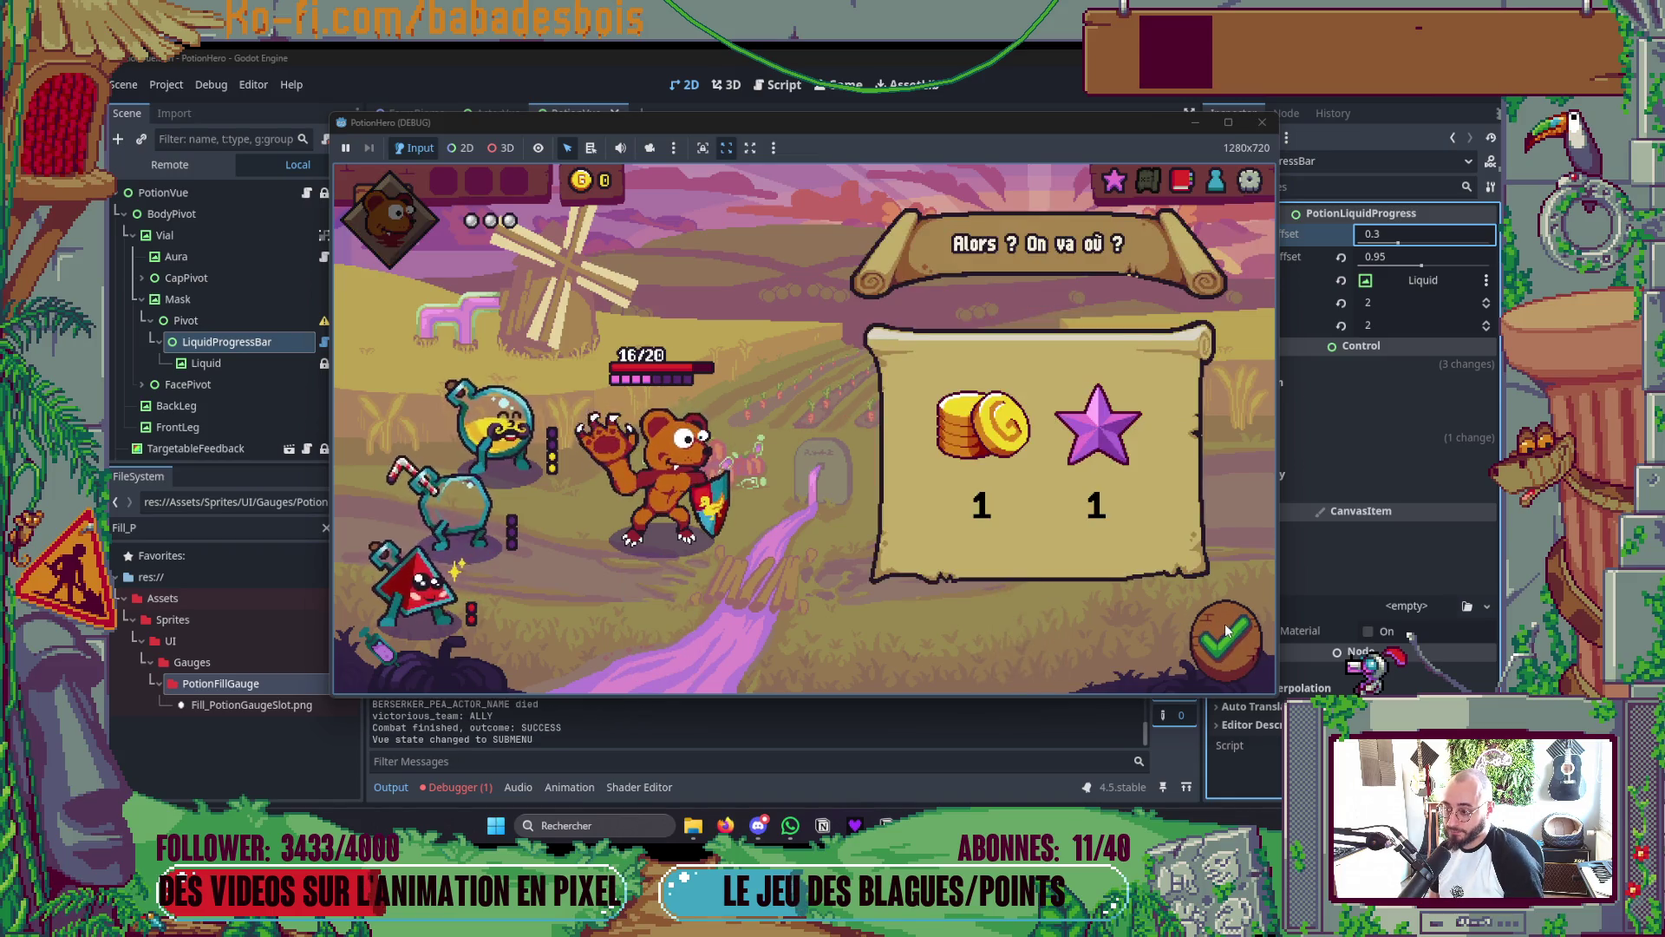
Collect the 1 gold reward, pick Potion maso 2 as the reward, and move into the windmill room.
left_click(1212, 629)
left_click(621, 458)
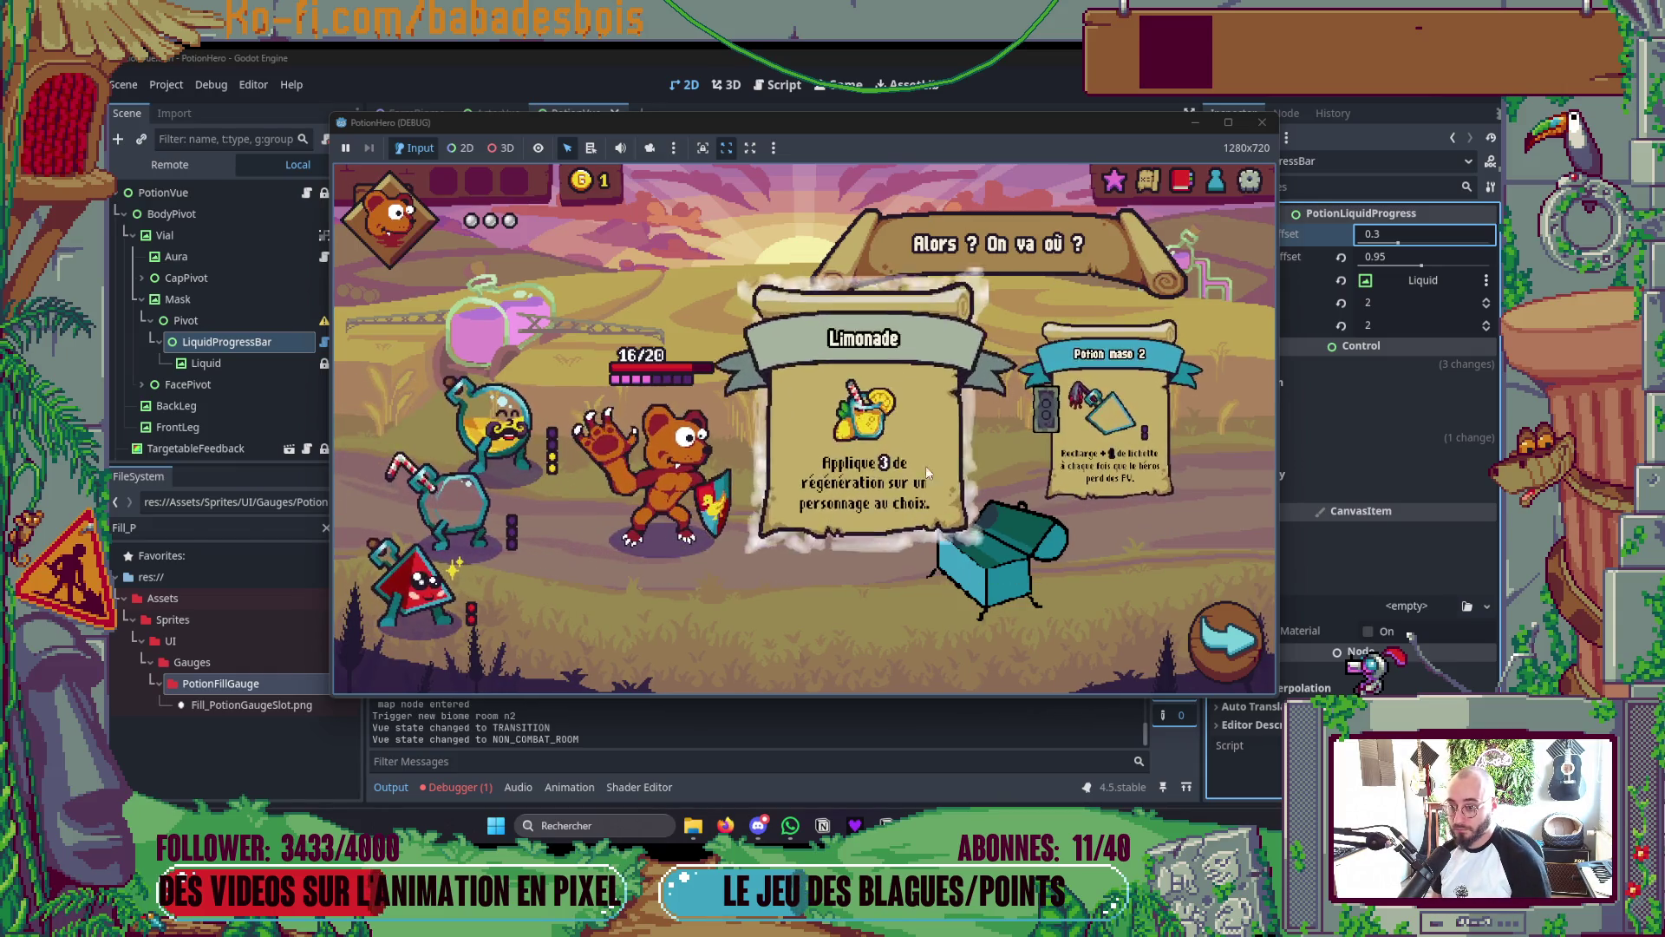
mouse_move(1122, 459)
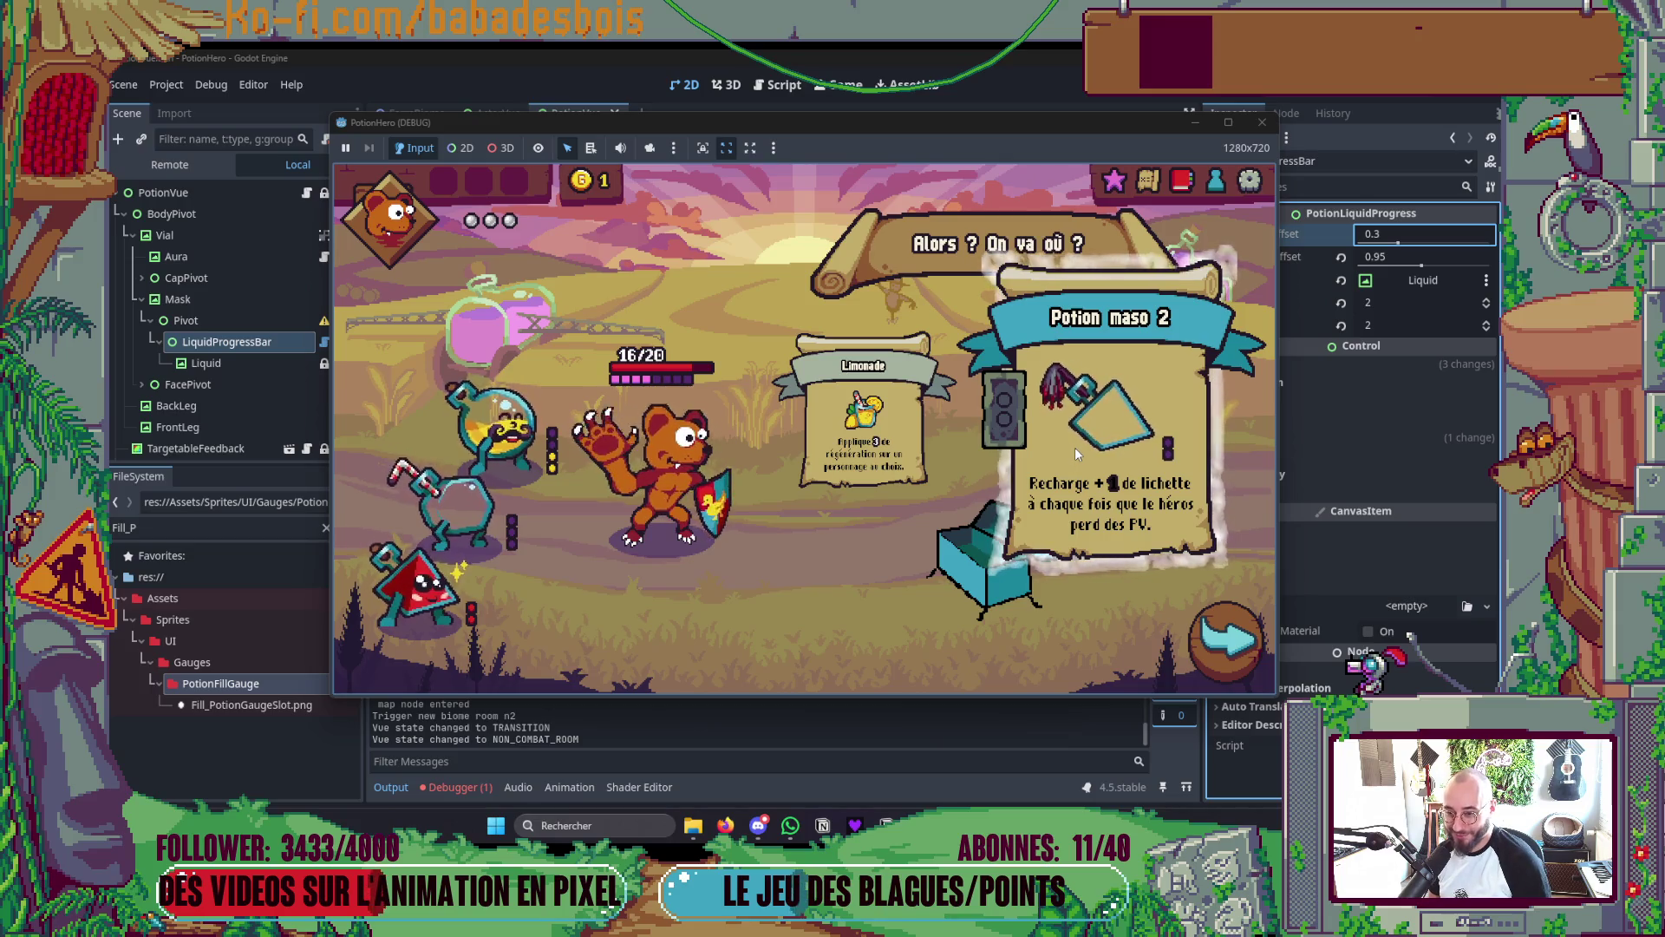
mouse_move(884, 464)
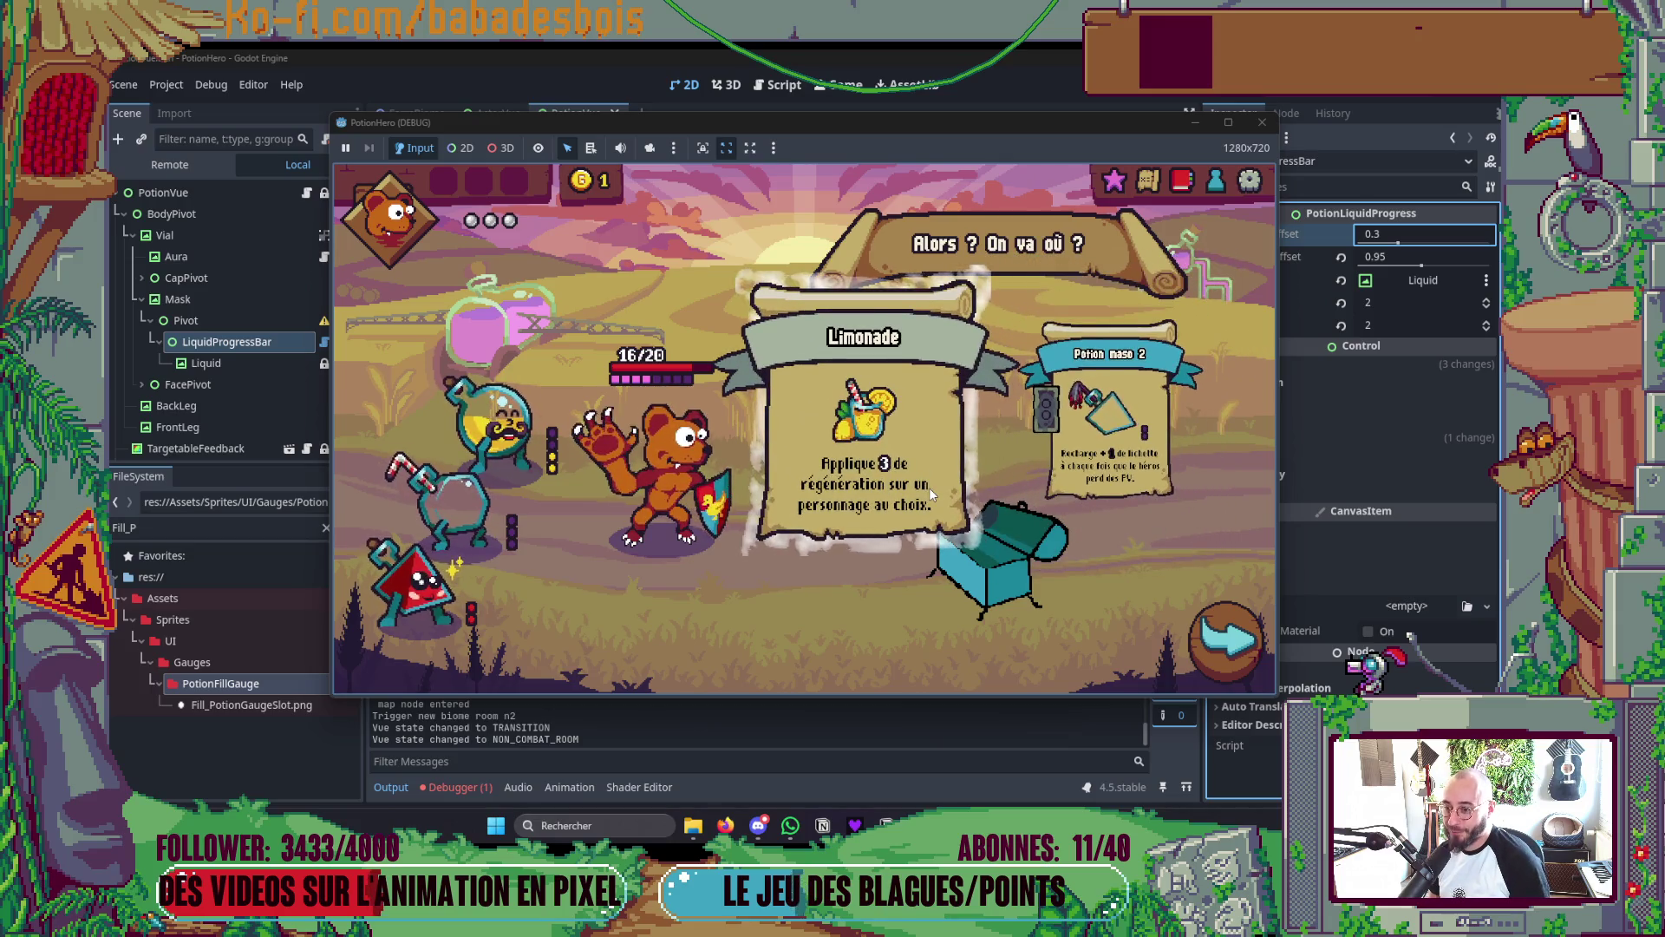
mouse_move(1177, 484)
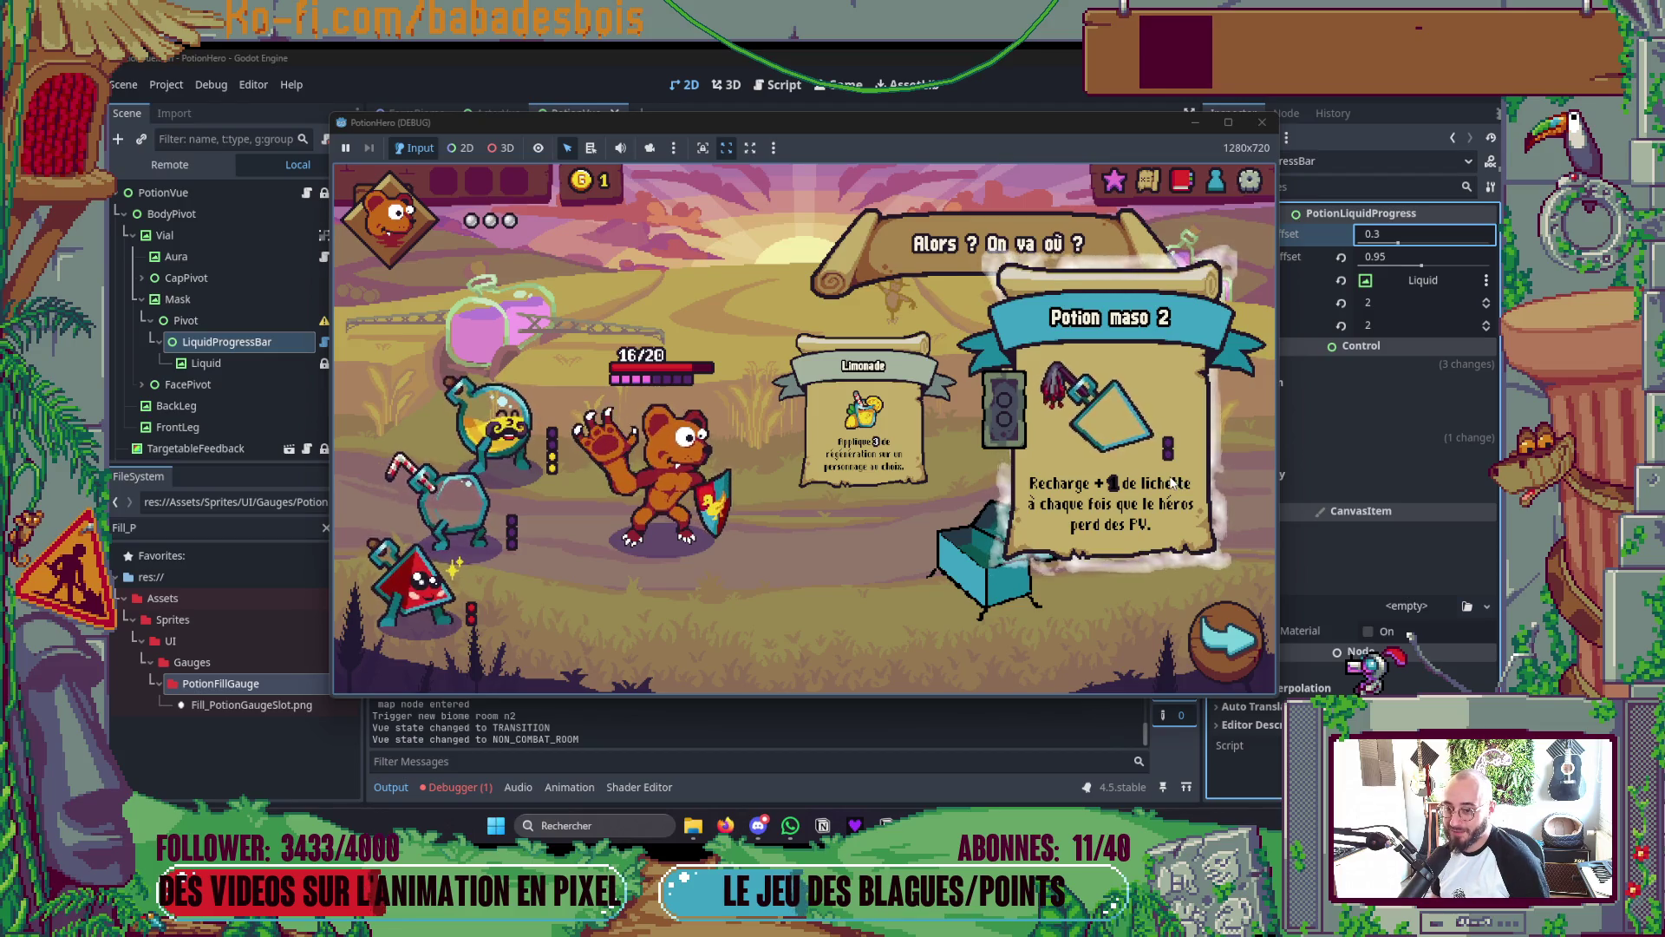
left_click(1171, 483)
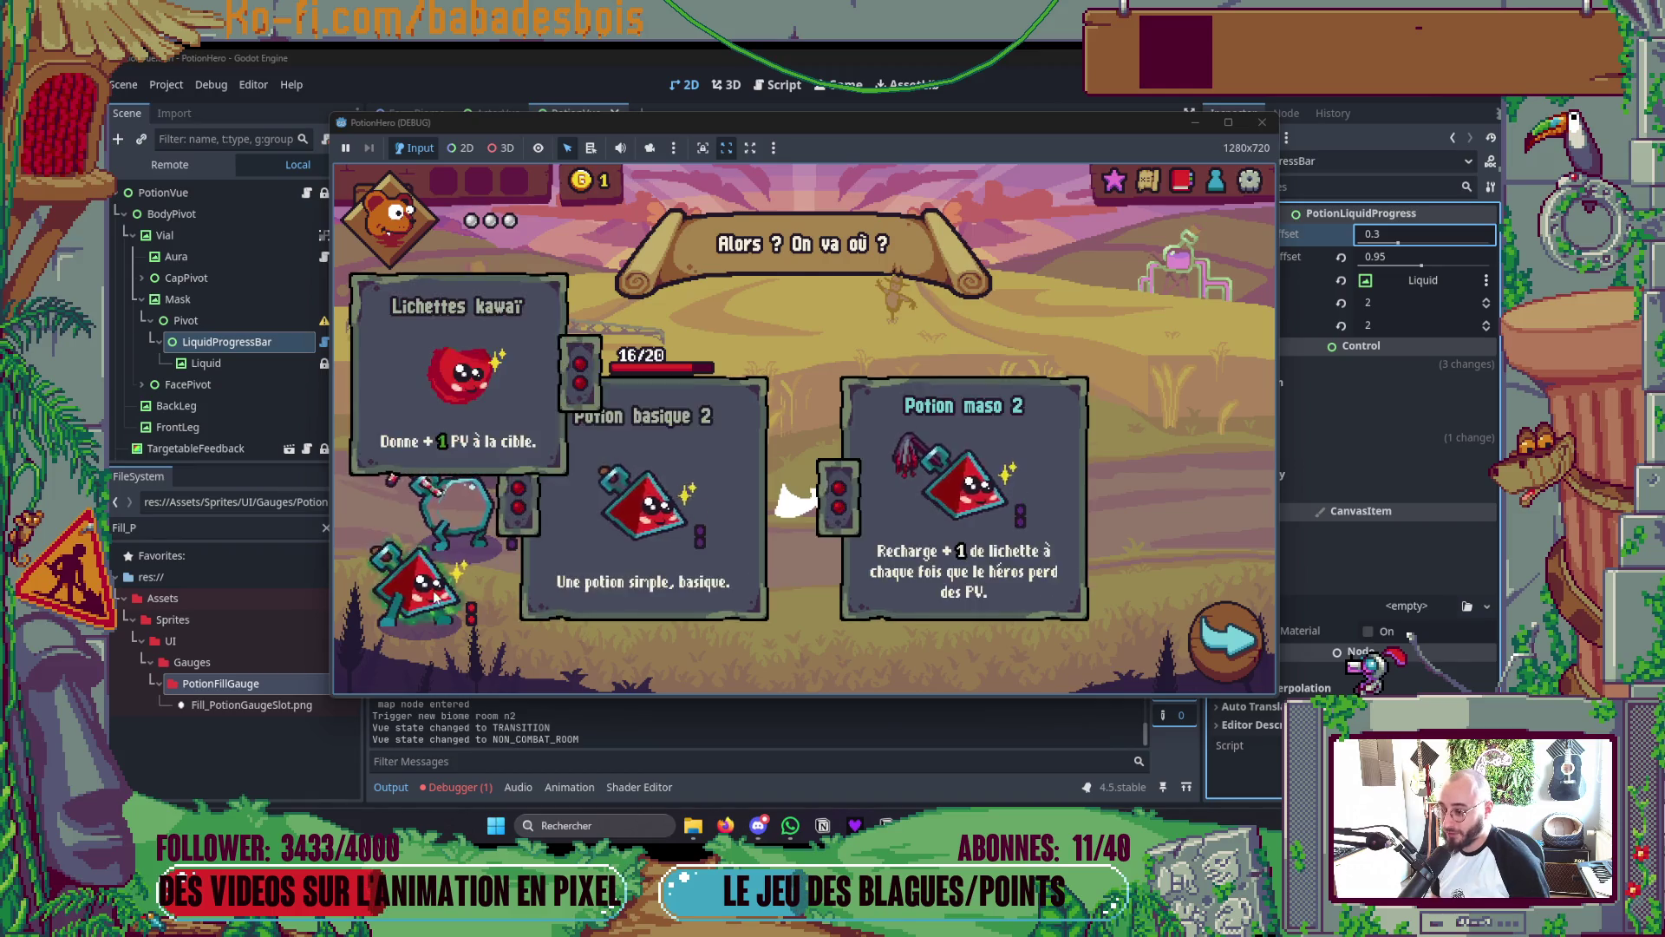
left_click(719, 493)
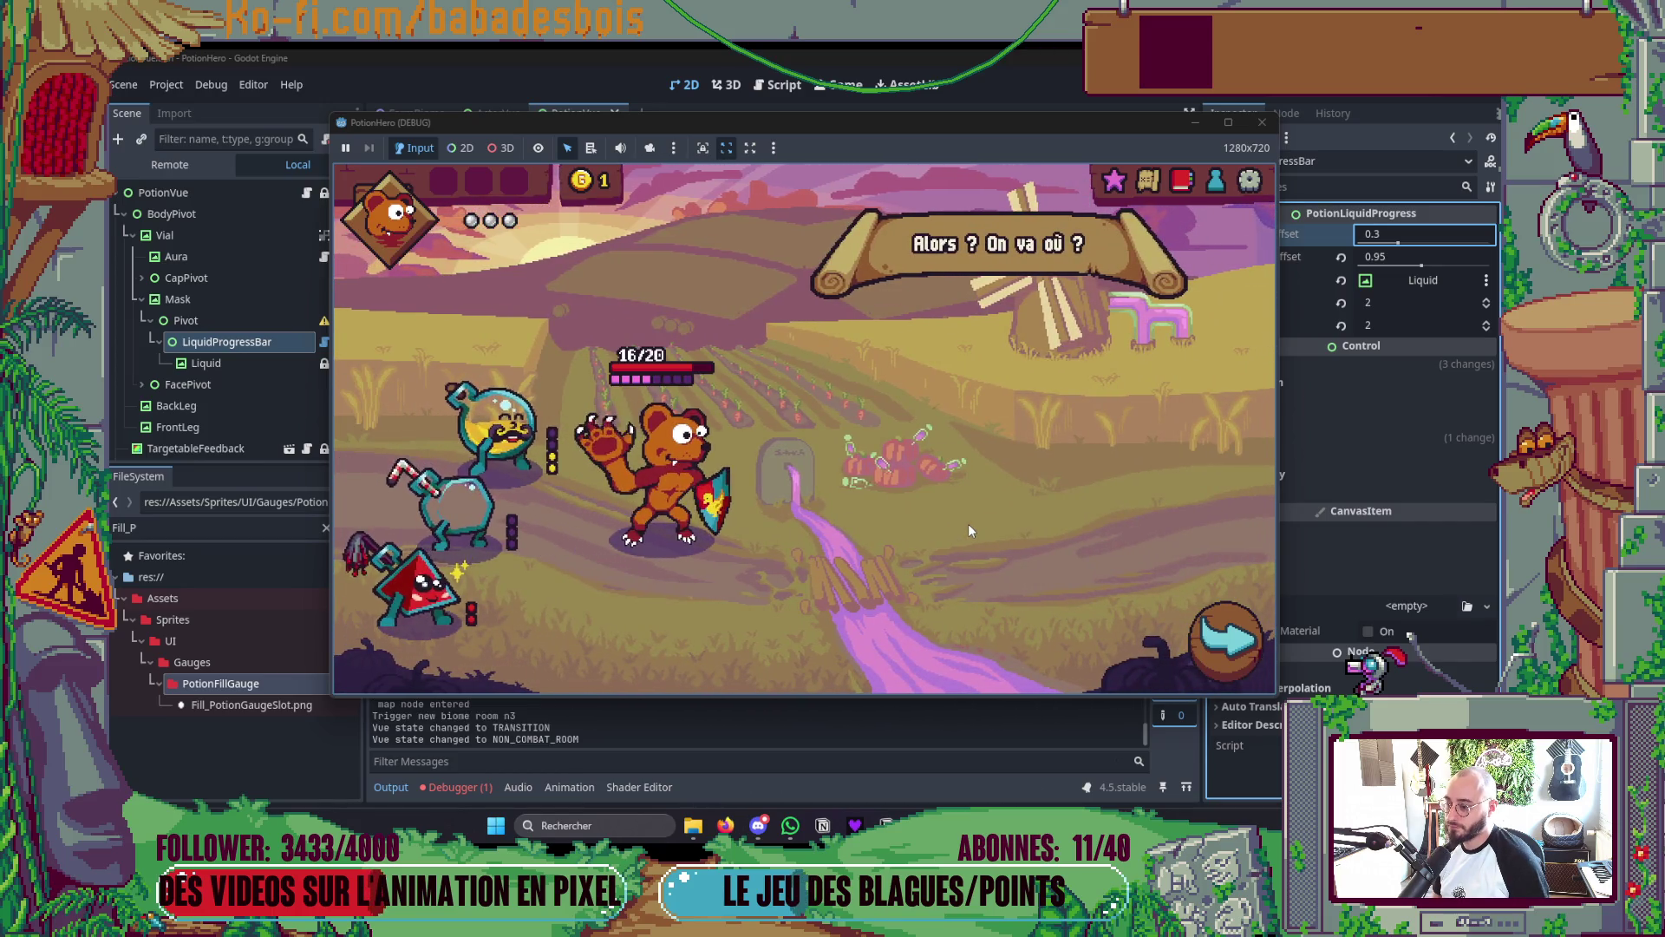
Merge the red potion into the mustache potion to create the blue goggled creature.
left_click_drag(503, 572, 1006, 459)
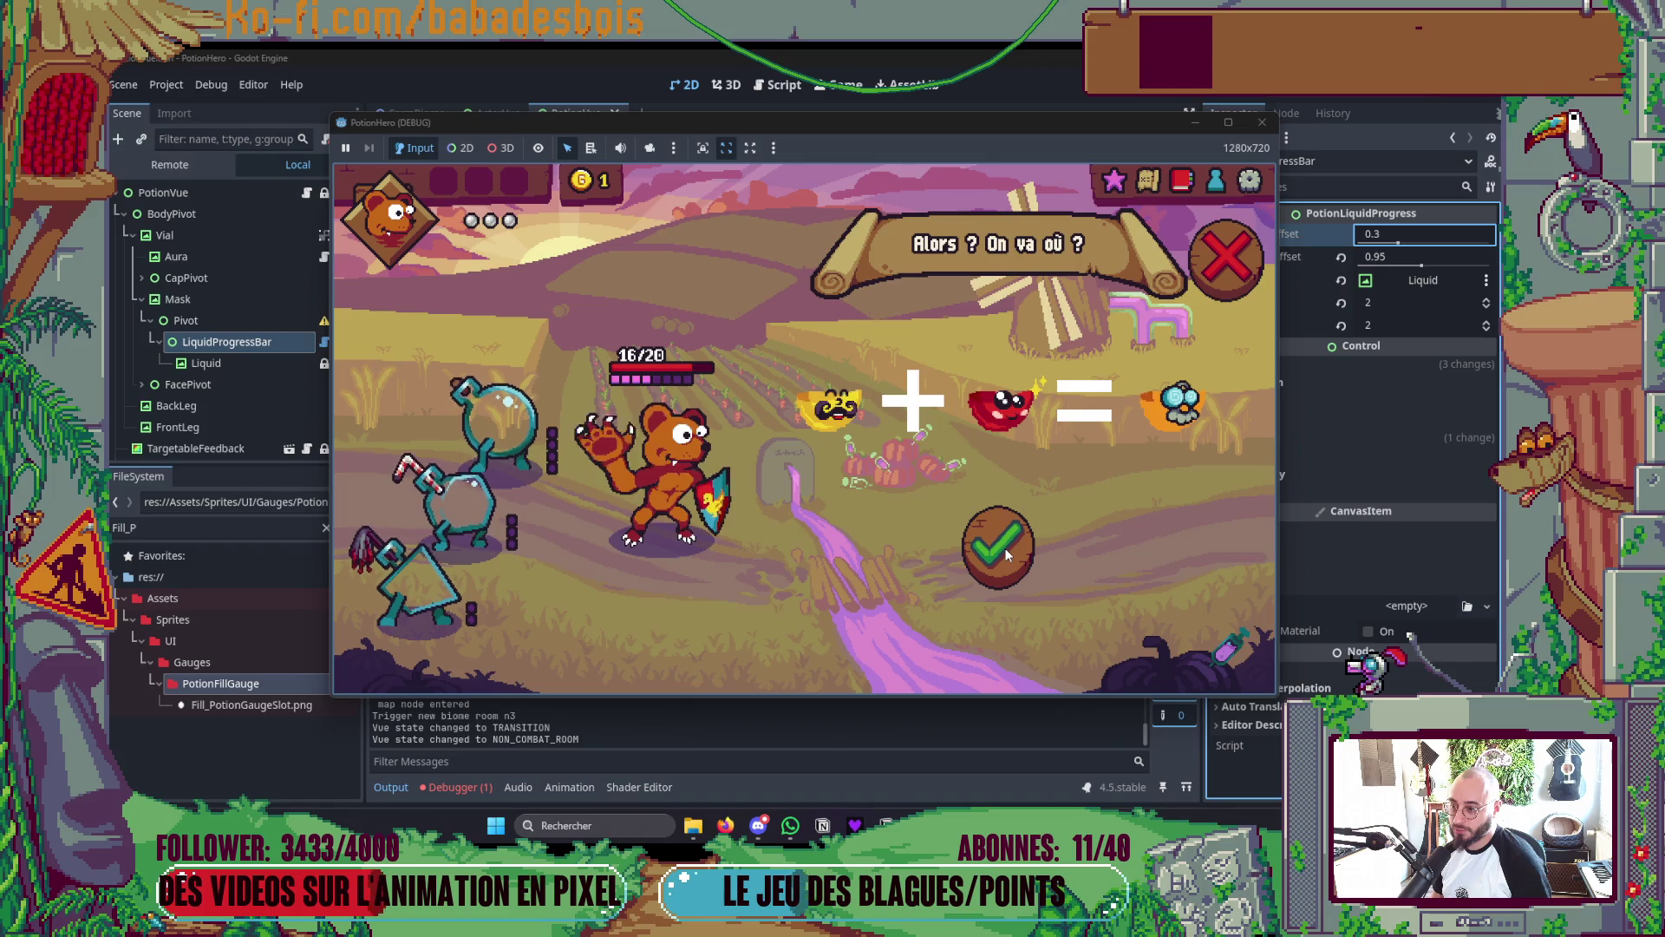
left_click(1006, 548)
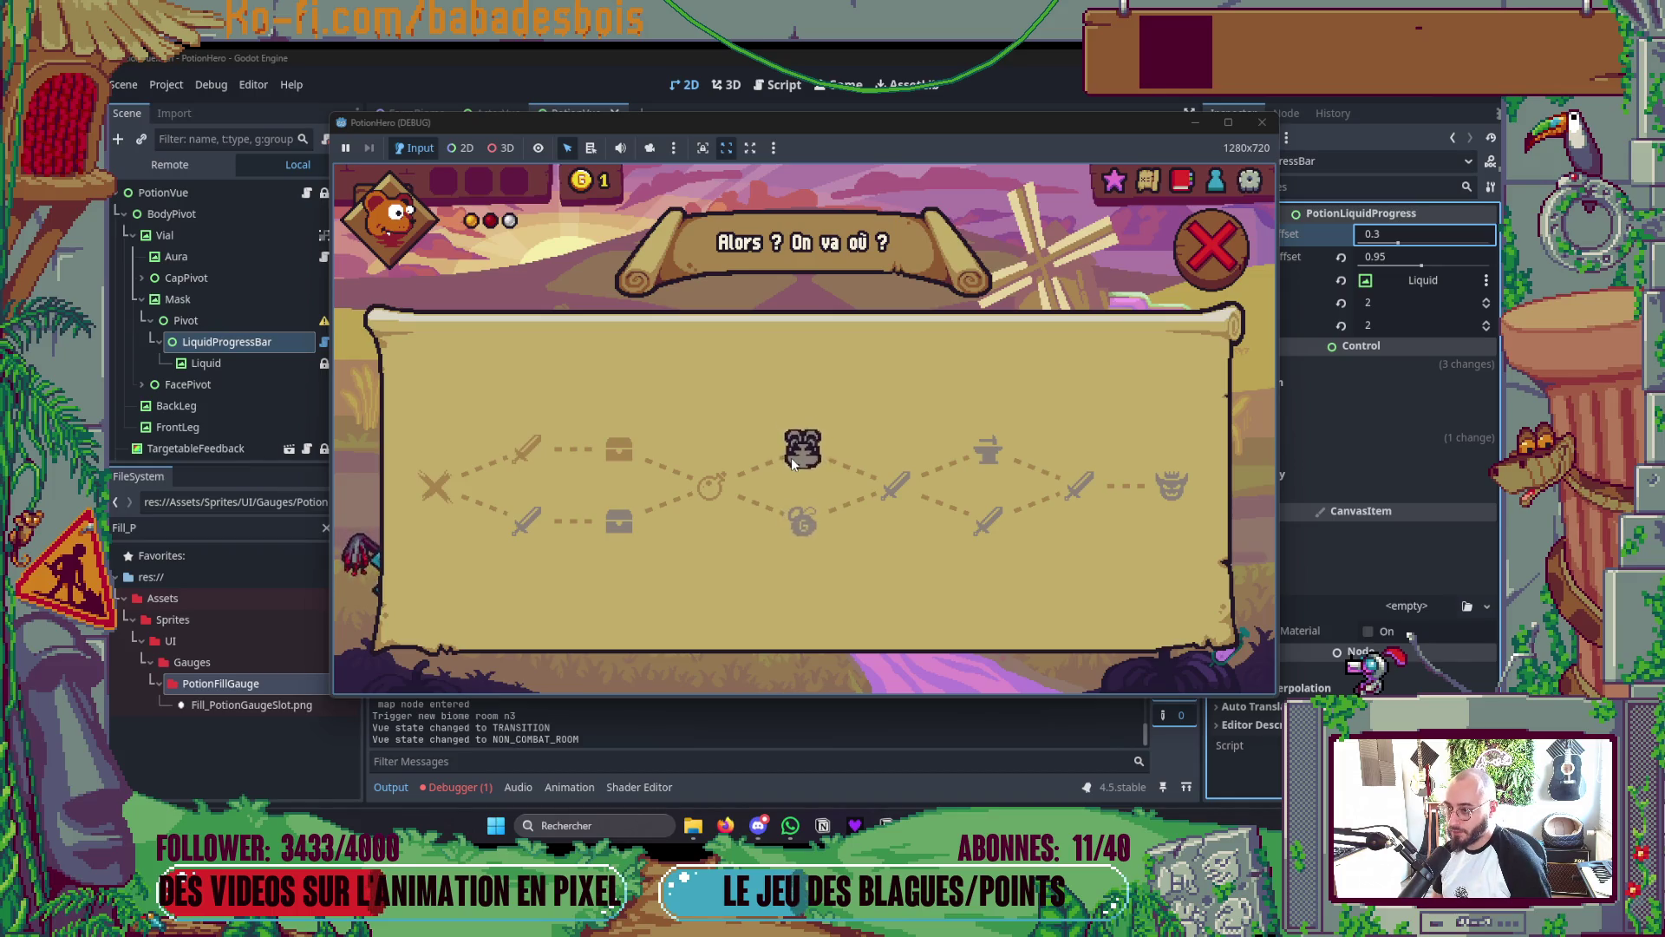
left_click(1195, 278)
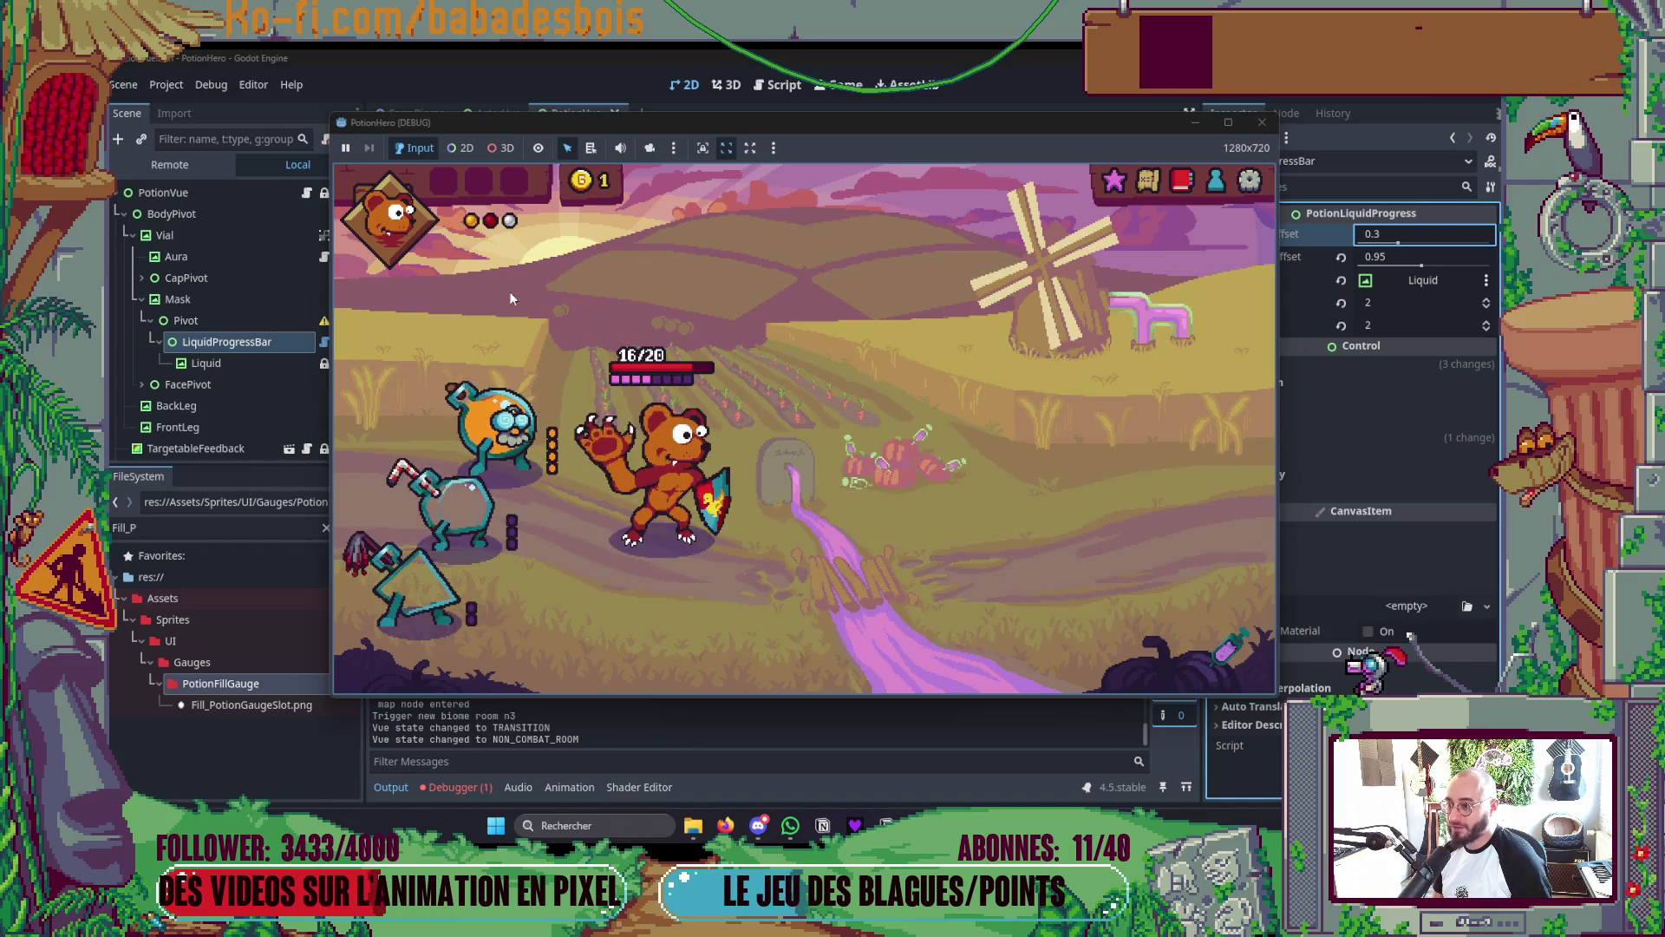
mouse_move(494, 482)
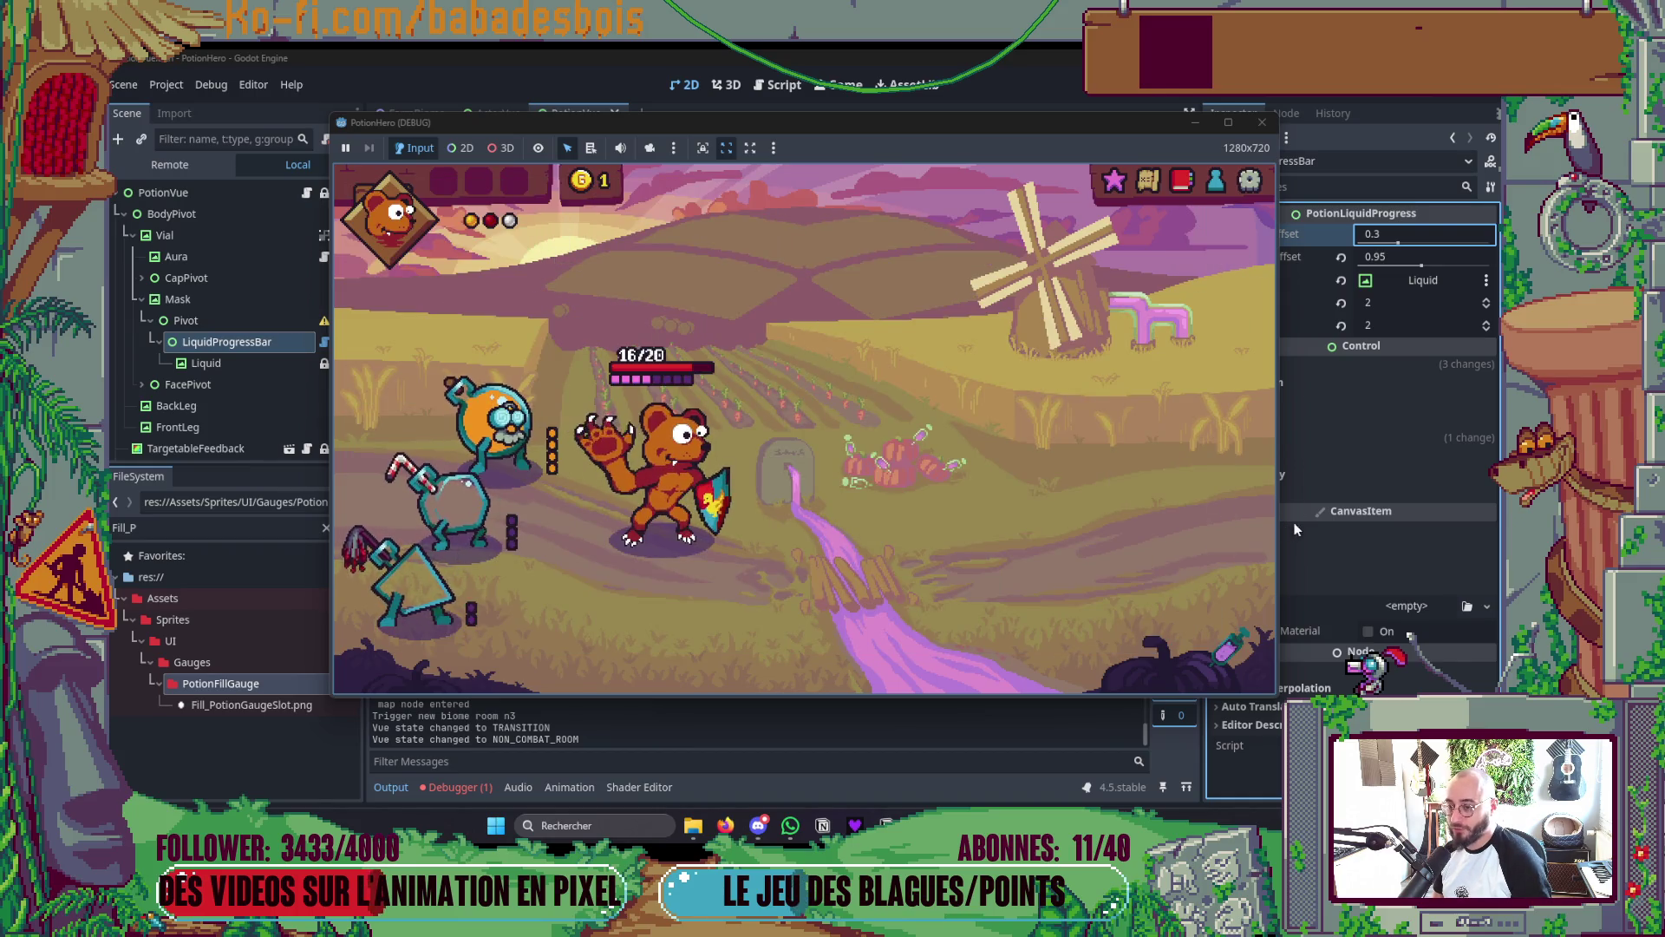
Travel to the campfire stop, take Recharge réserve, and enter the next farm battle.
left_click(1146, 186)
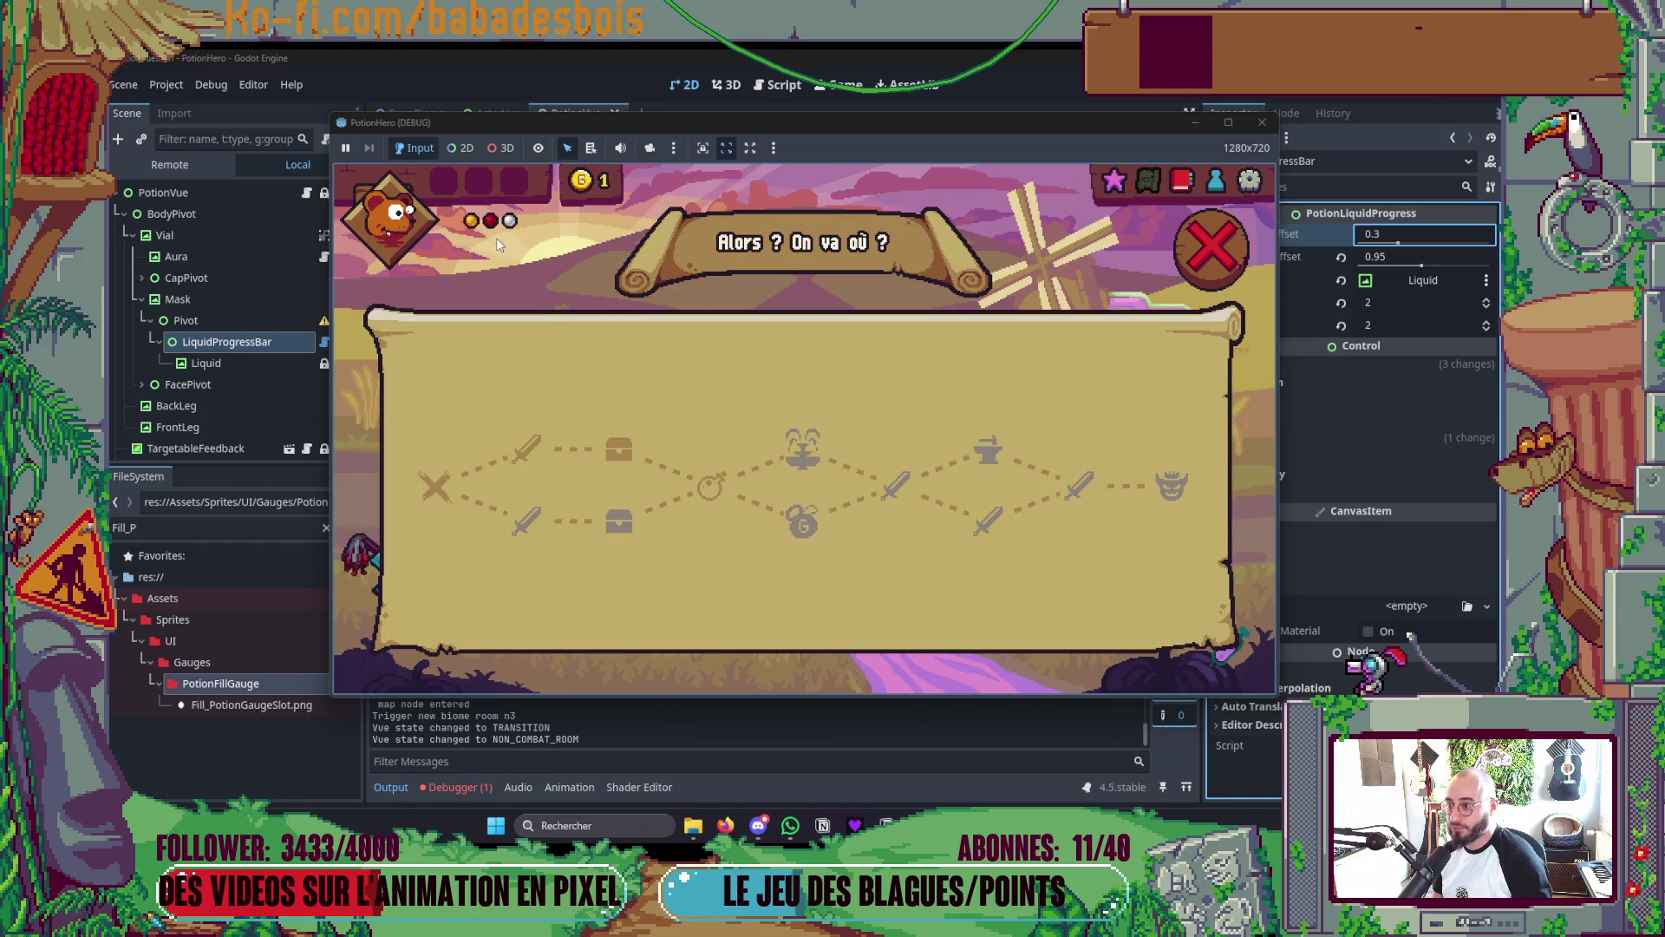
left_click(1186, 261)
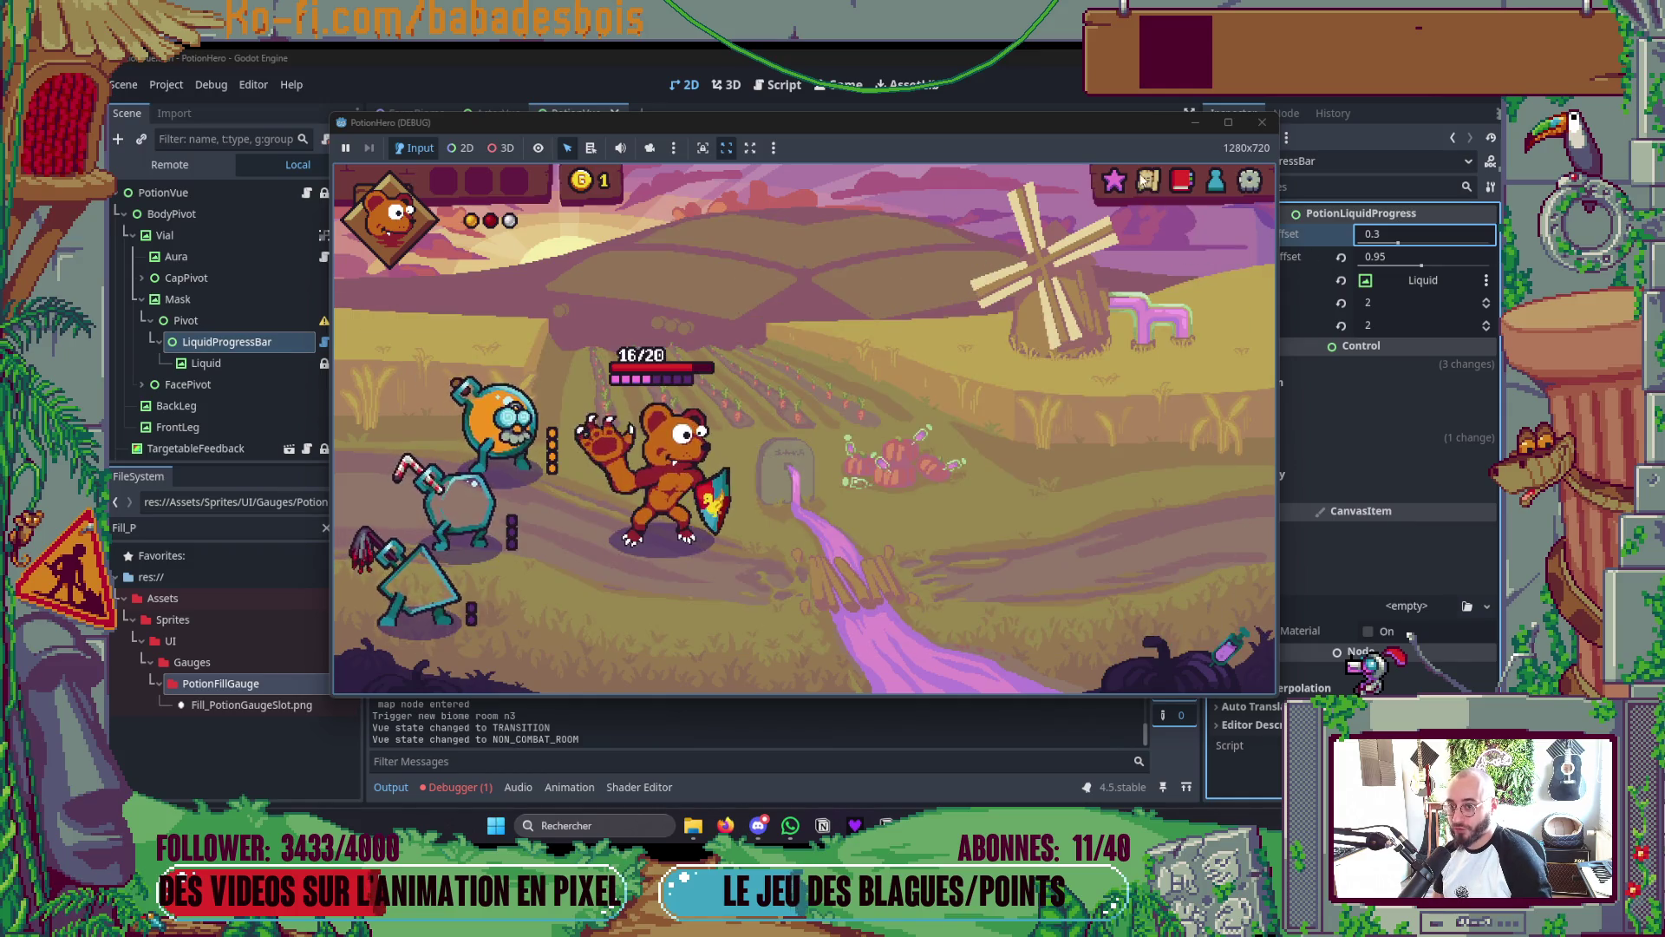
left_click(1146, 182)
left_click(805, 451)
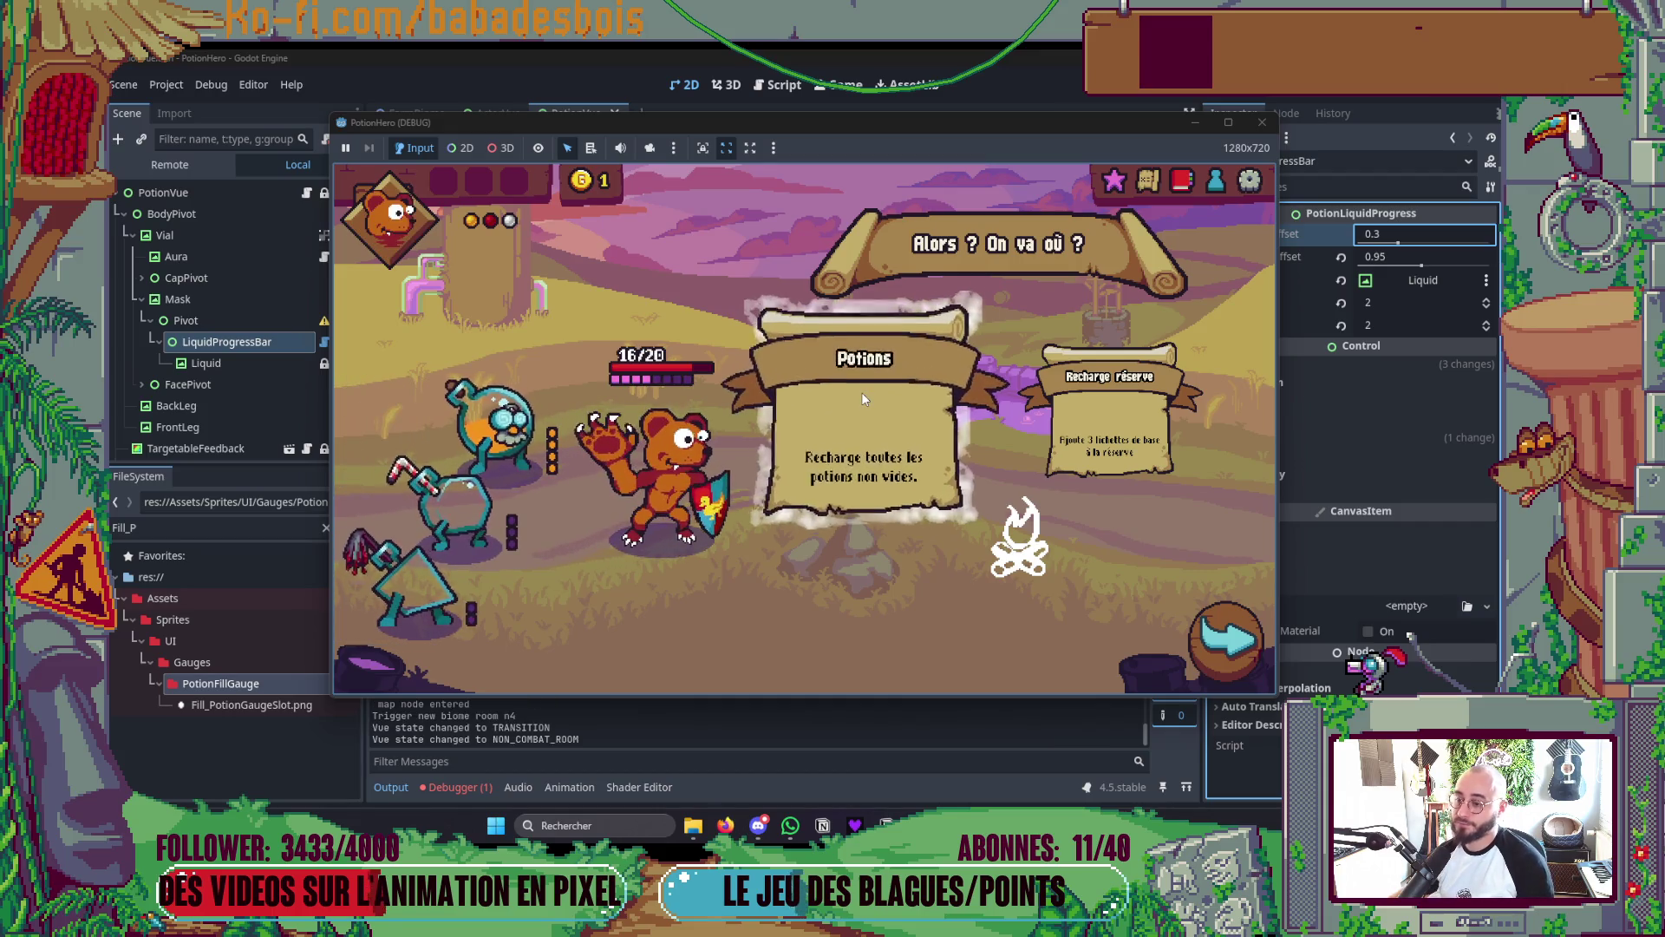
left_click(1136, 395)
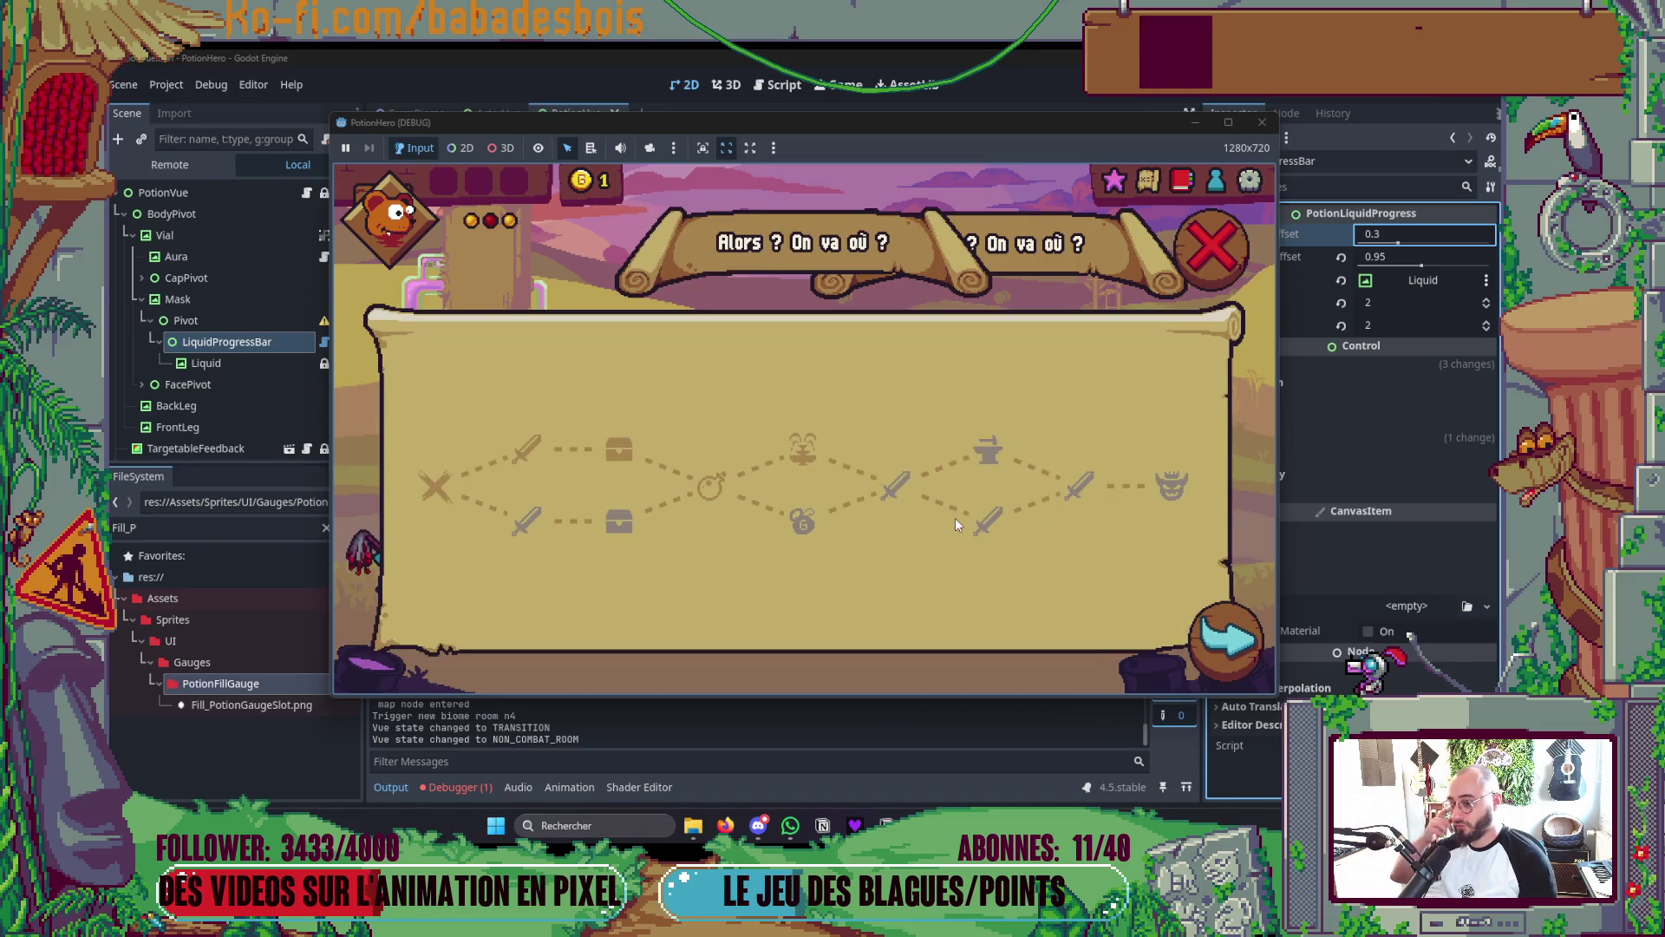
left_click(902, 478)
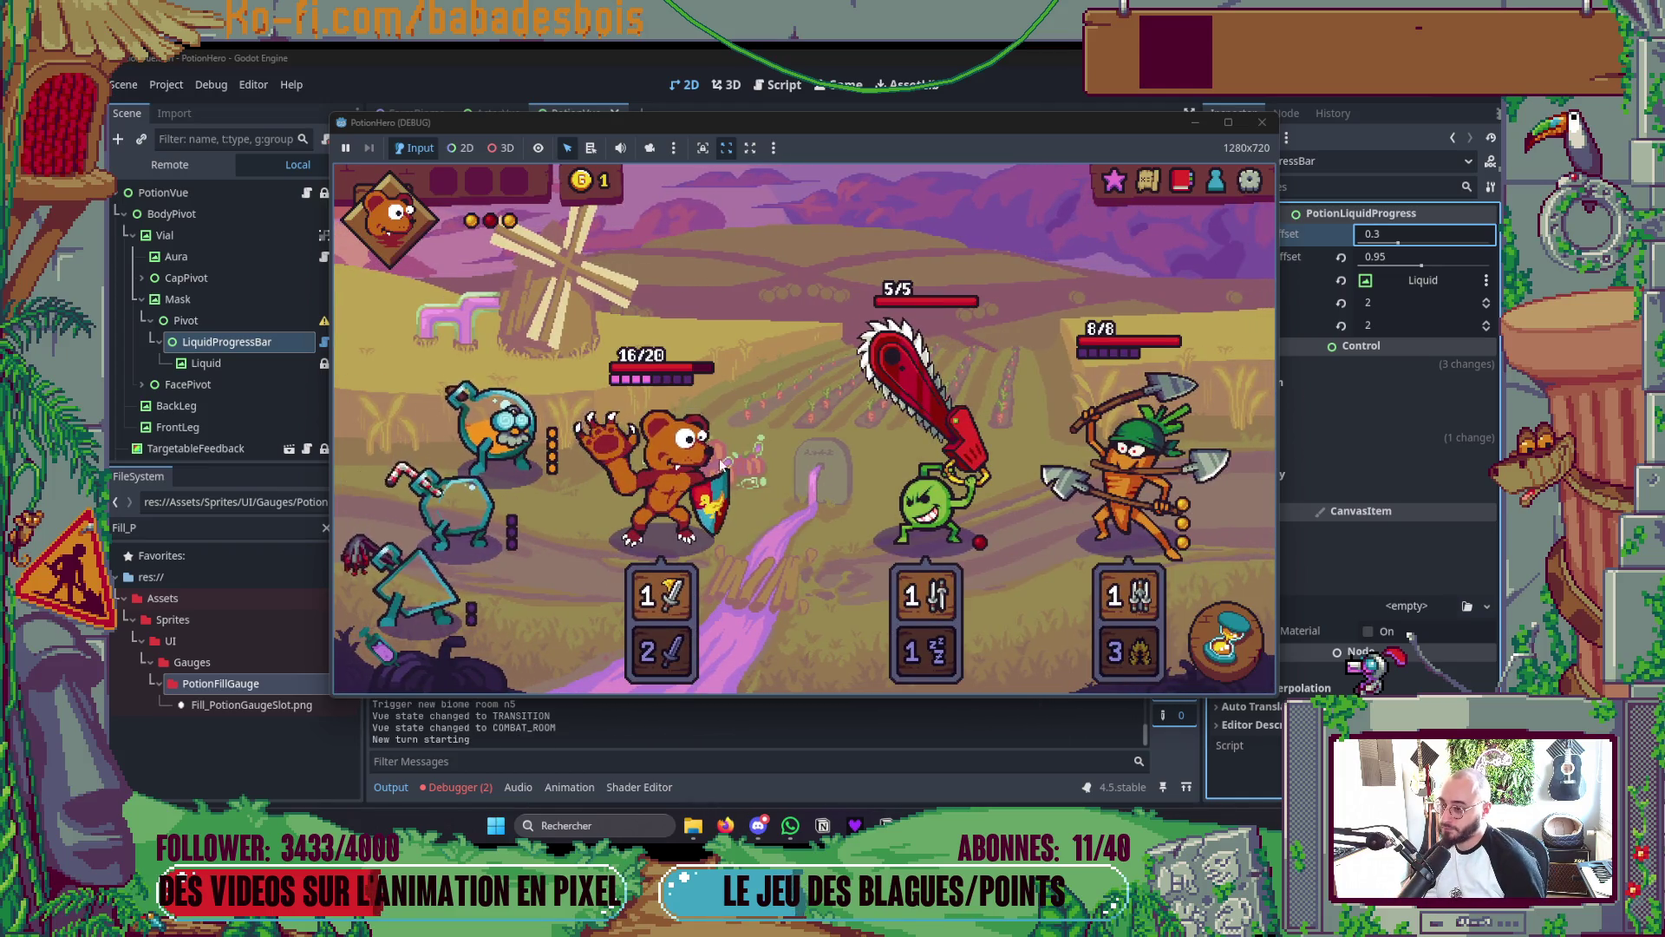
Read the info cards of the potions, bear and carrot, then use flexibility and heal drops on the bear.
mouse_move(501, 435)
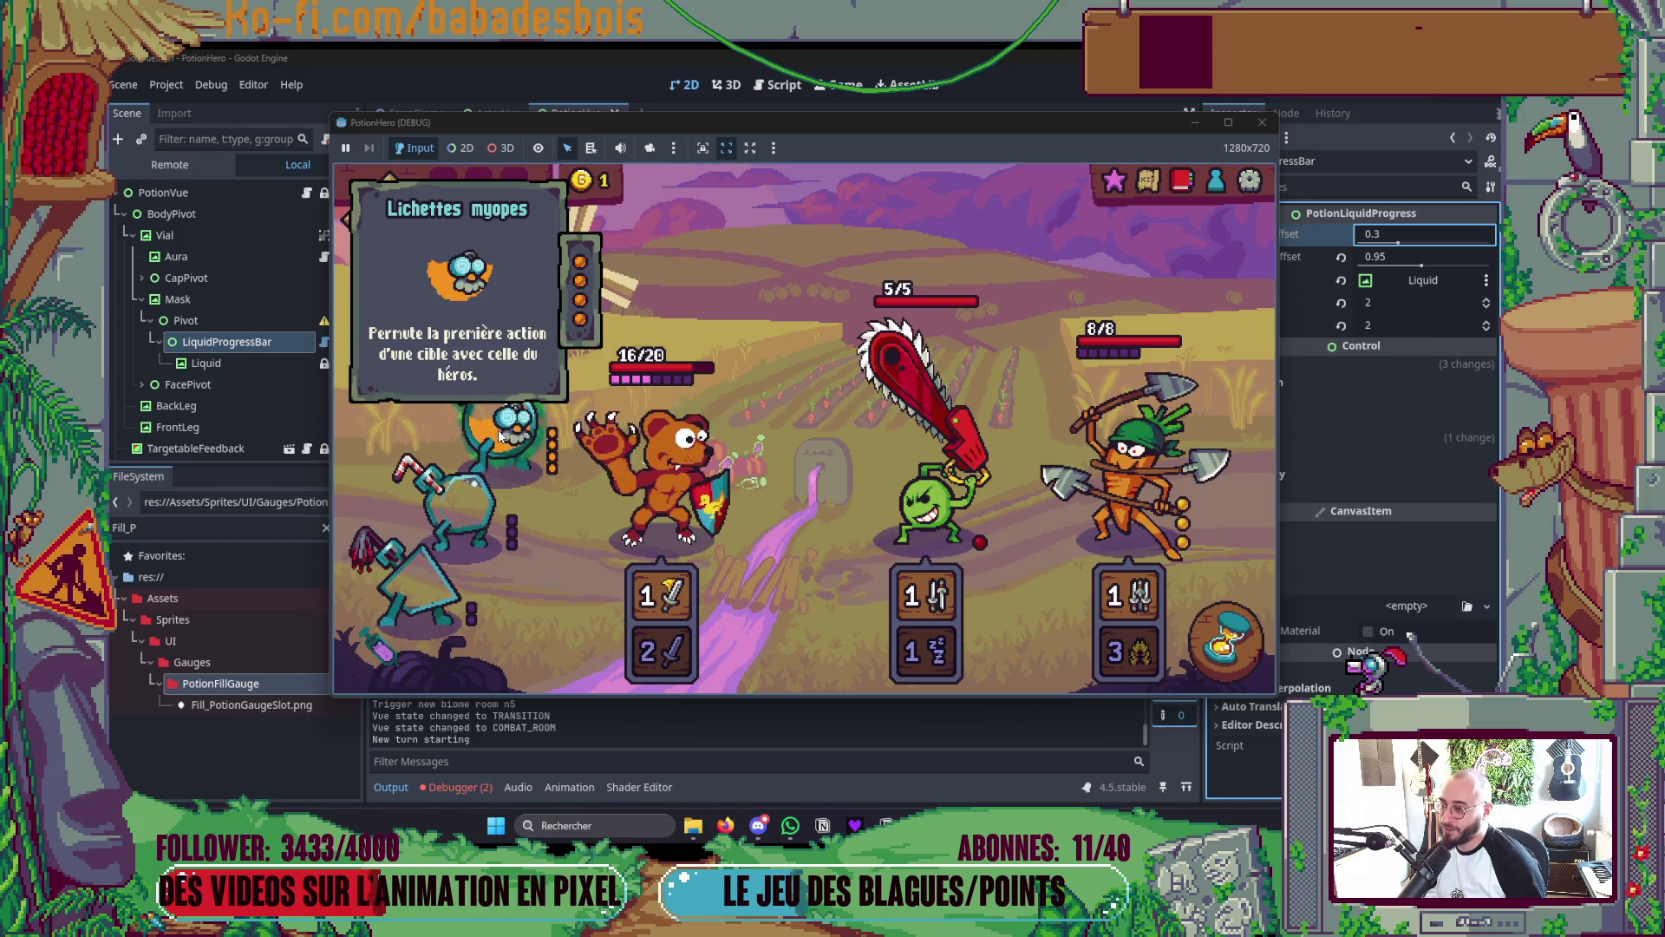
mouse_move(460, 540)
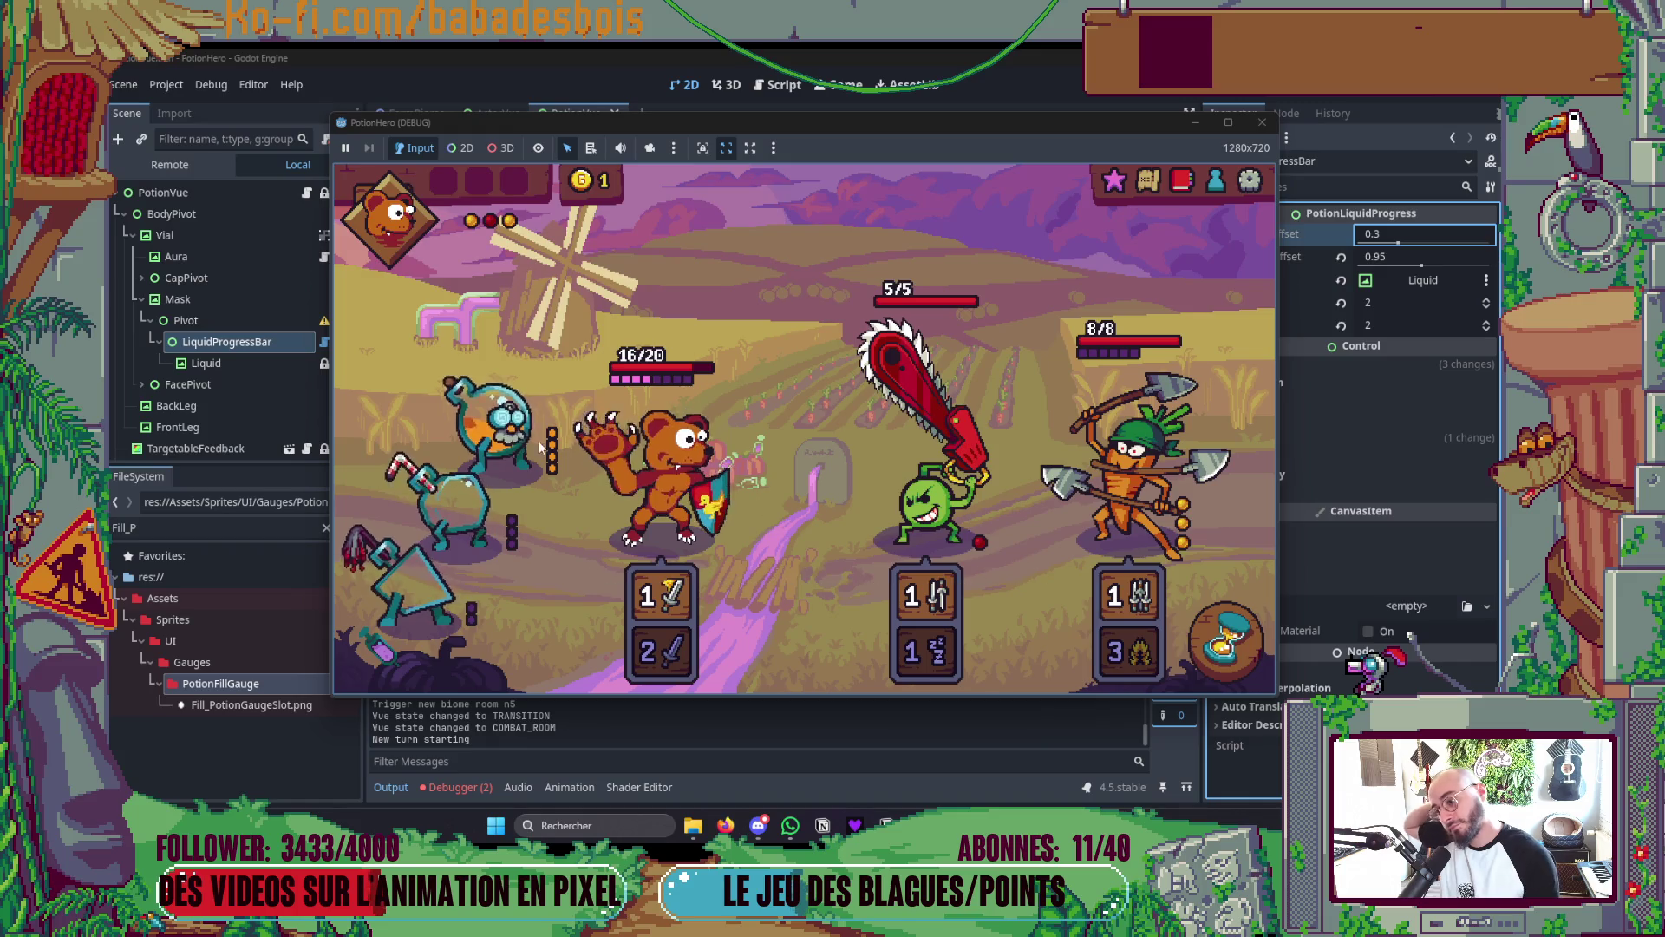
mouse_move(662, 483)
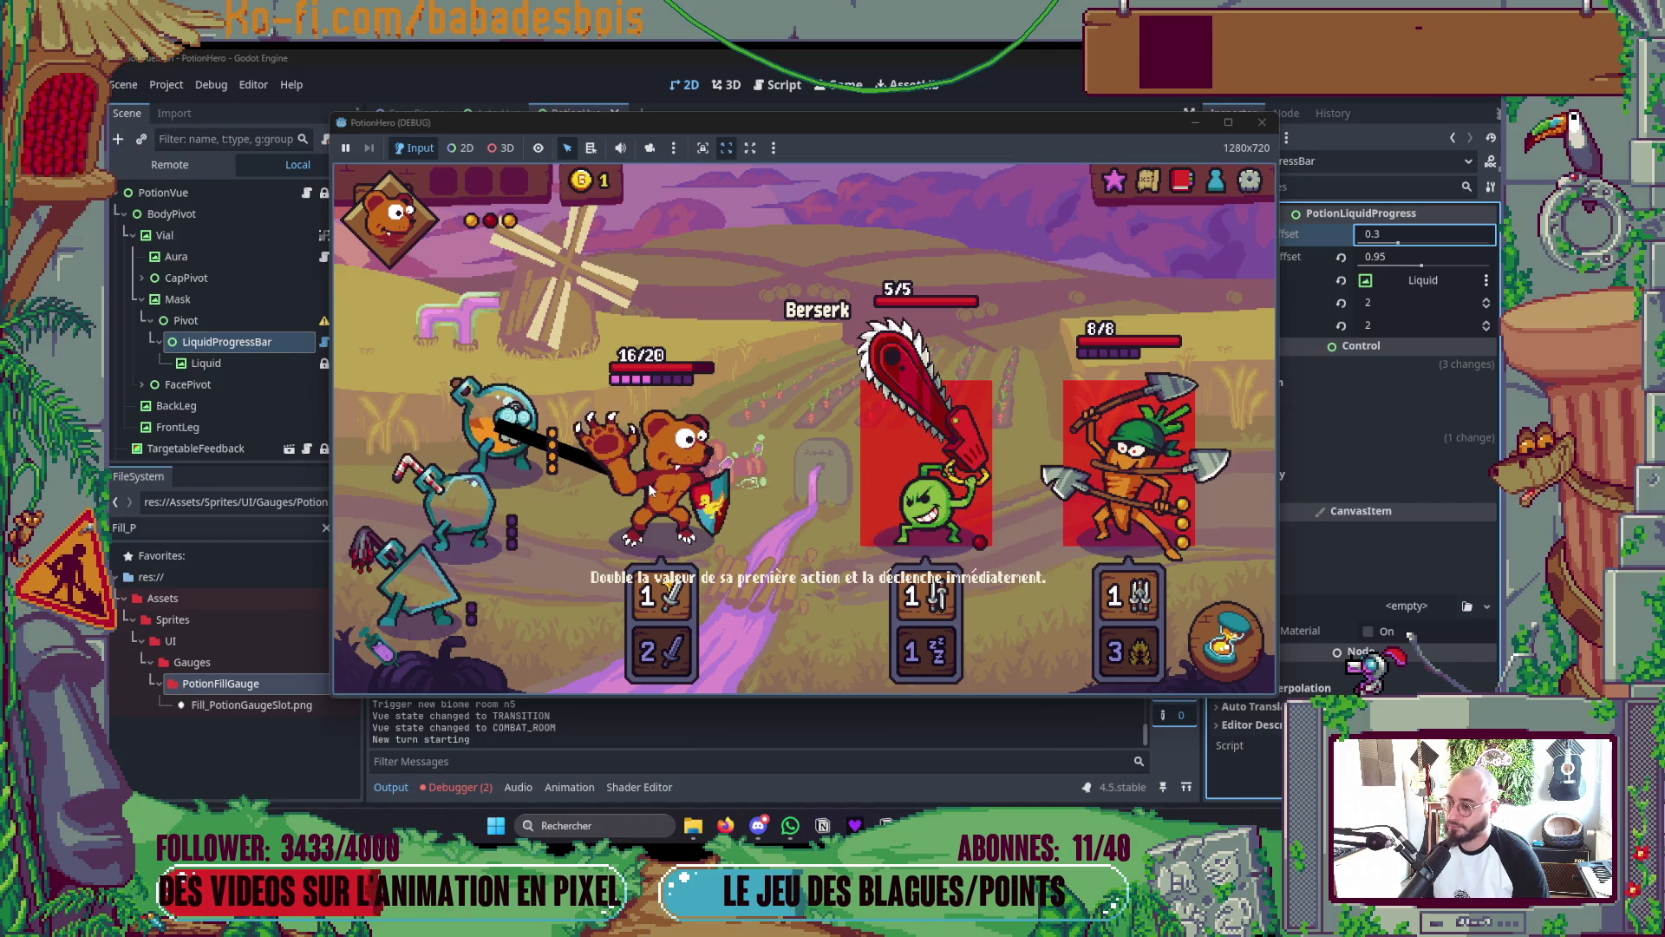
left_click(649, 482)
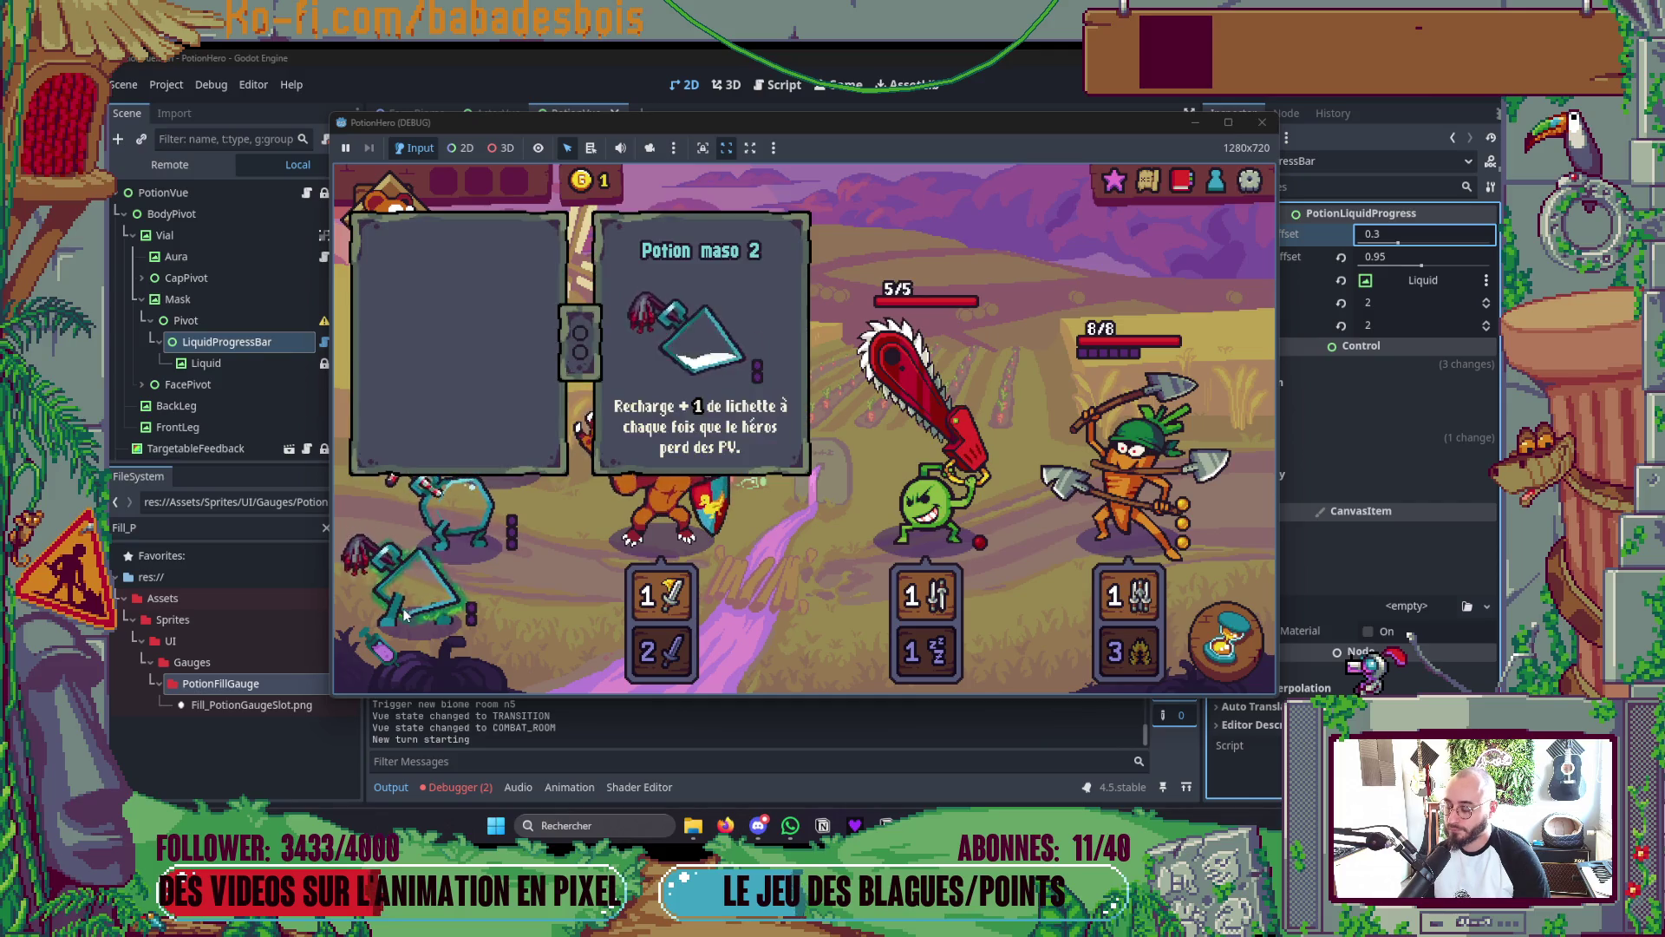
mouse_move(428, 476)
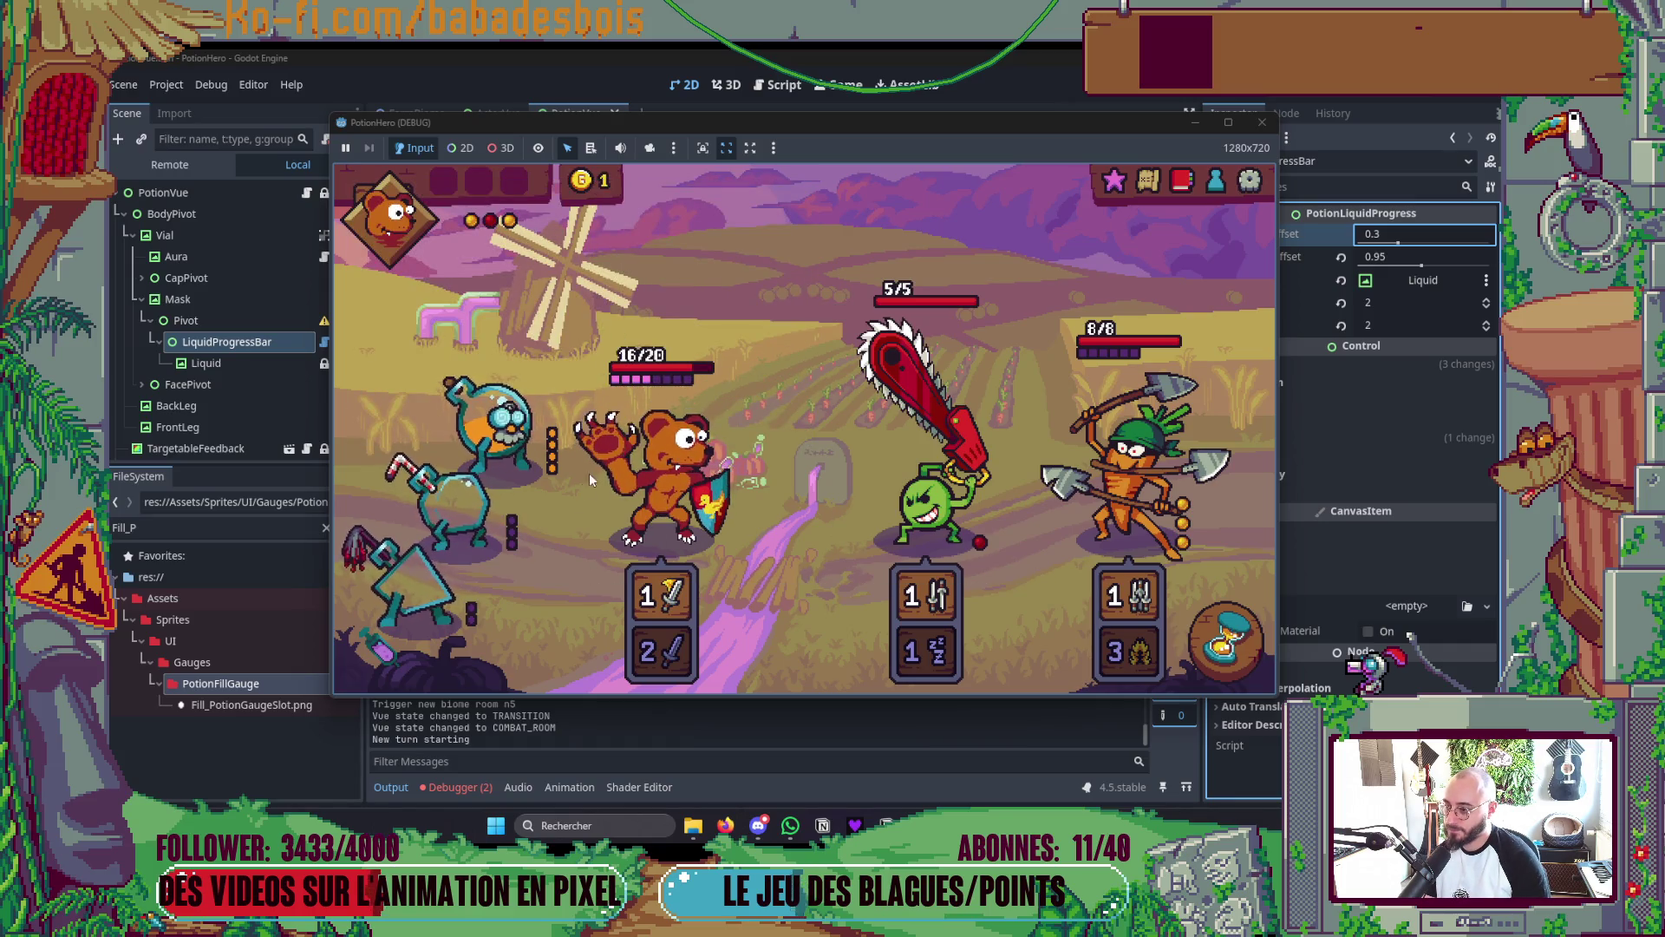
mouse_move(447, 594)
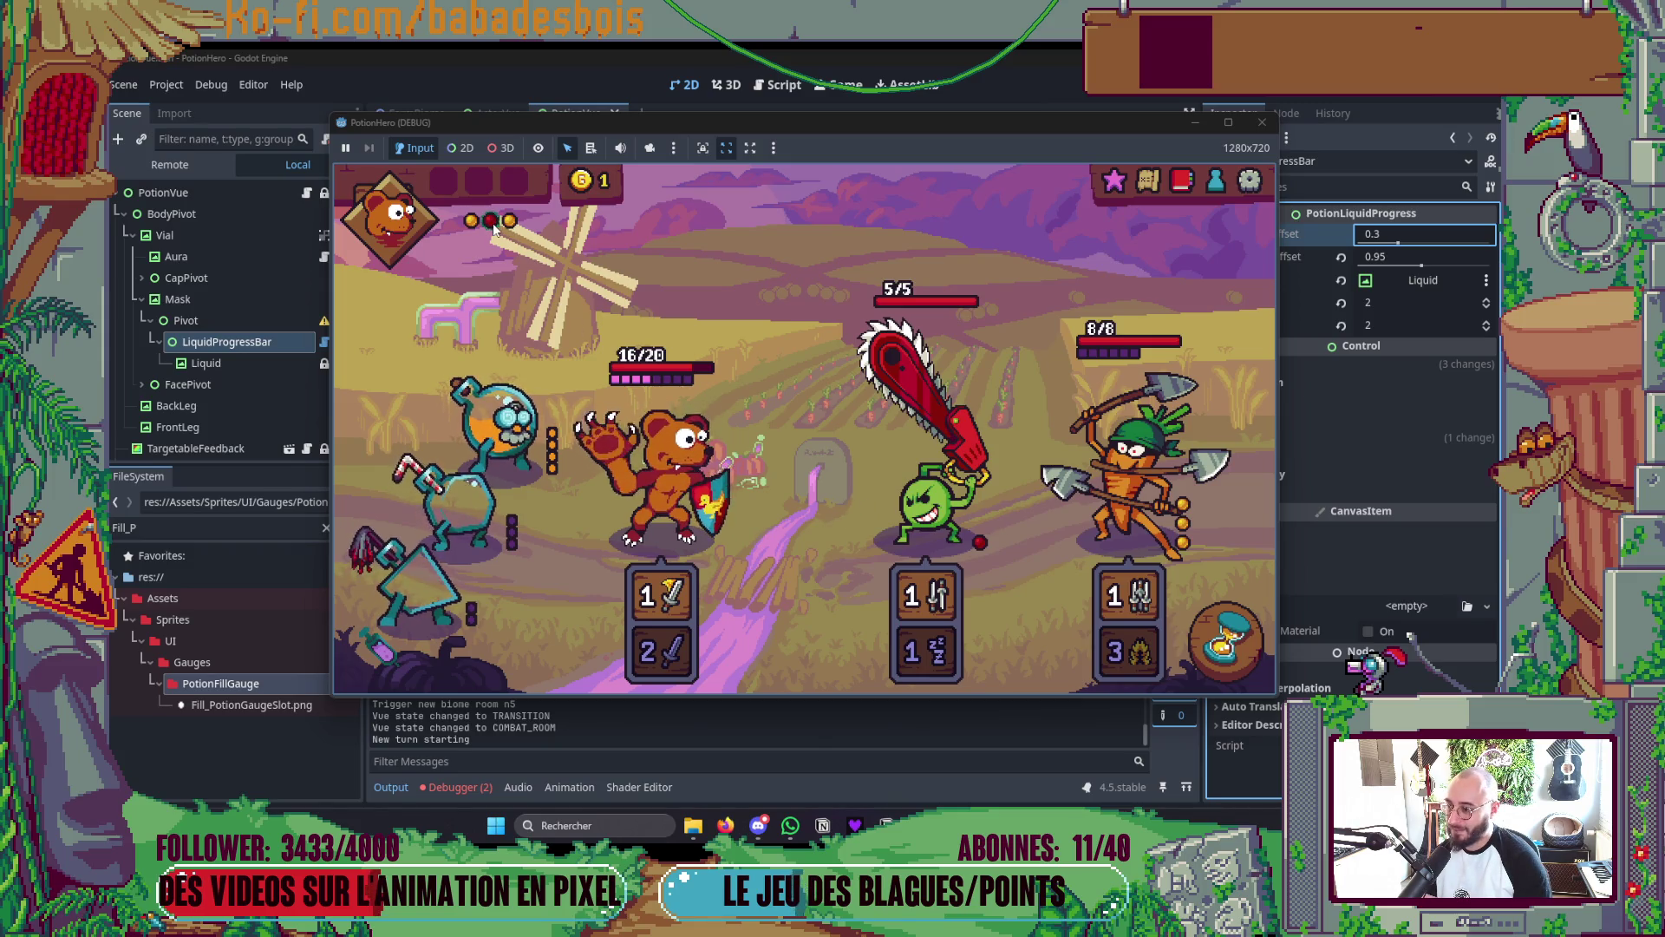
mouse_move(455, 500)
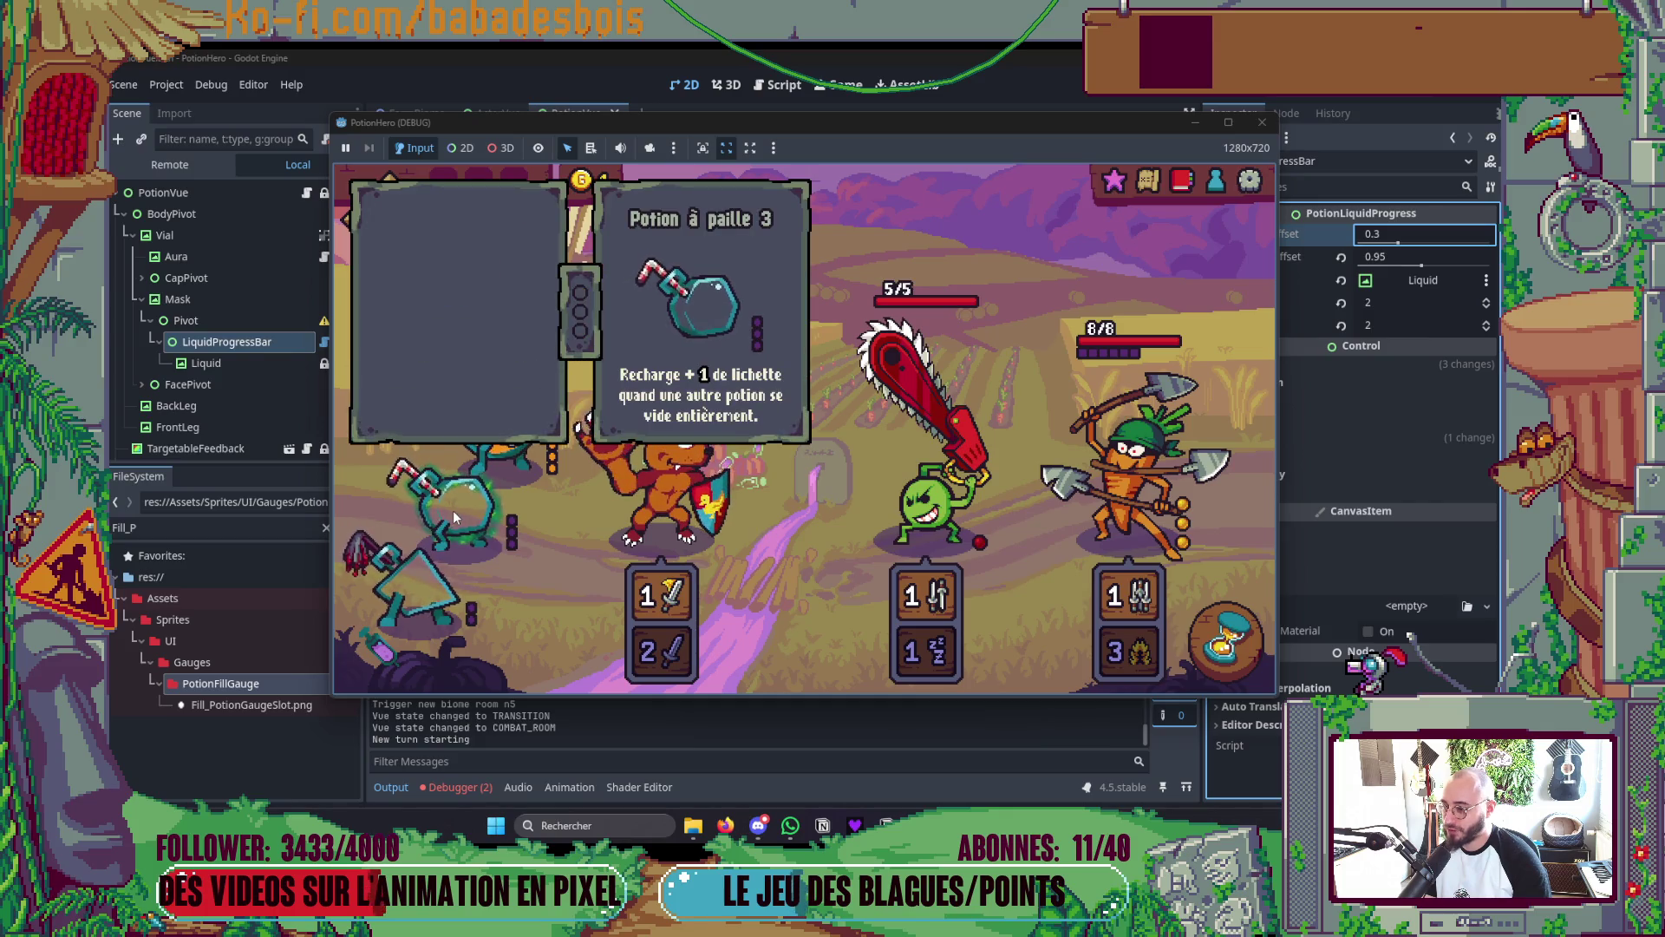
mouse_move(1179, 525)
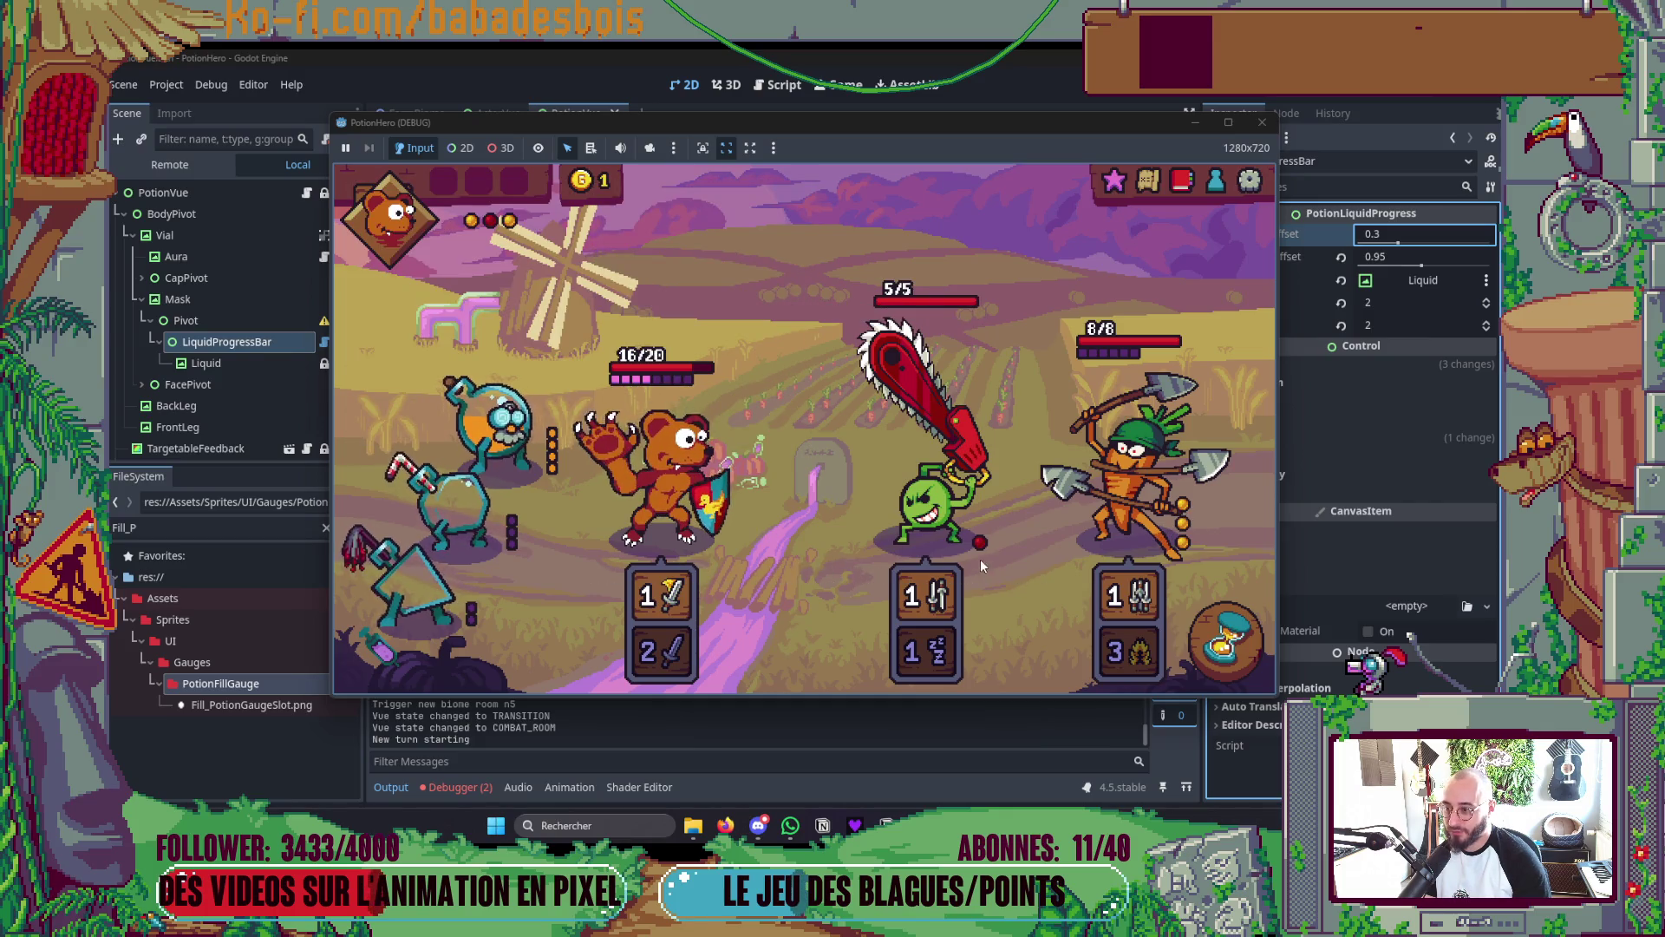
mouse_move(691, 473)
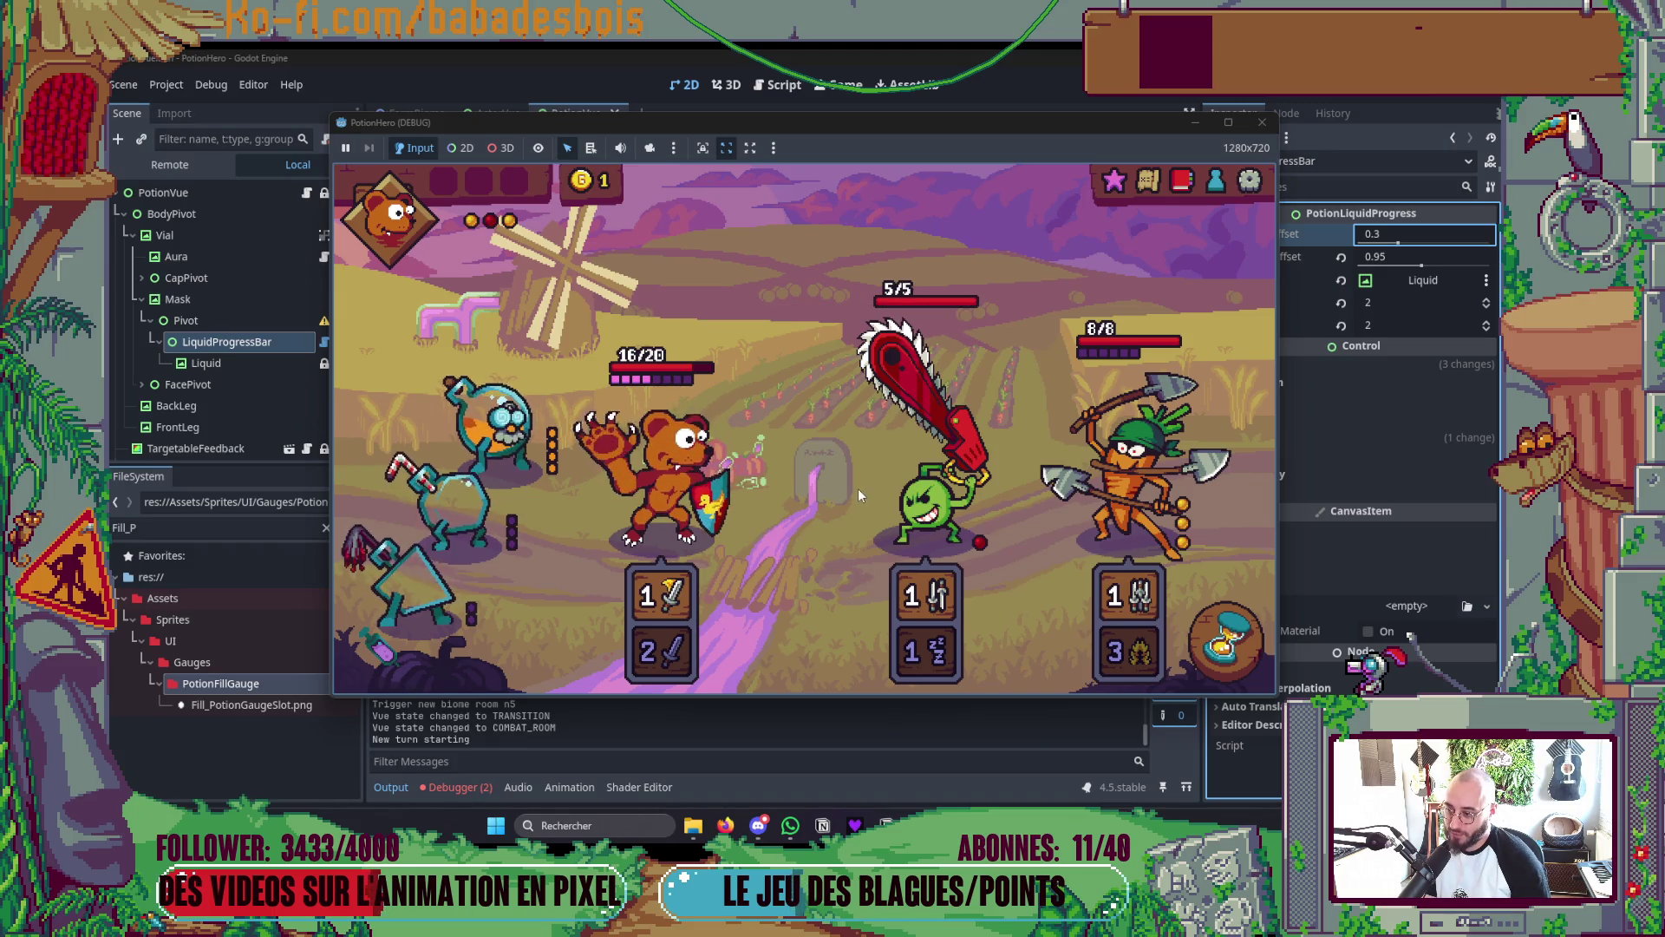
left_click_drag(512, 224, 460, 493)
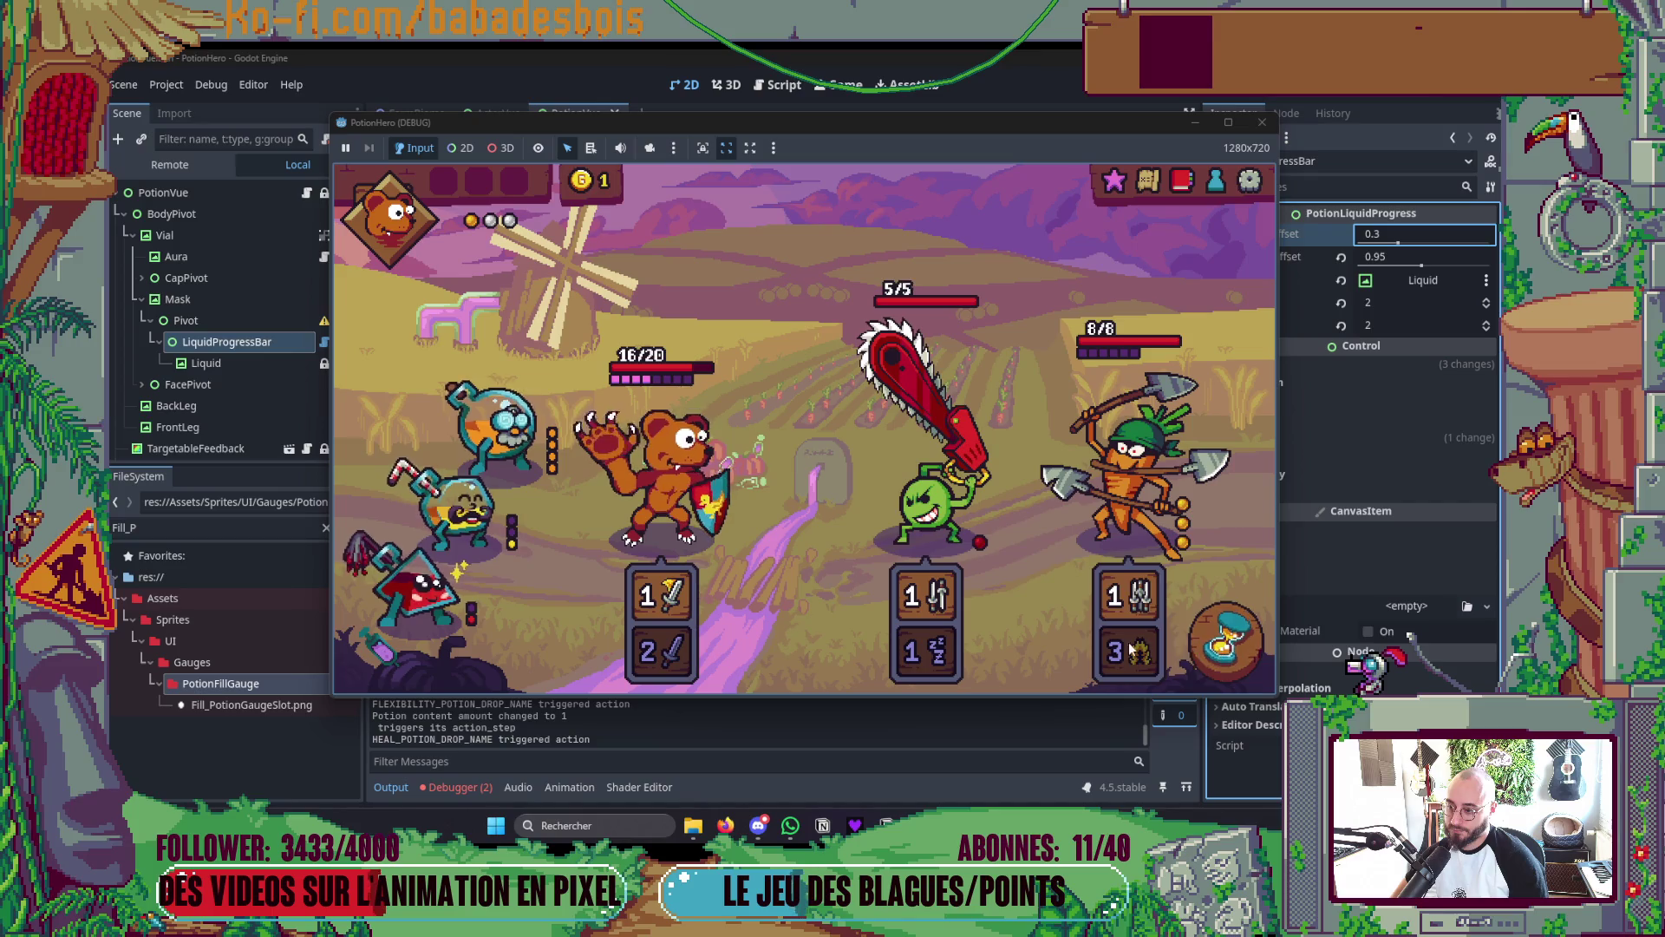
End the turn, then apply the straw potion to the bear and the top potion's ability to the carrot.
mouse_move(1267, 653)
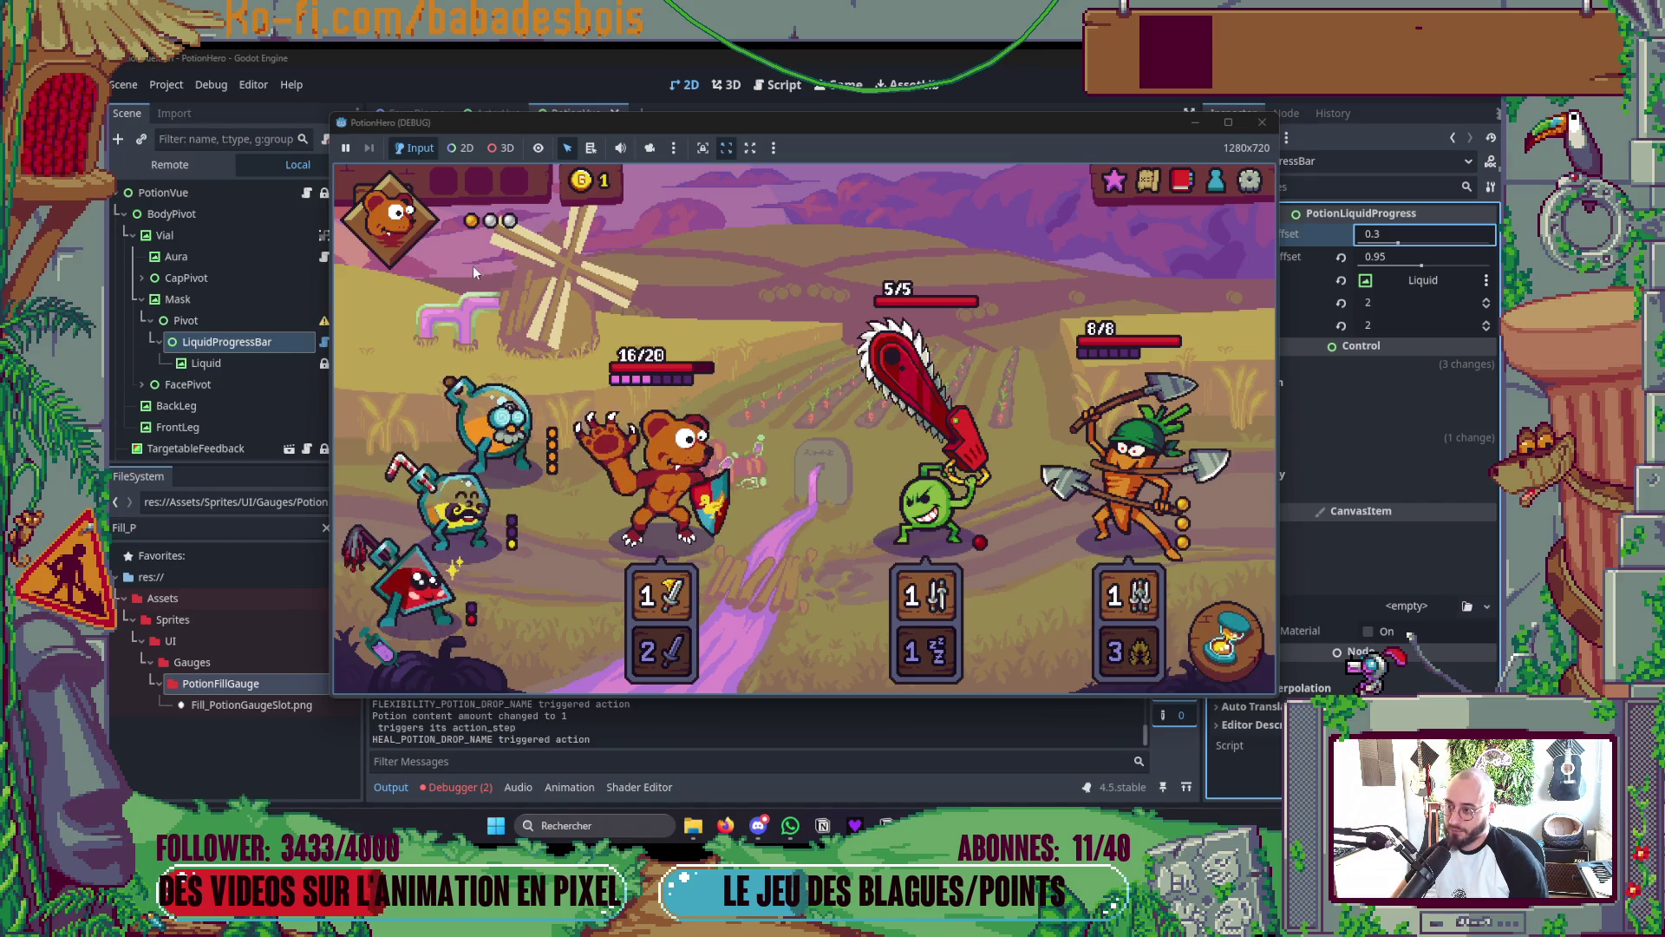
mouse_move(473, 499)
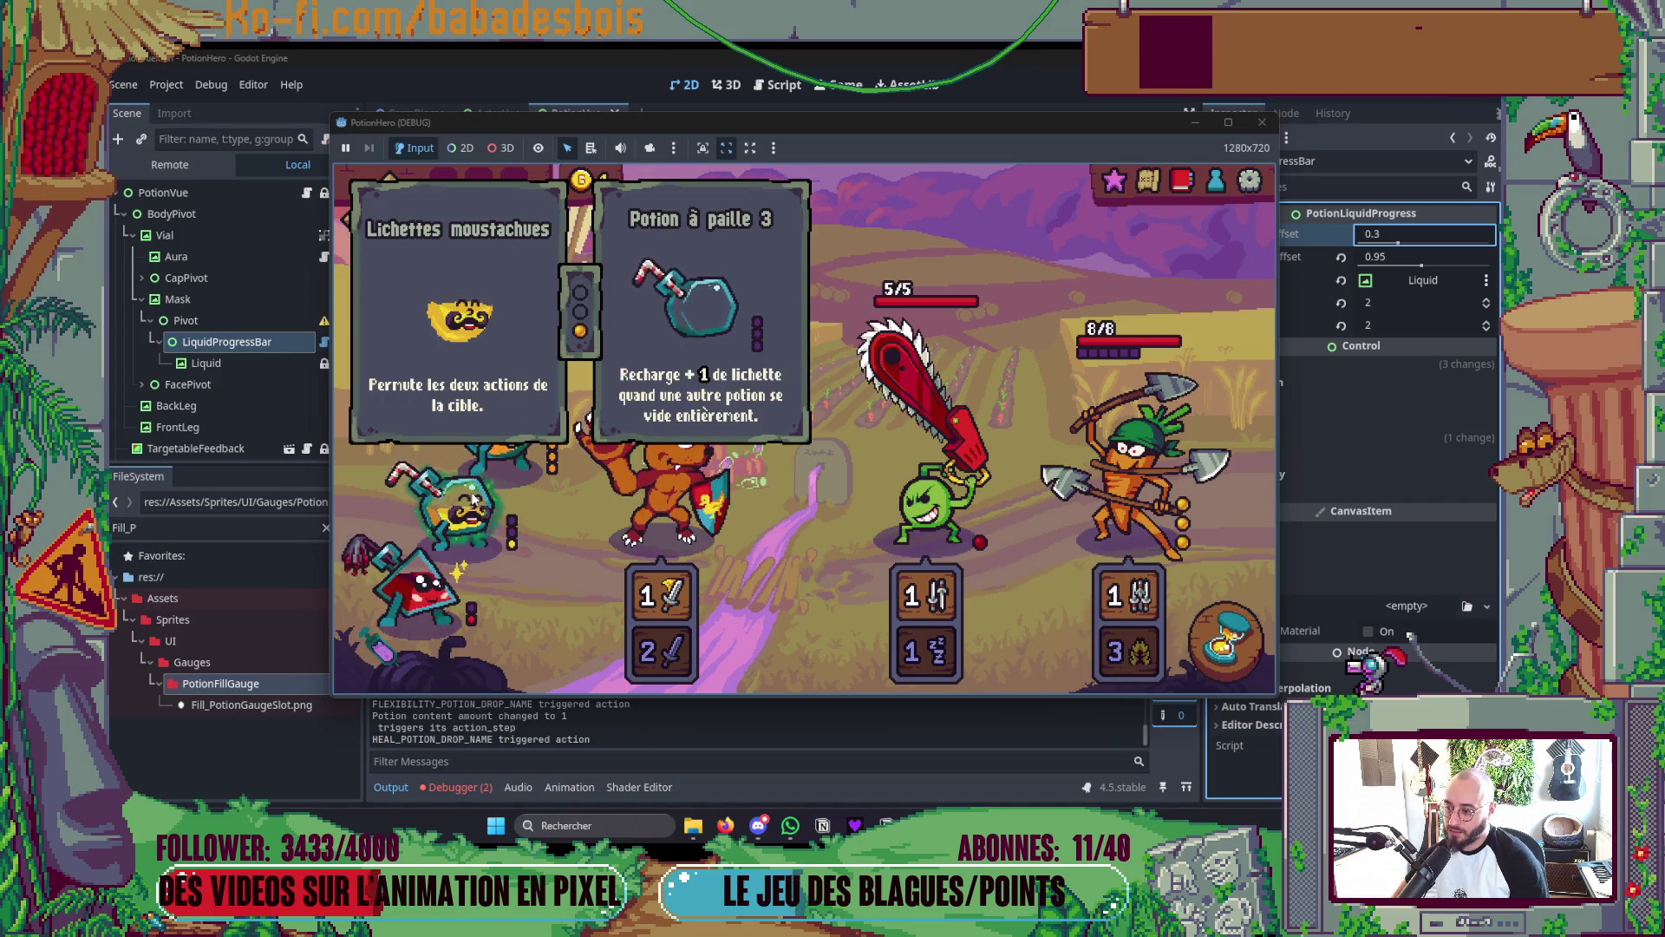
mouse_move(619, 532)
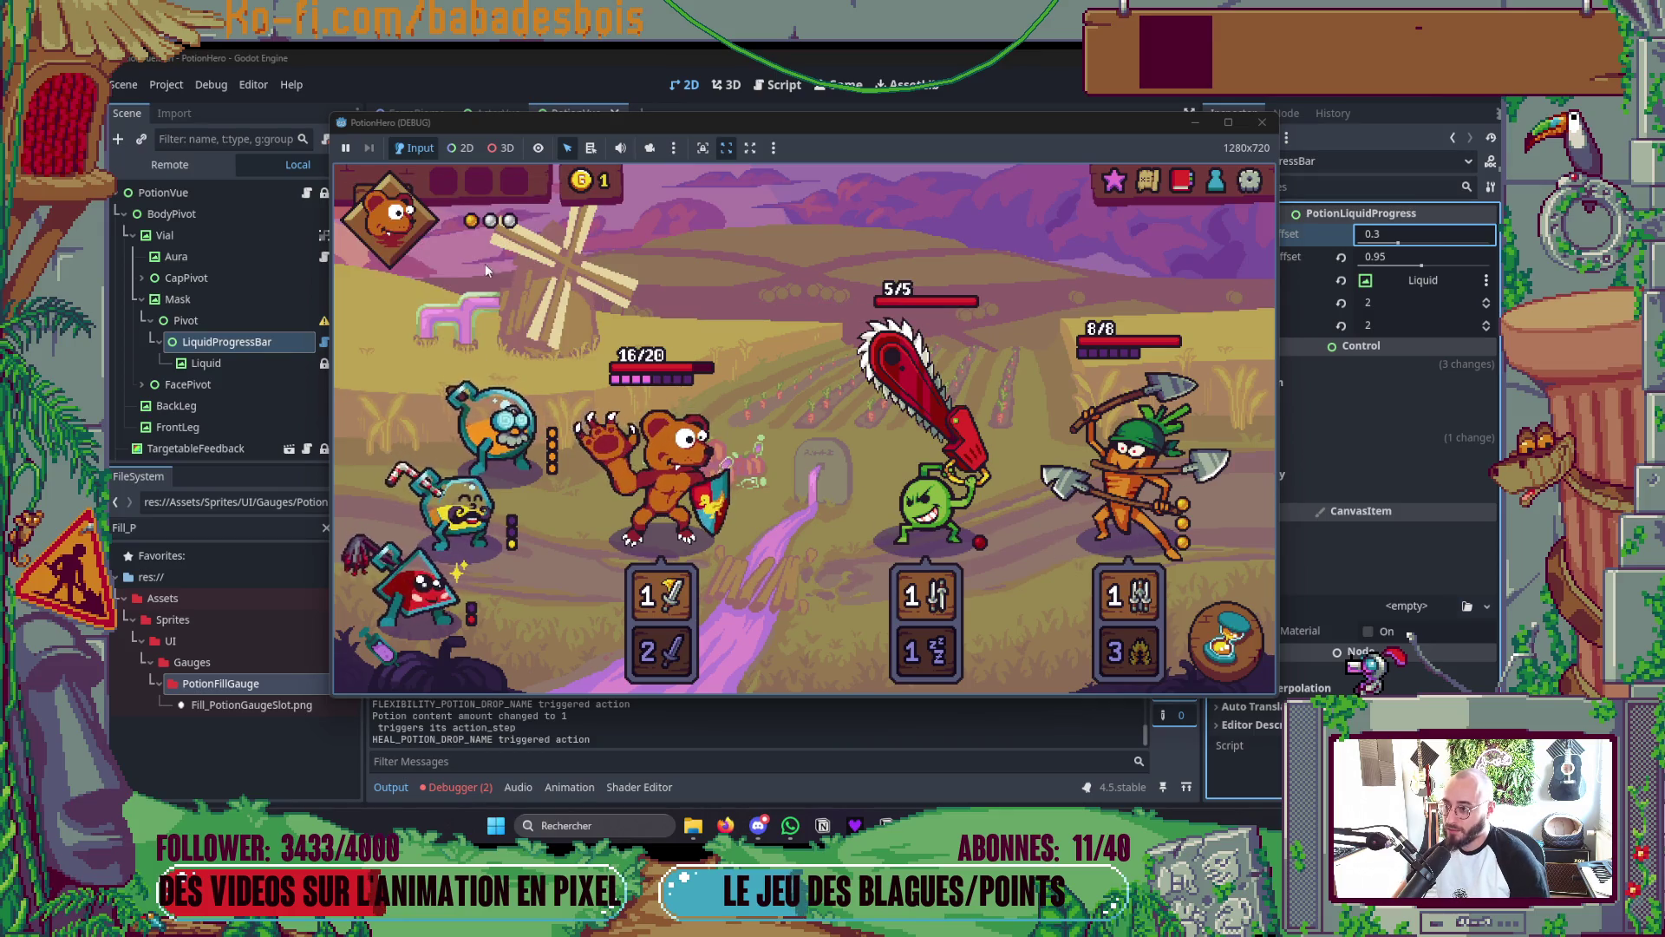
mouse_move(1131, 483)
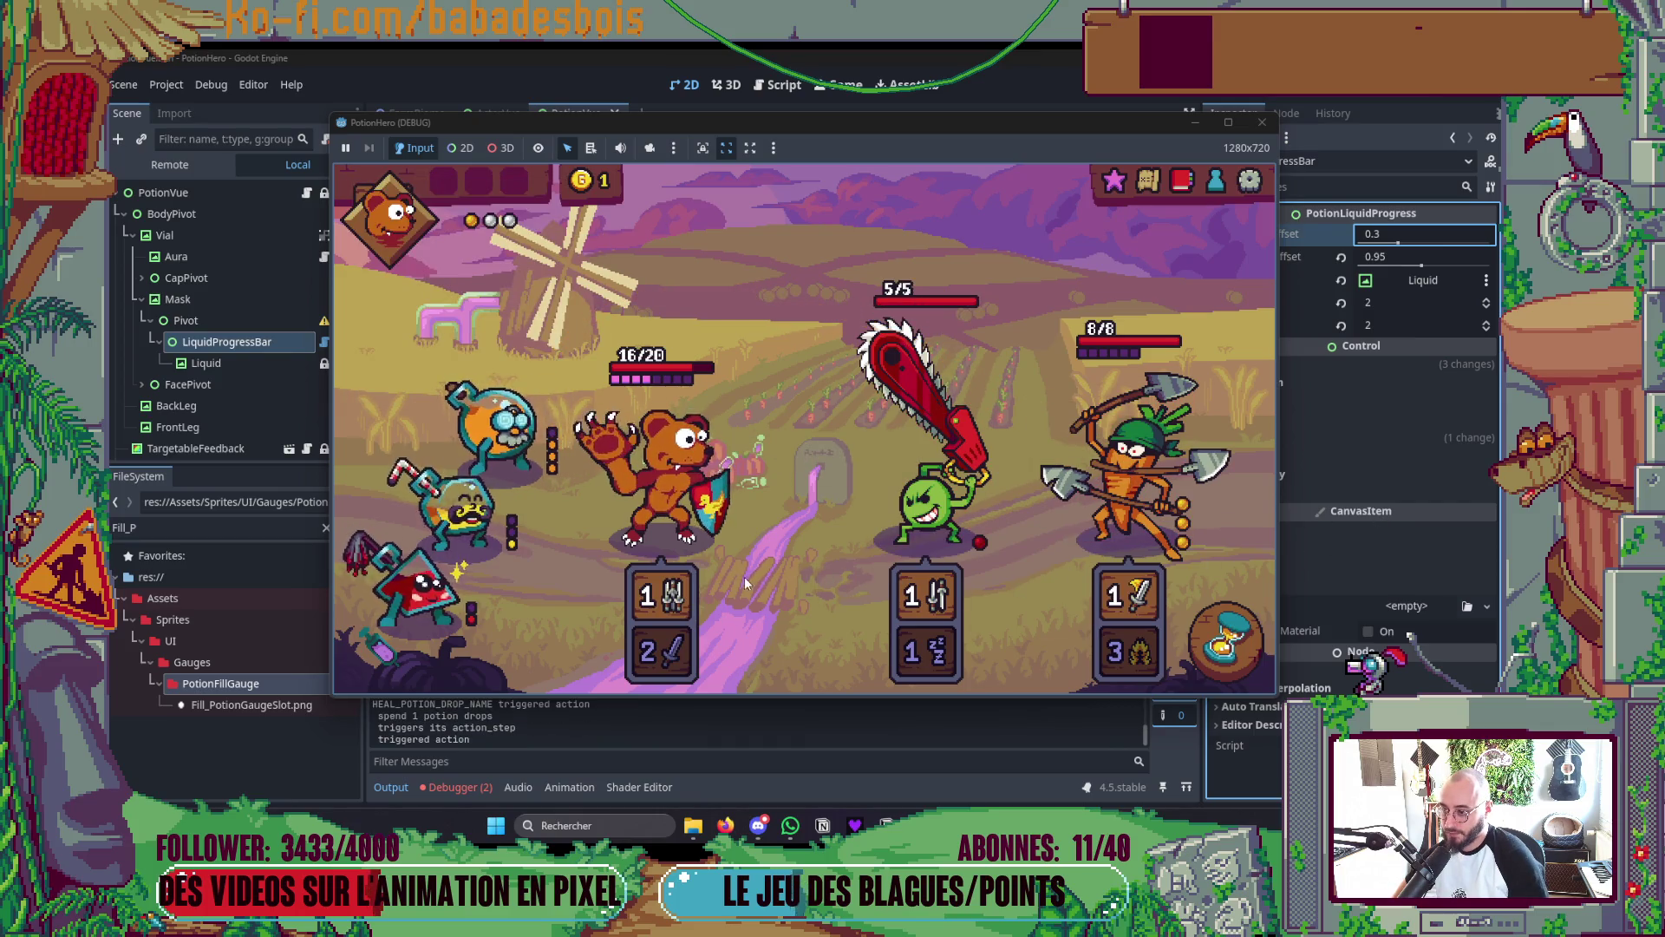
left_click(1223, 631)
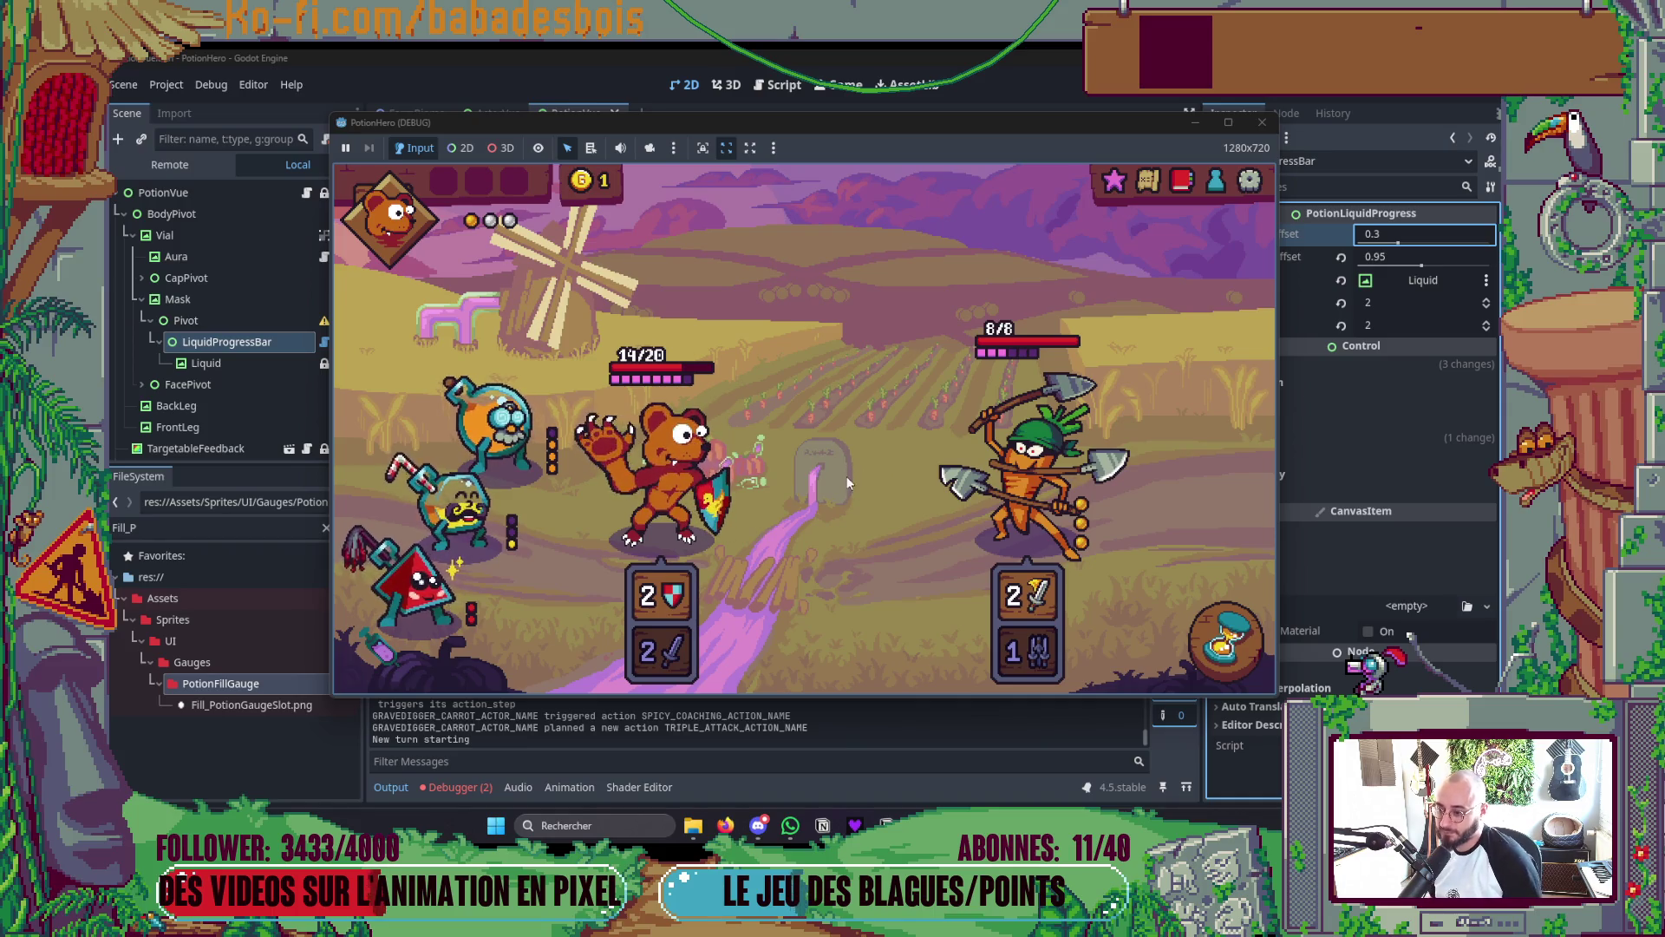
mouse_move(527, 429)
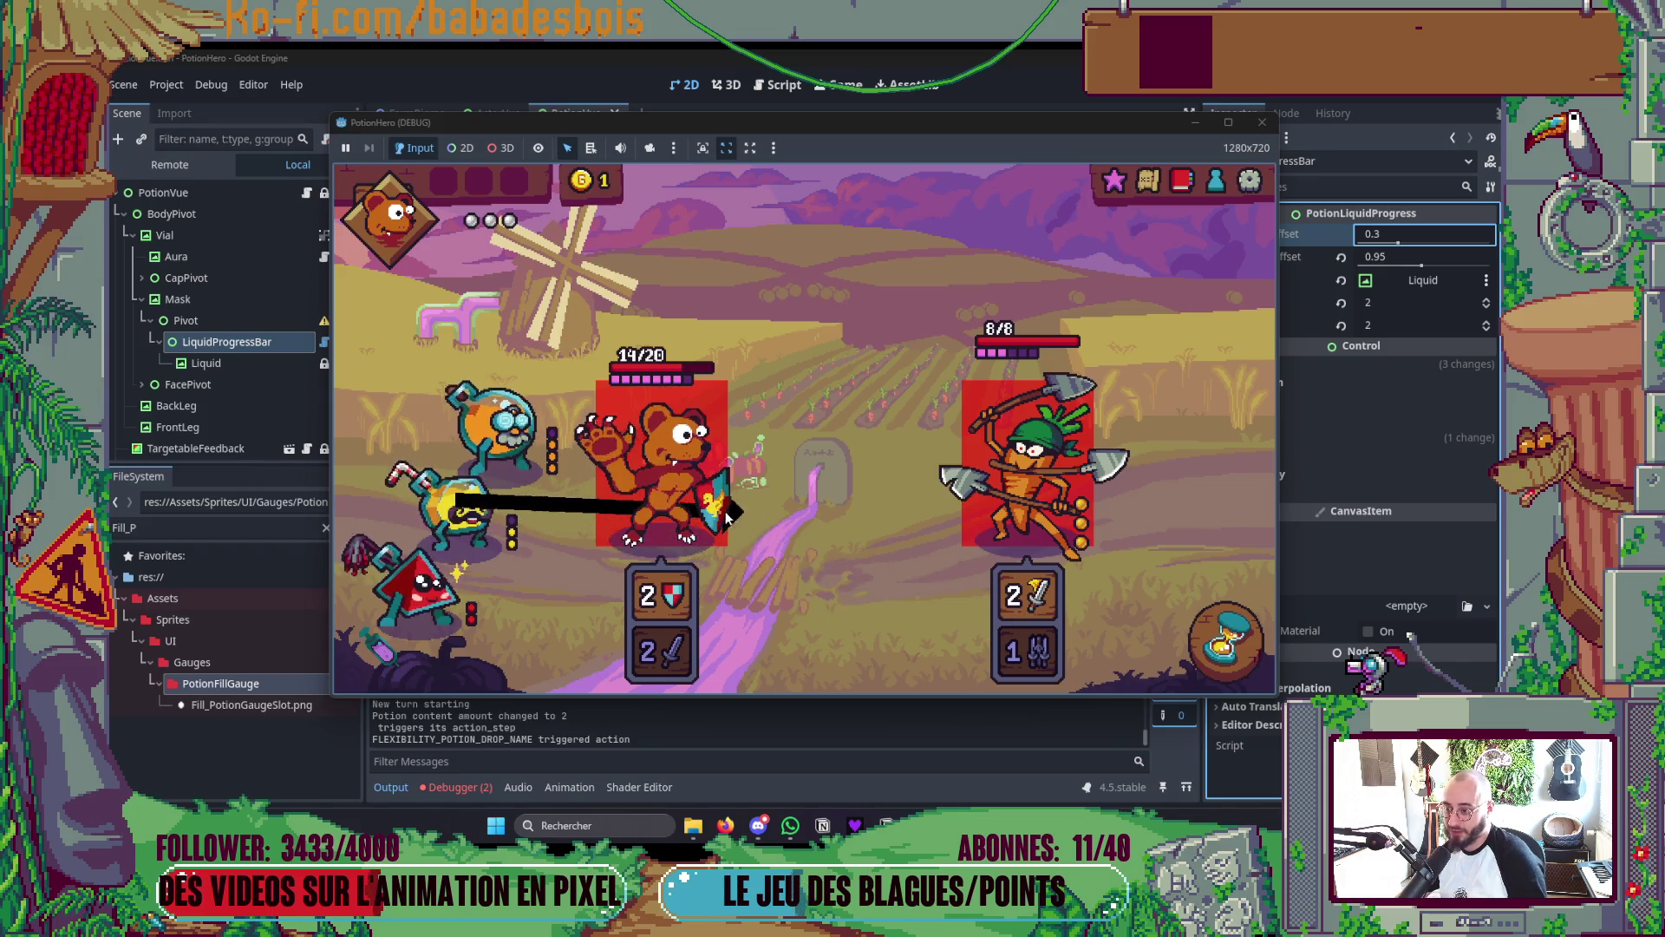
left_click(669, 512)
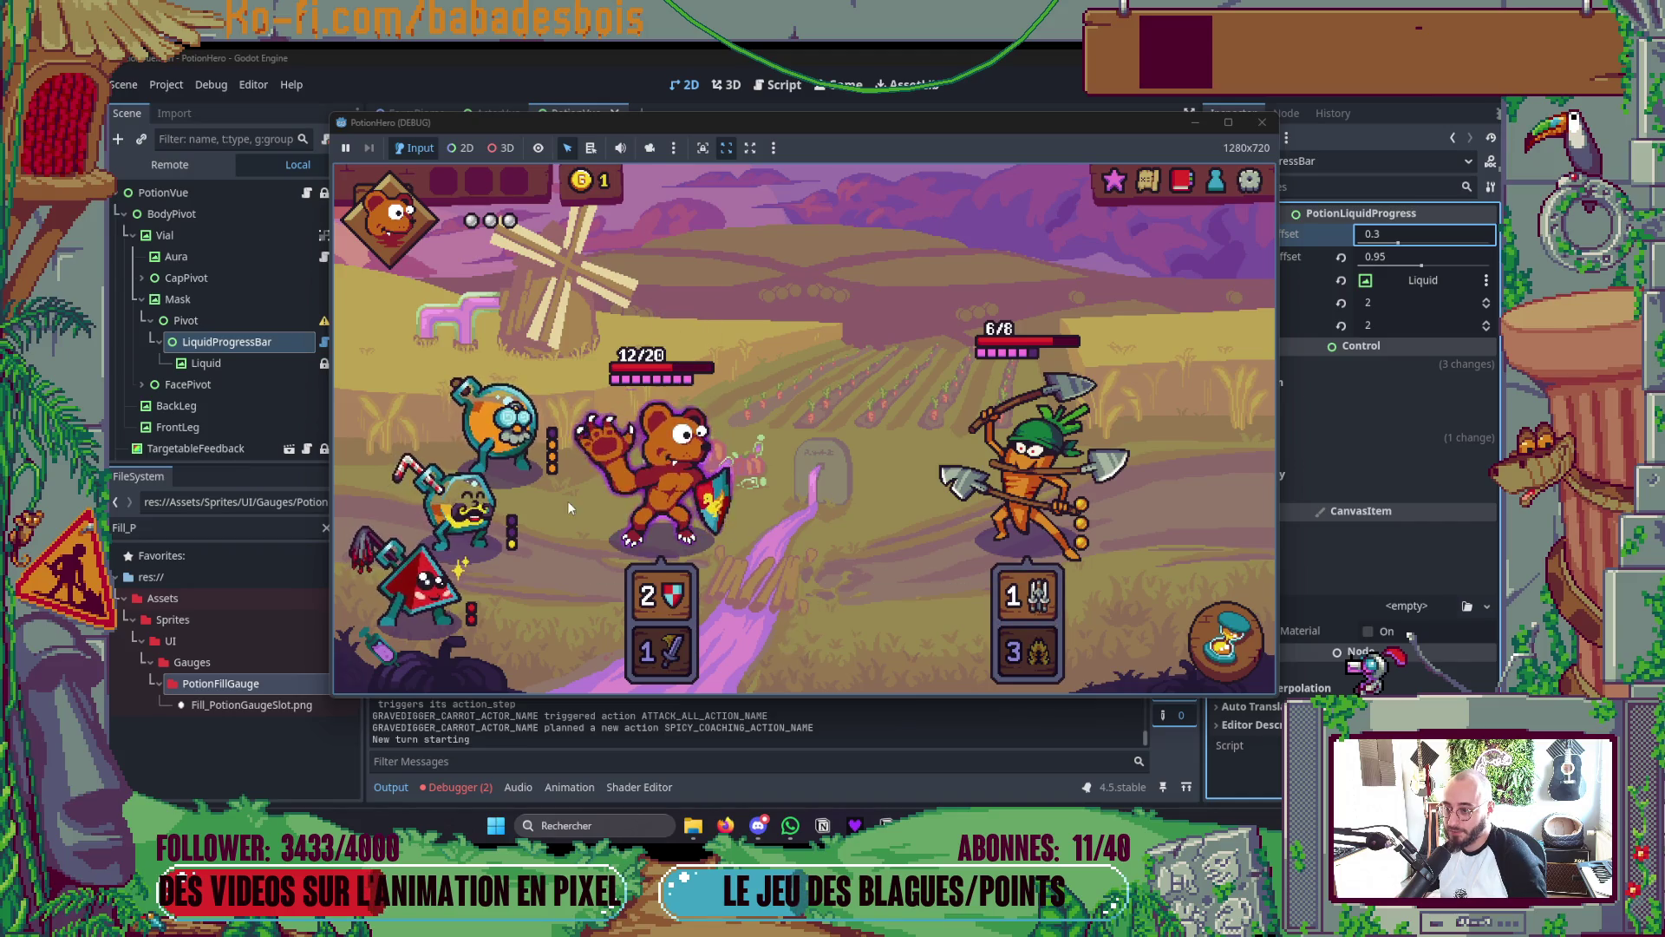
left_click(503, 425)
left_click(1012, 486)
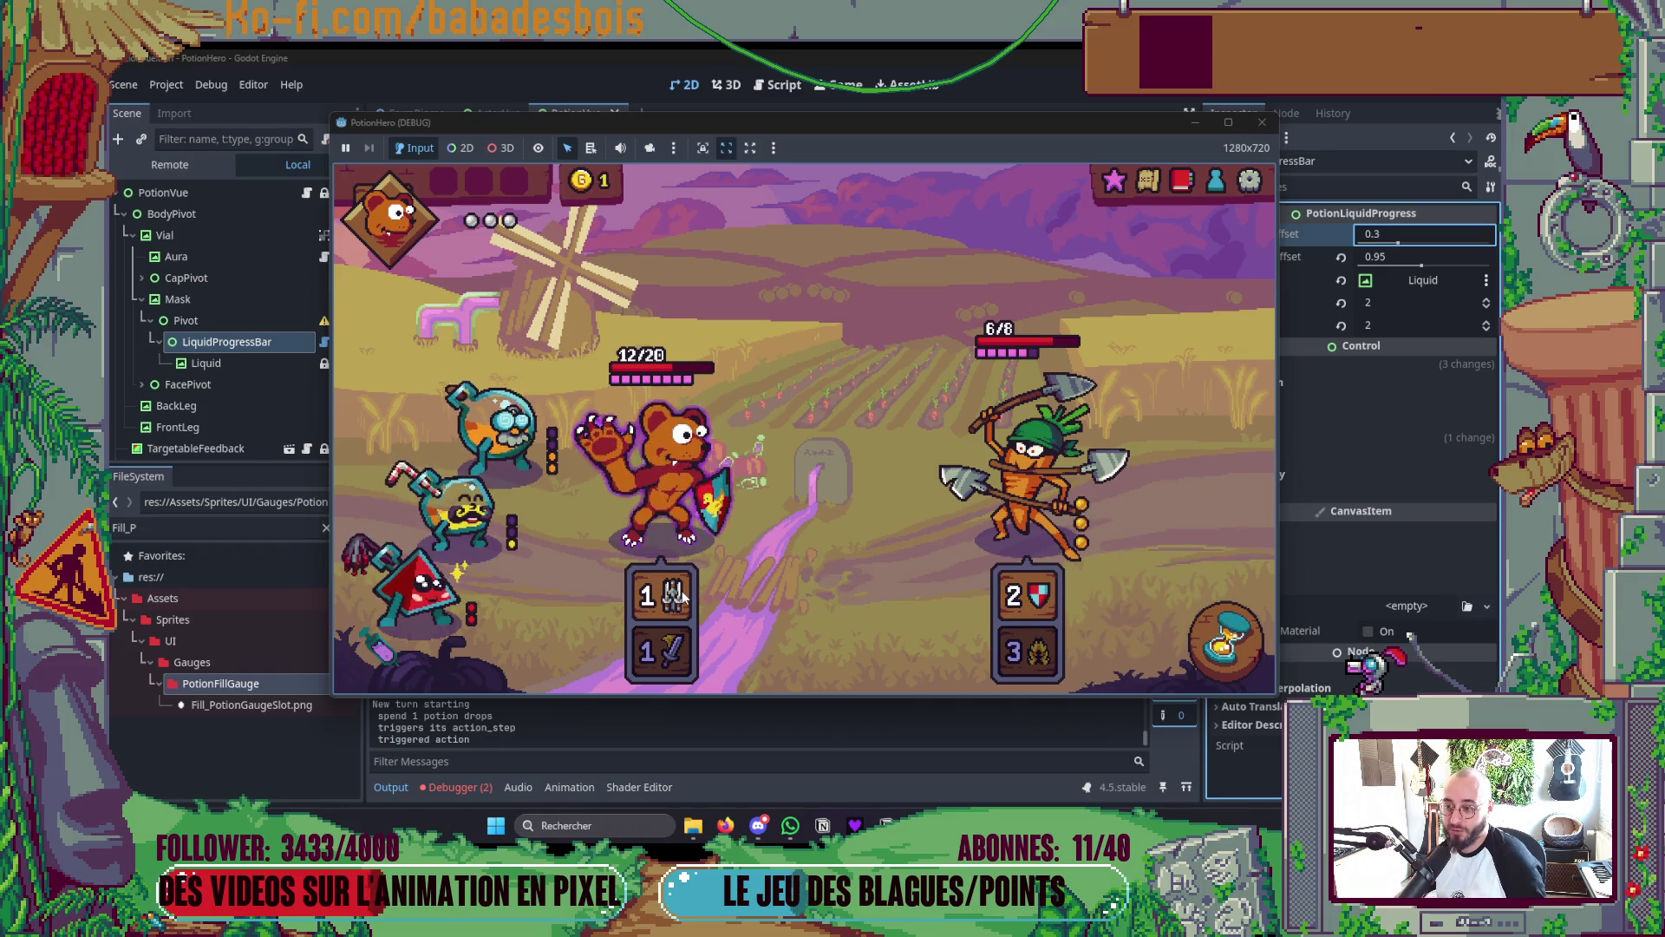
mouse_move(679, 526)
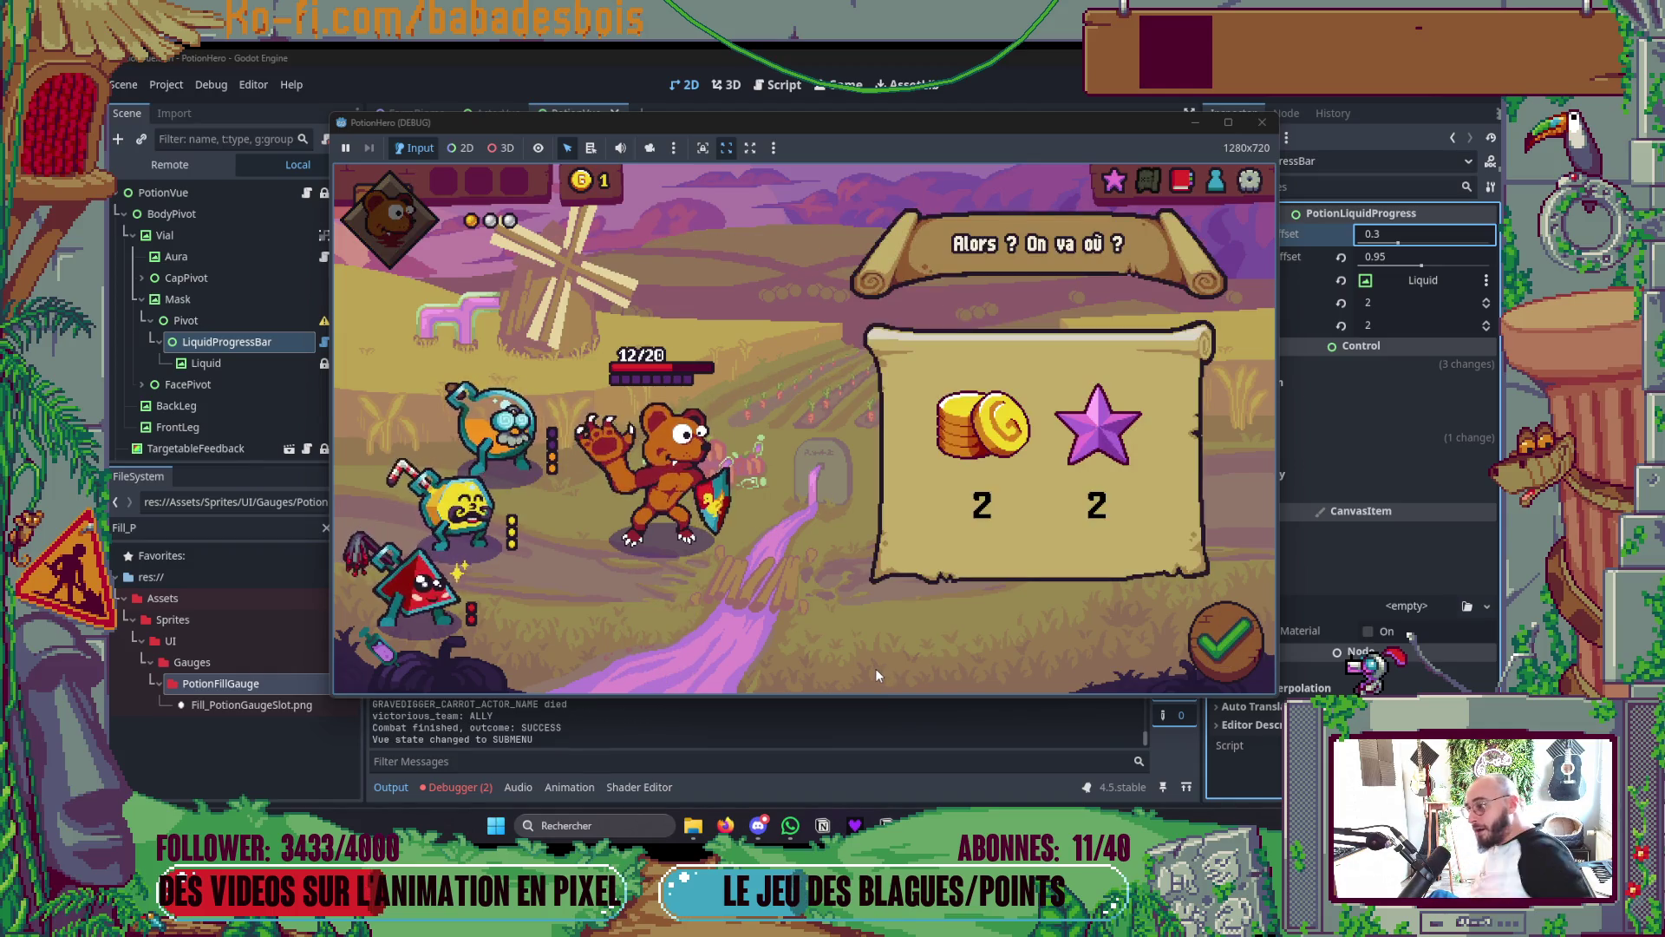
Collect the battle rewards and travel to the next sword-node battle against three enemies.
left_click(1221, 652)
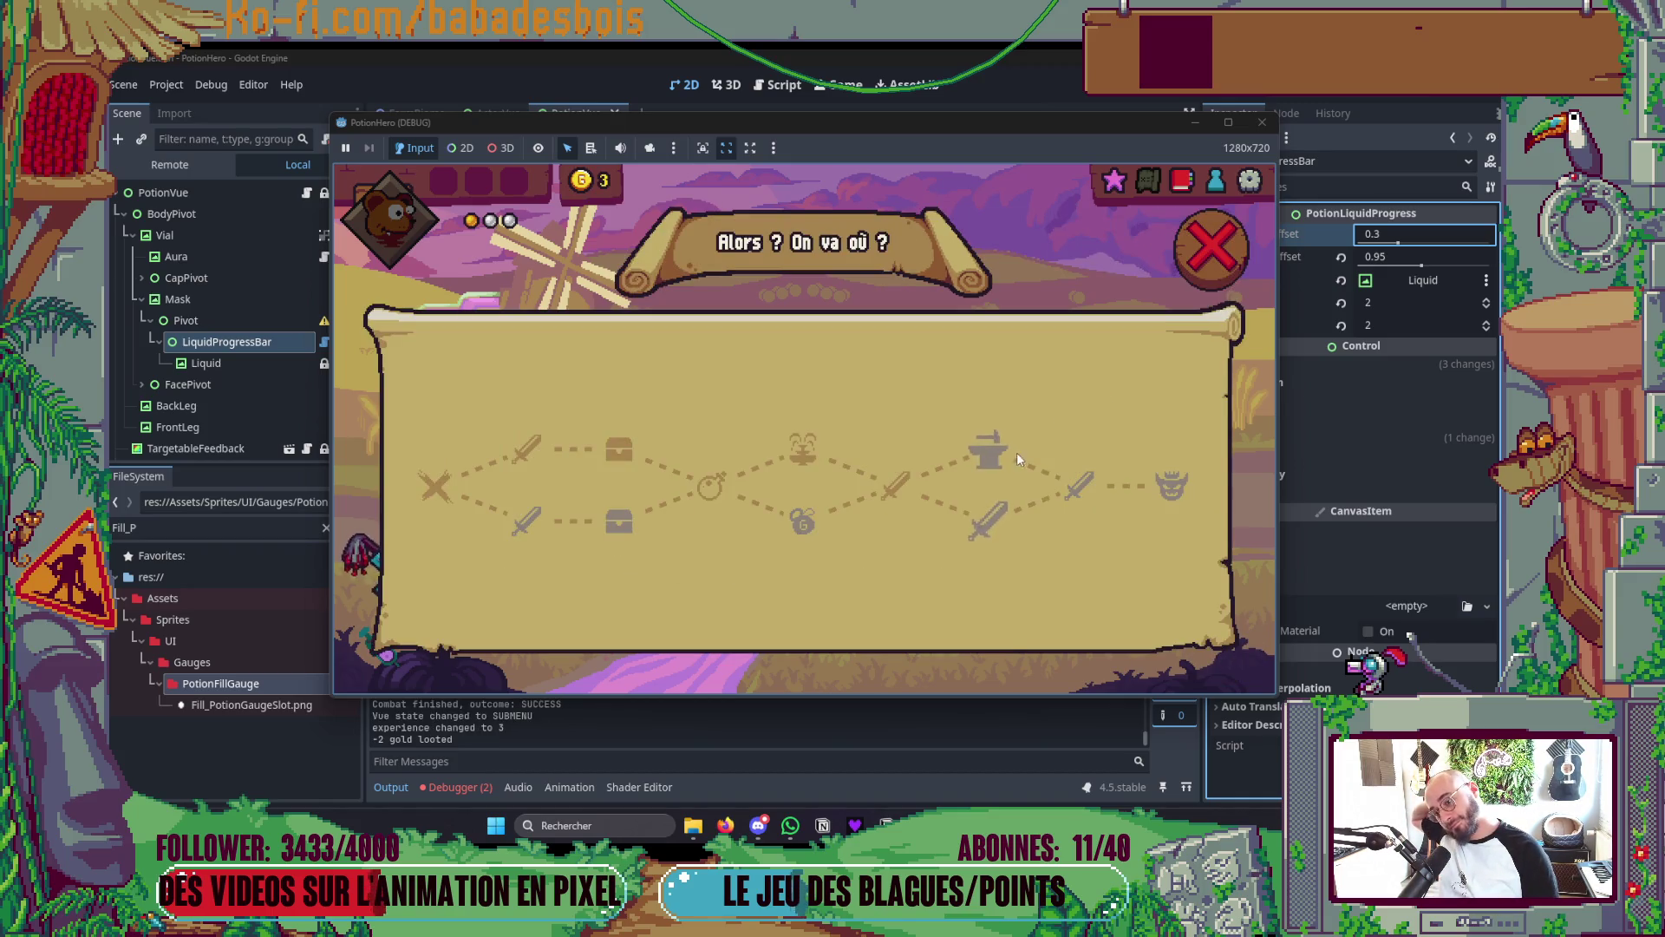
left_click(990, 522)
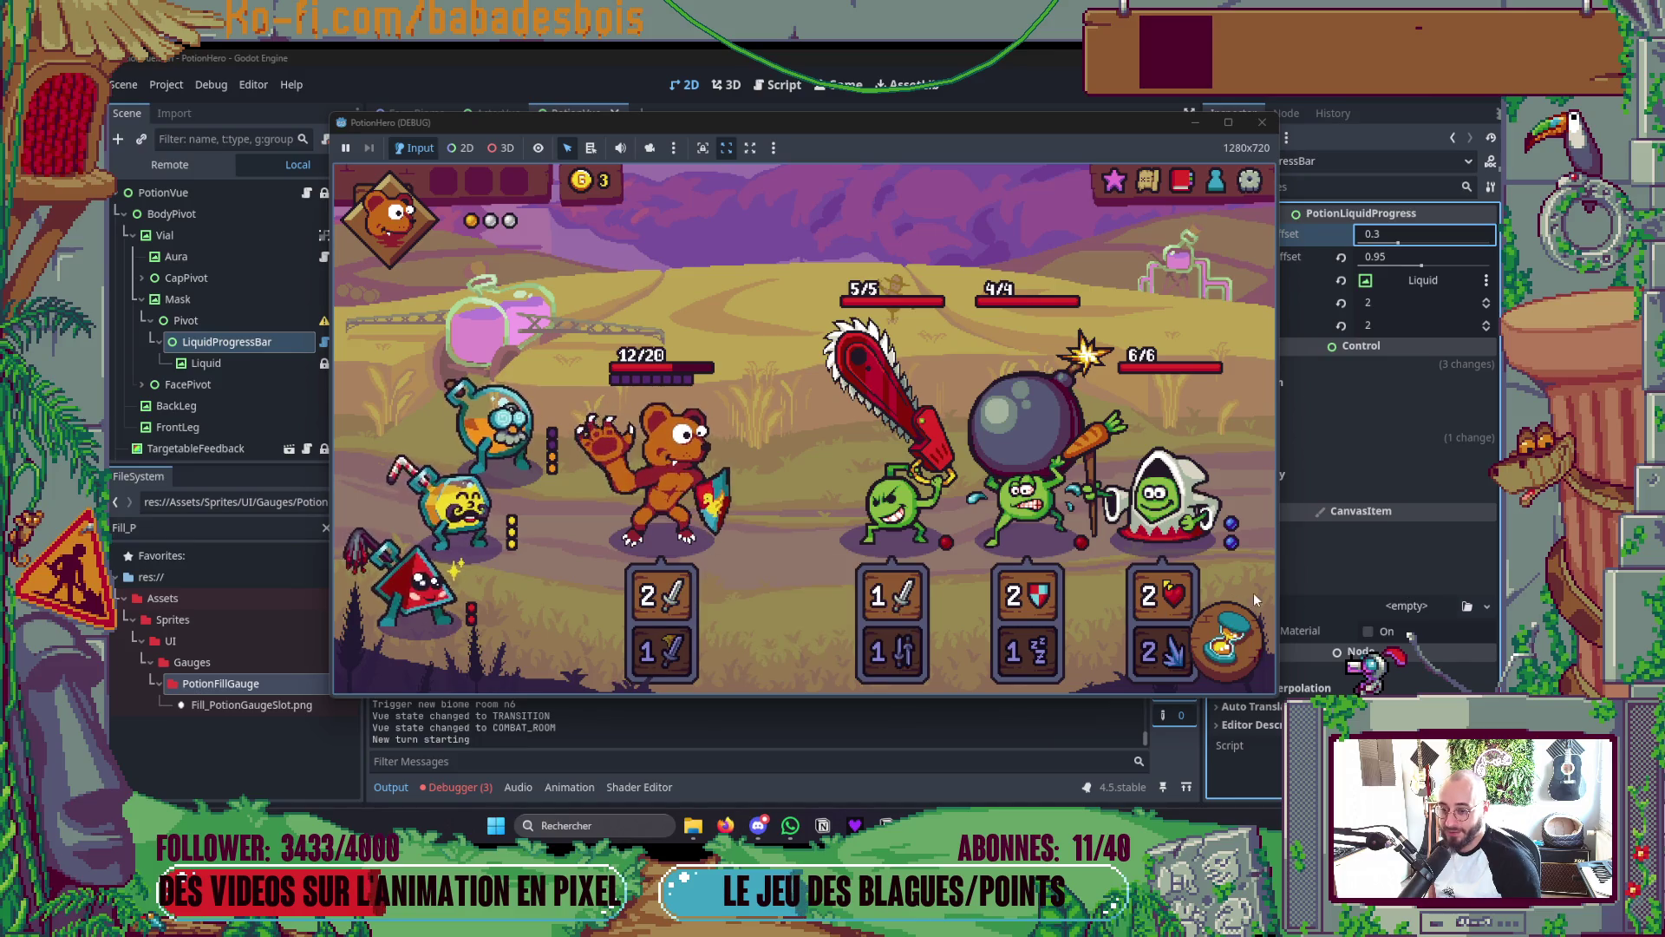
Preview the red triangle potion on the bear, then fire the flask ally's potion at the enemies.
mouse_move(407, 597)
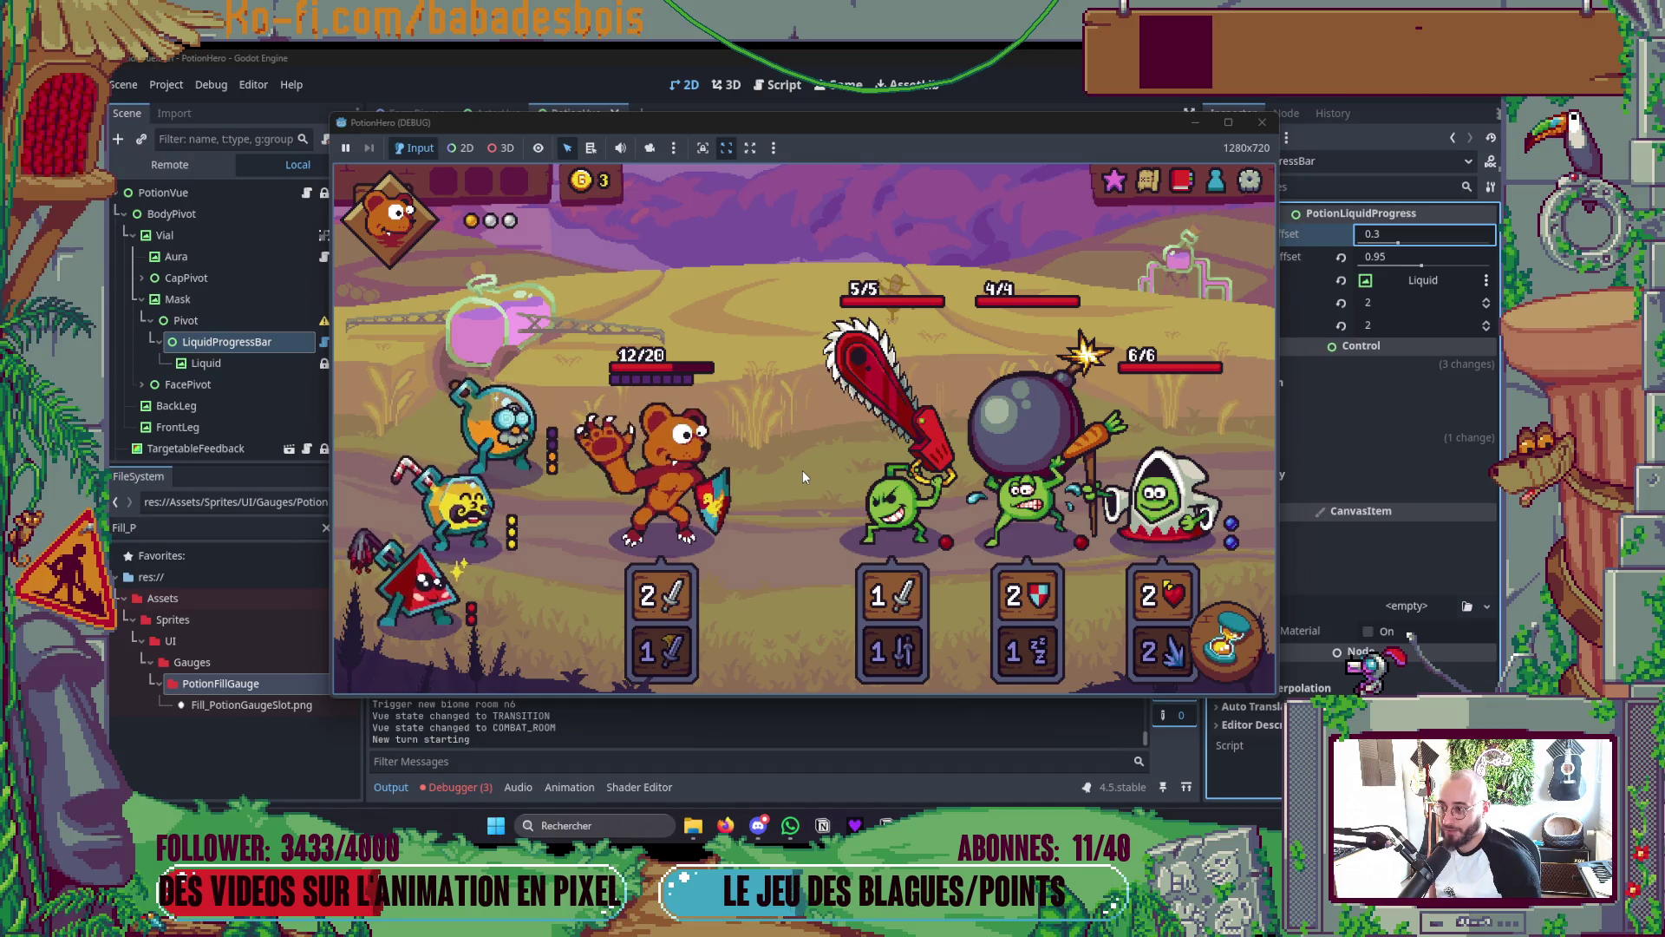
left_click_drag(415, 582, 673, 511)
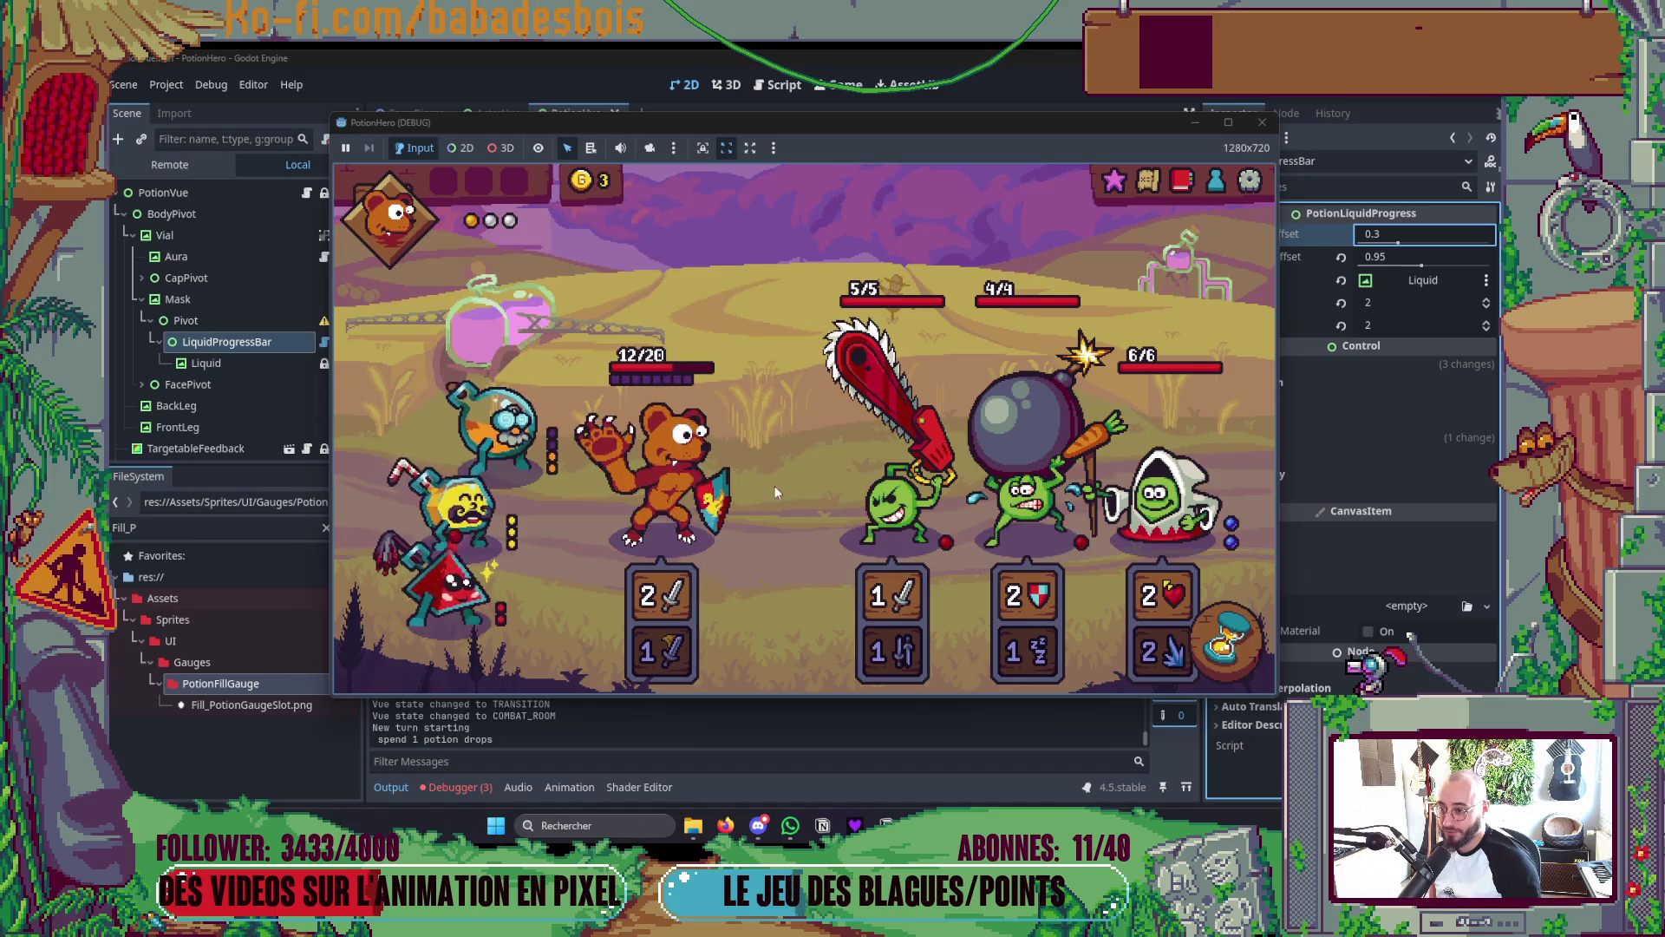
mouse_move(460, 620)
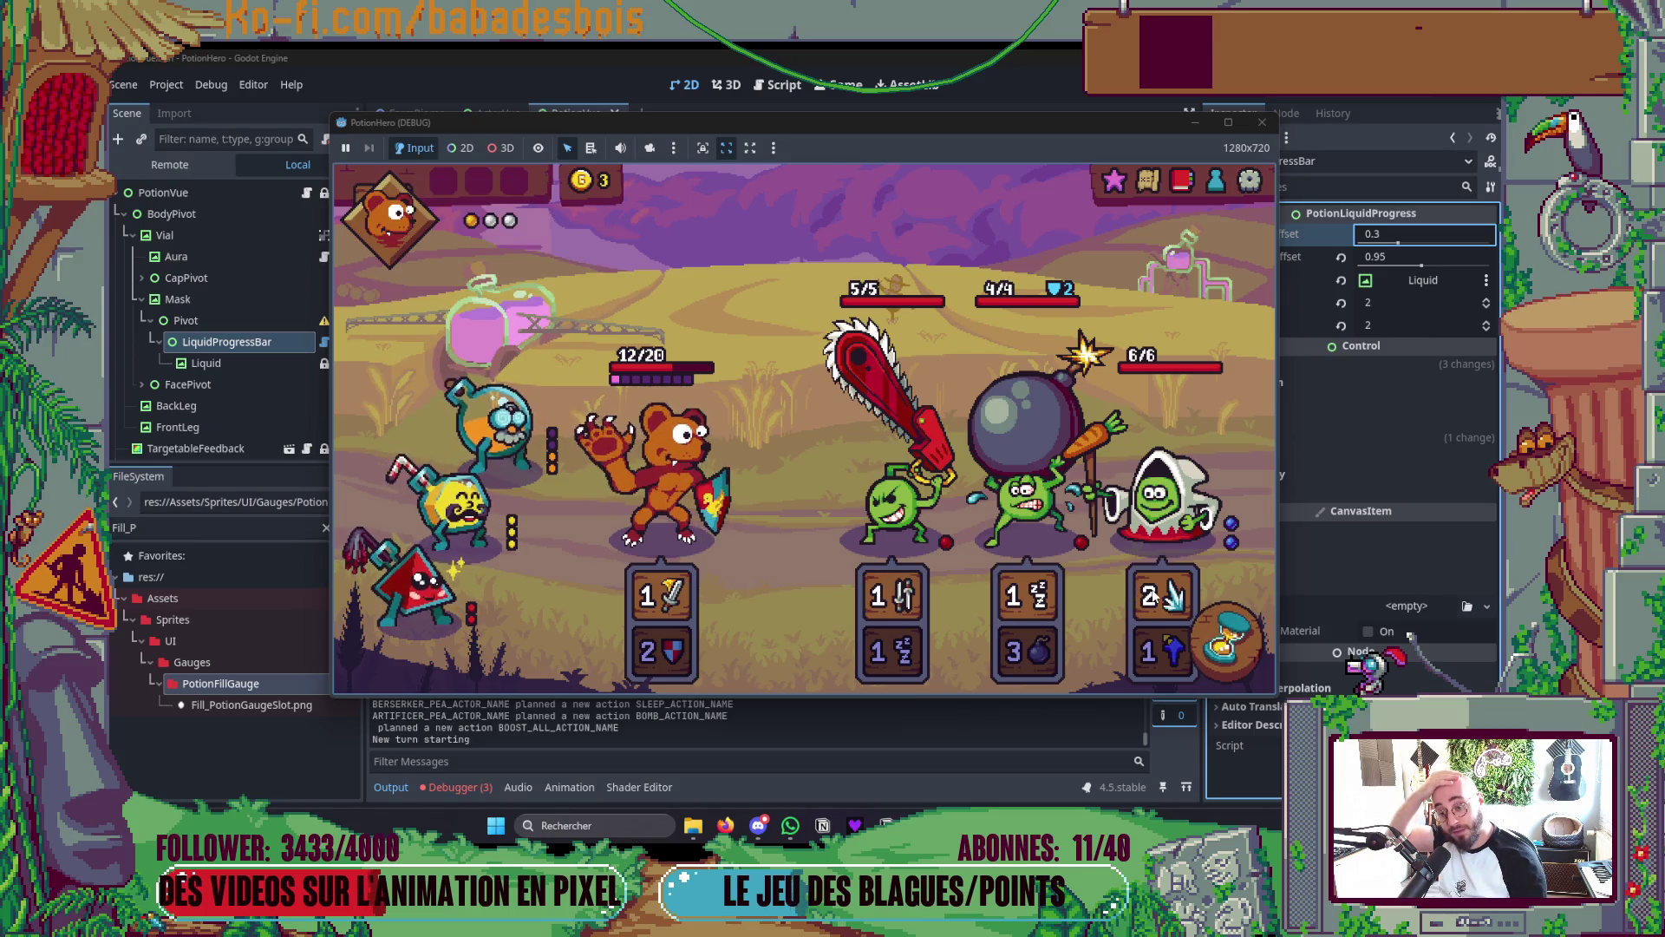
left_click(1156, 503)
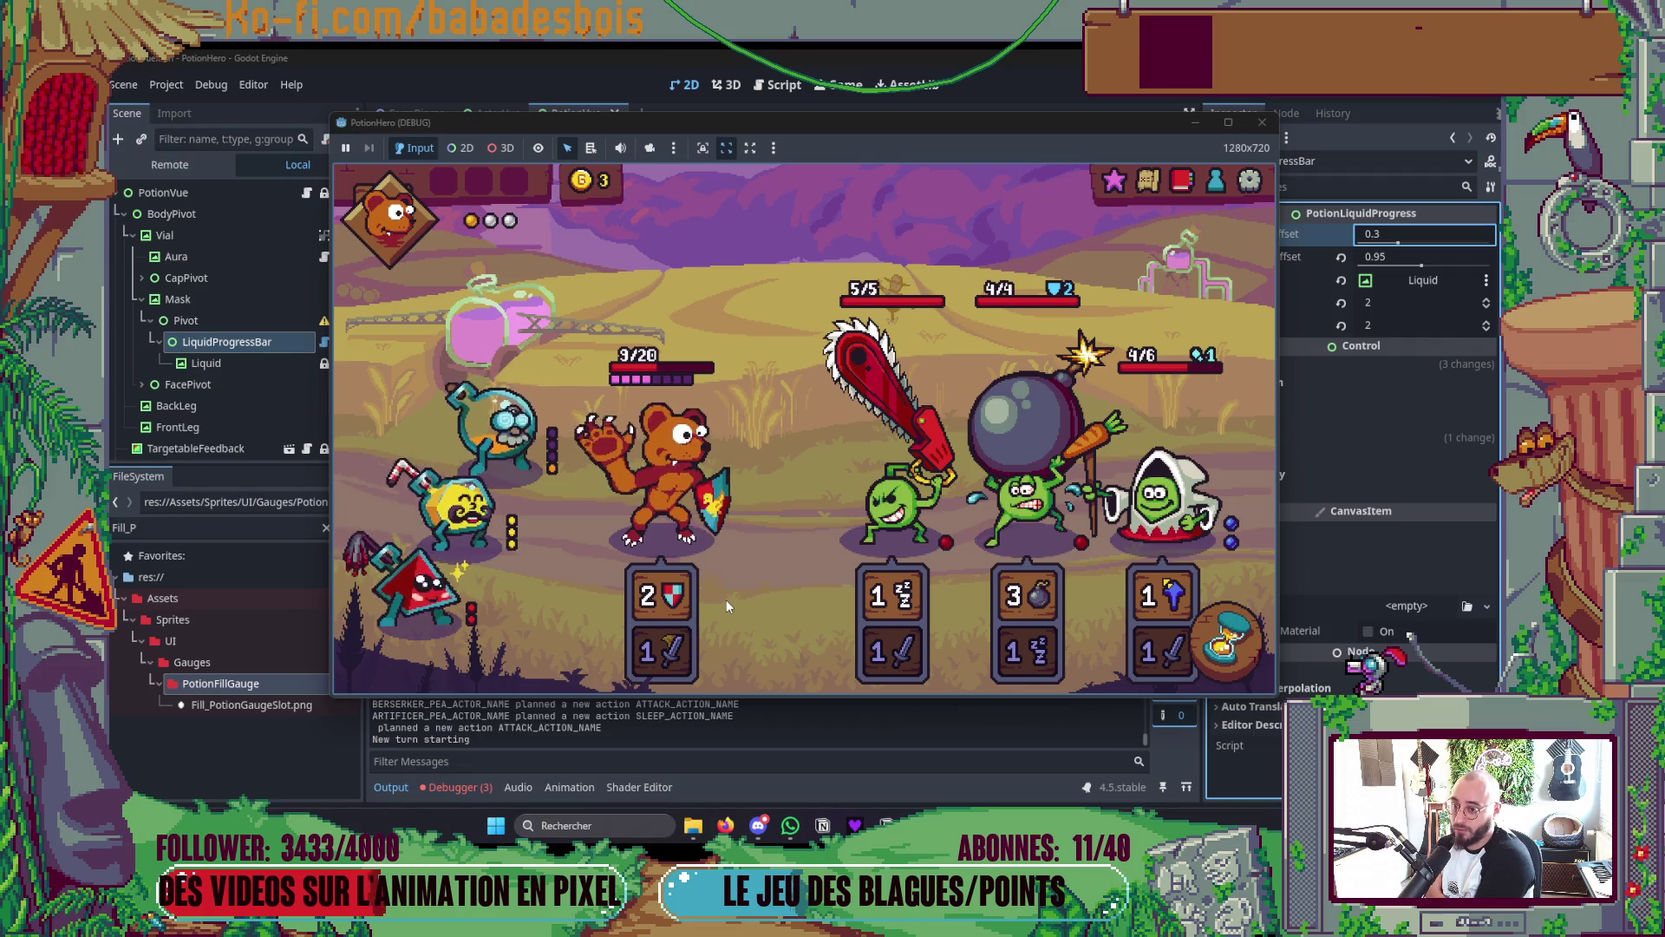
Play a turn: straw potion swaps the bear's actions, flask hits enemies, triangle potion heals the bear.
left_click(522, 470)
left_click(640, 496)
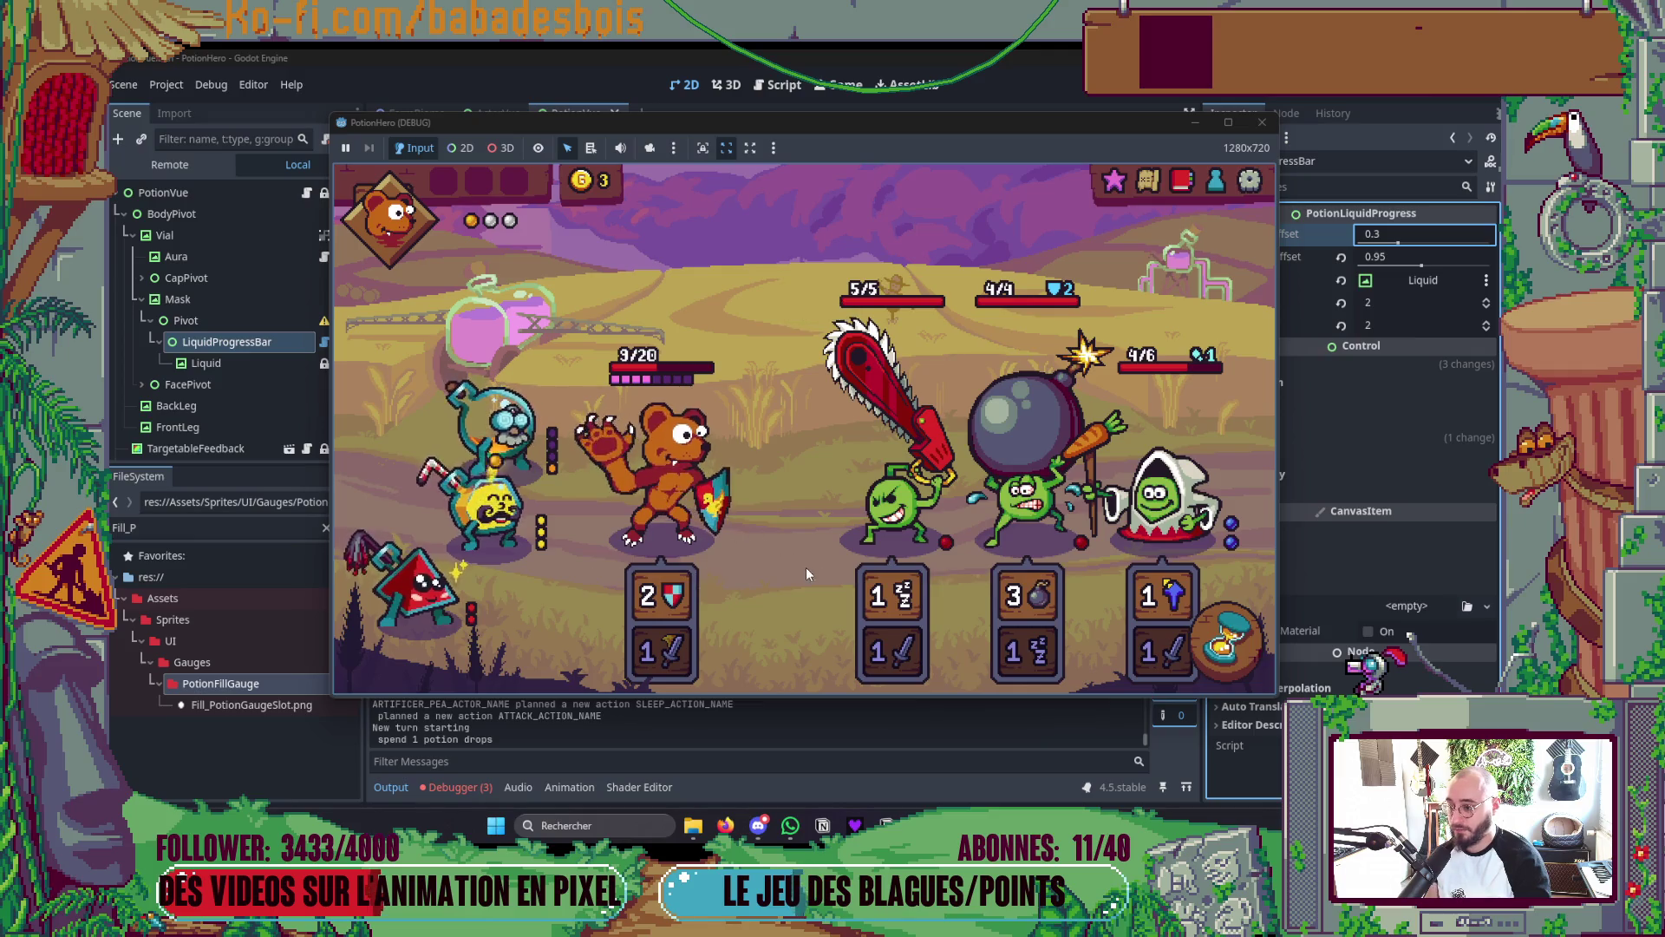
left_click(481, 425)
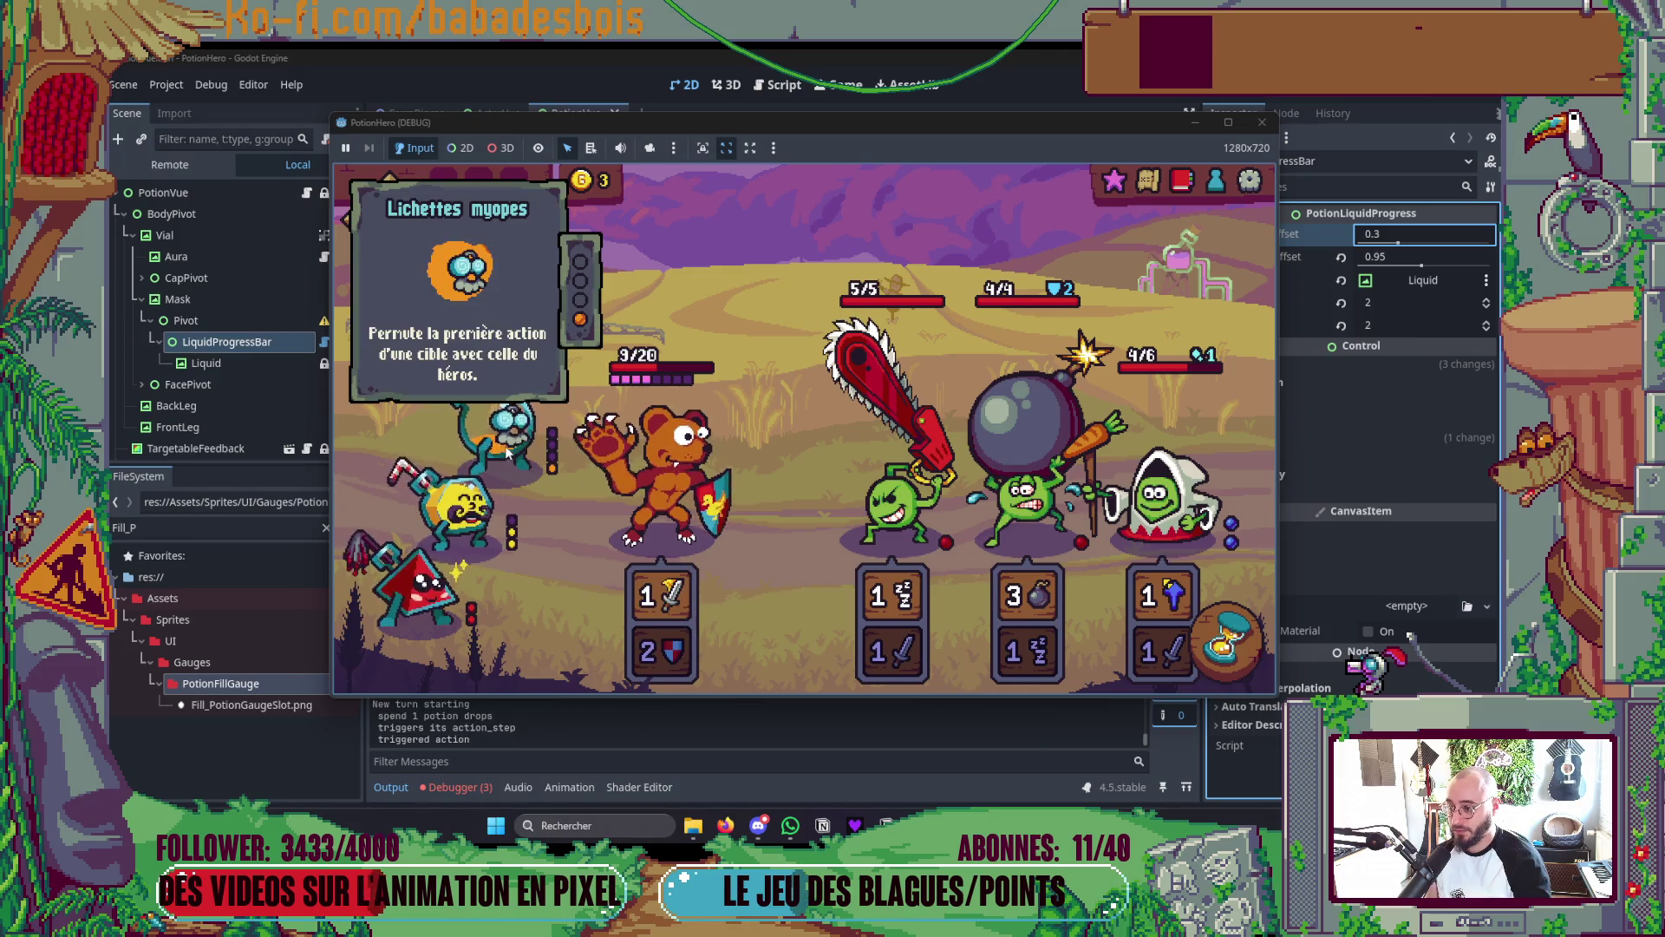
left_click(1027, 455)
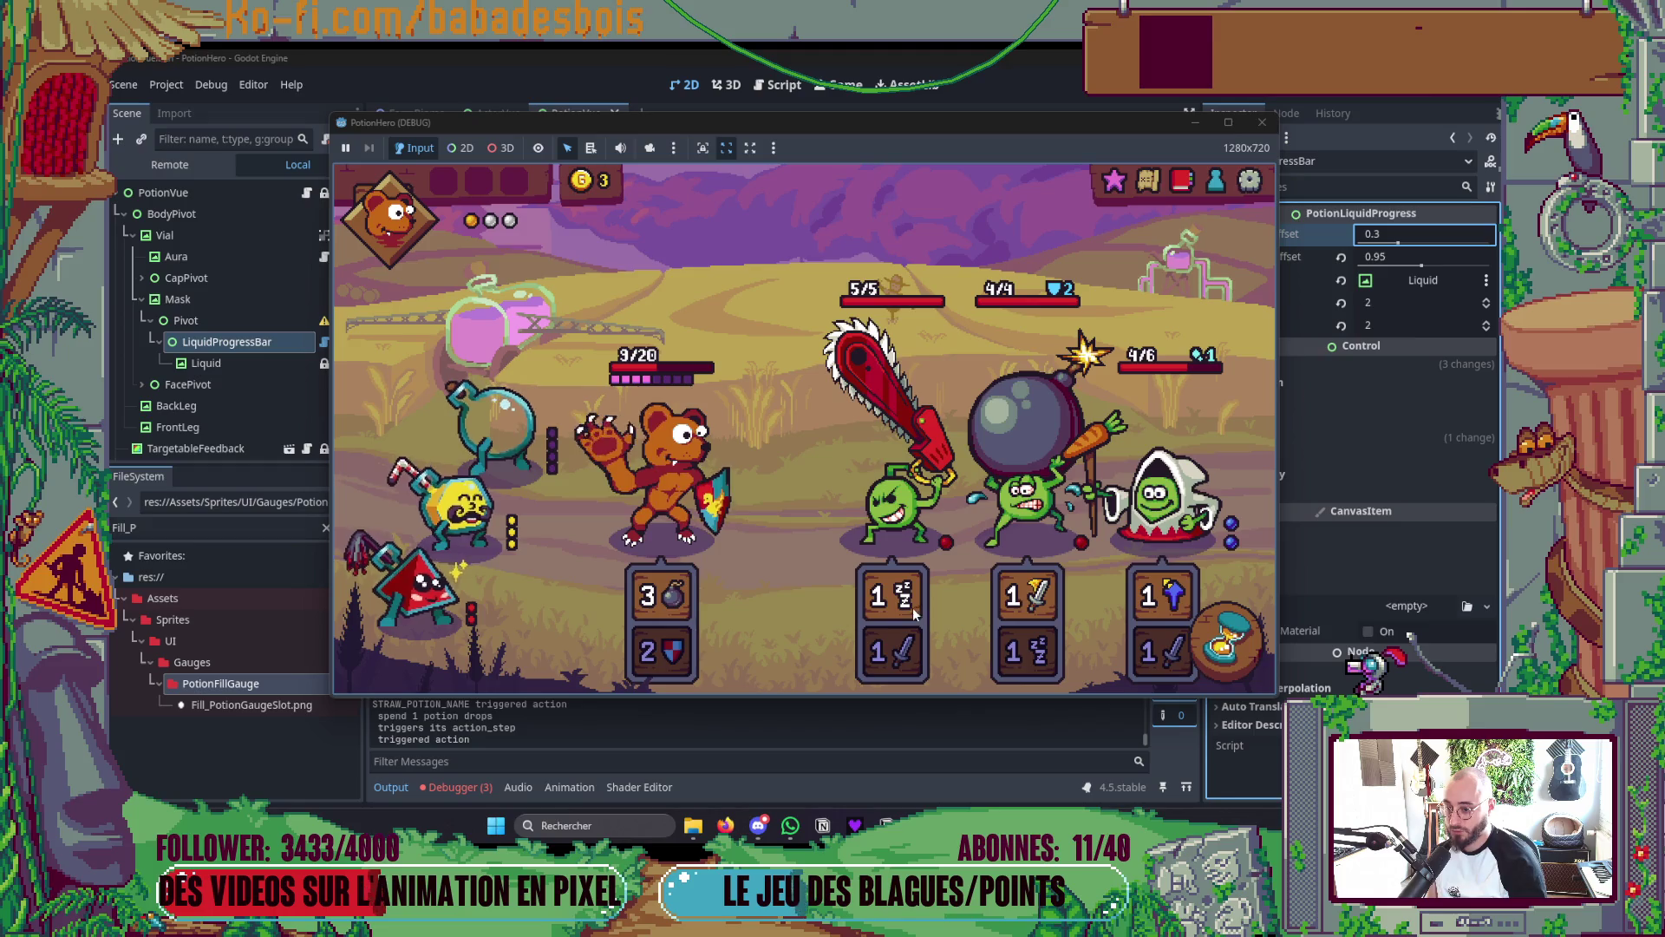
left_click(416, 579)
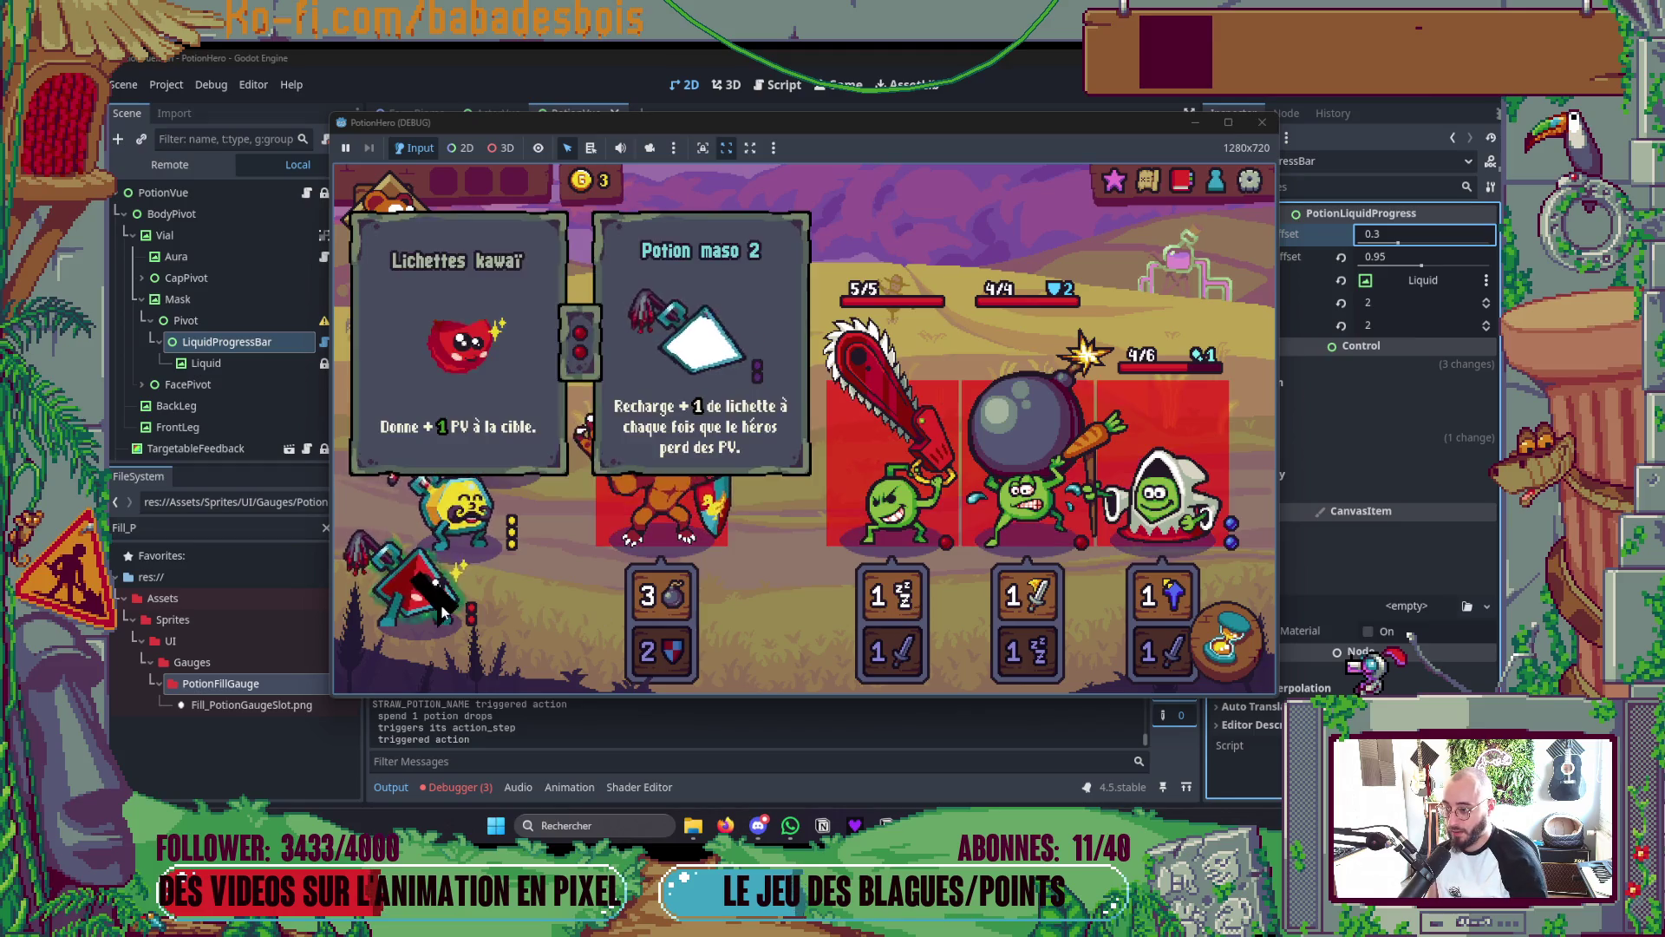
left_click(649, 491)
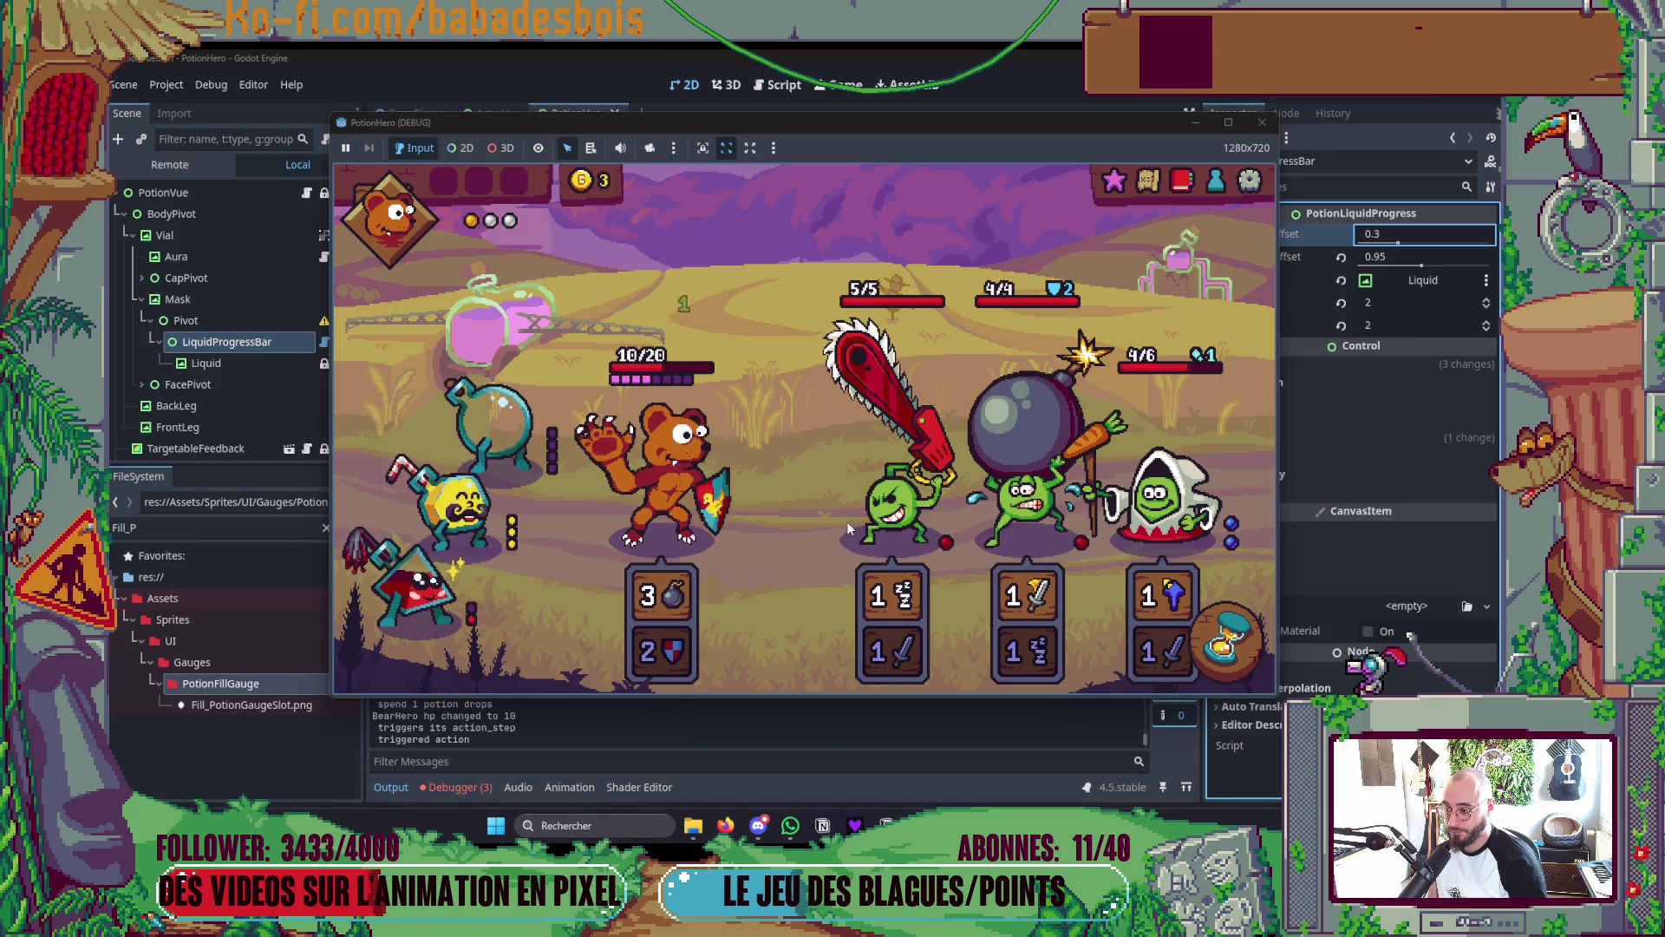
mouse_move(449, 615)
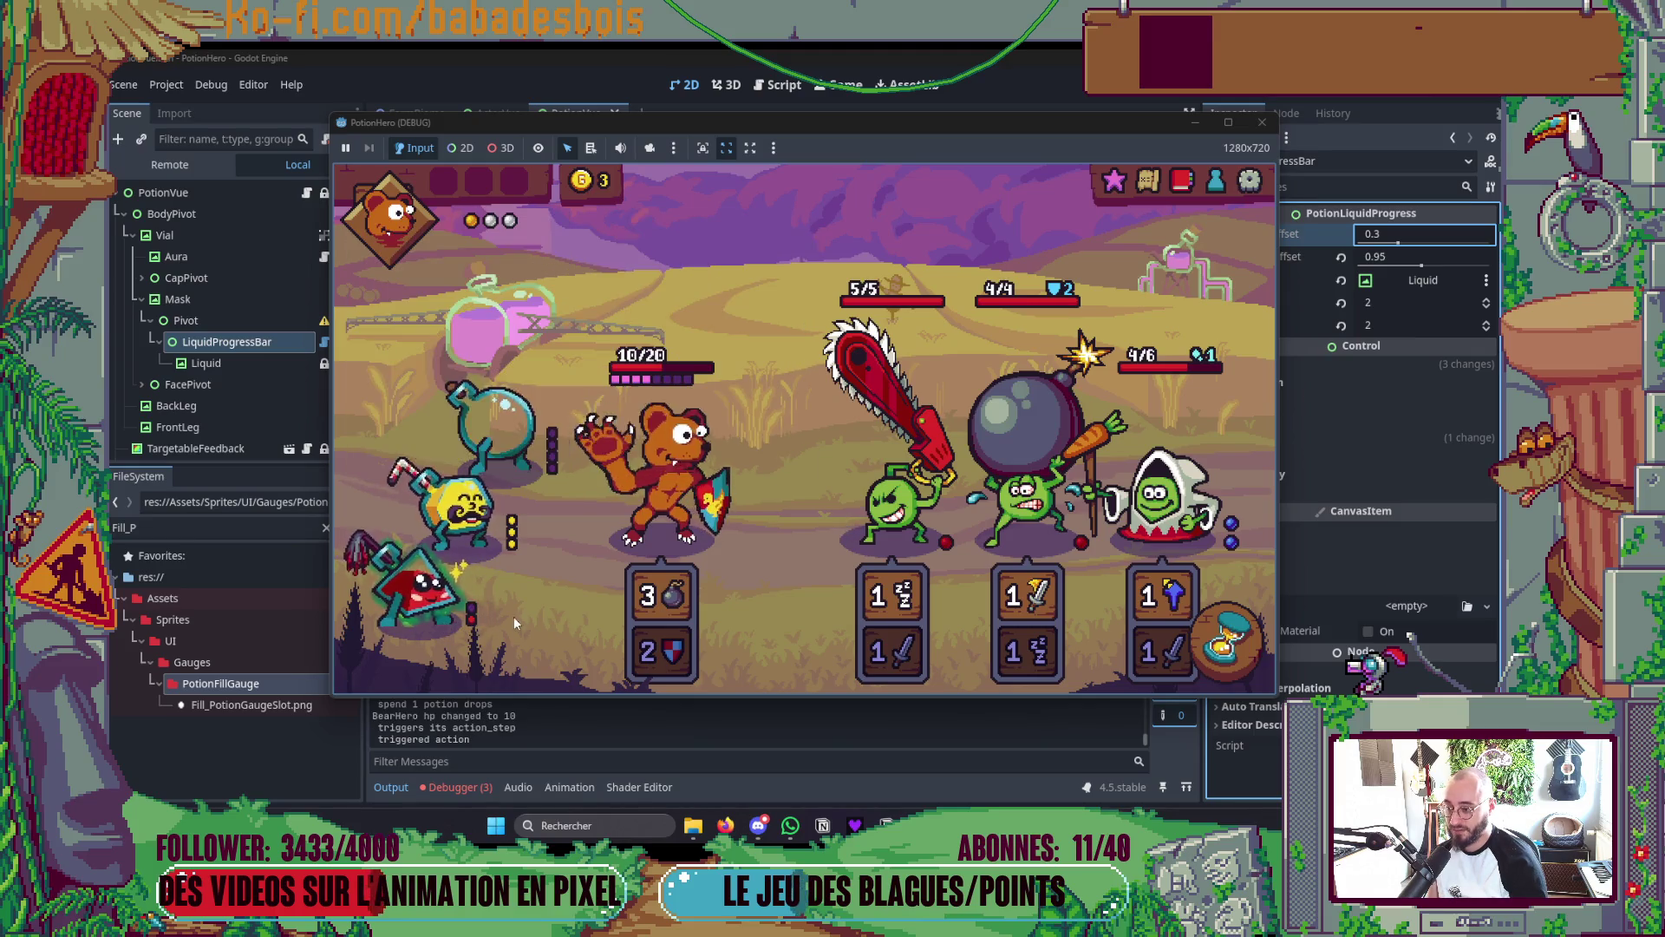
left_click(1234, 647)
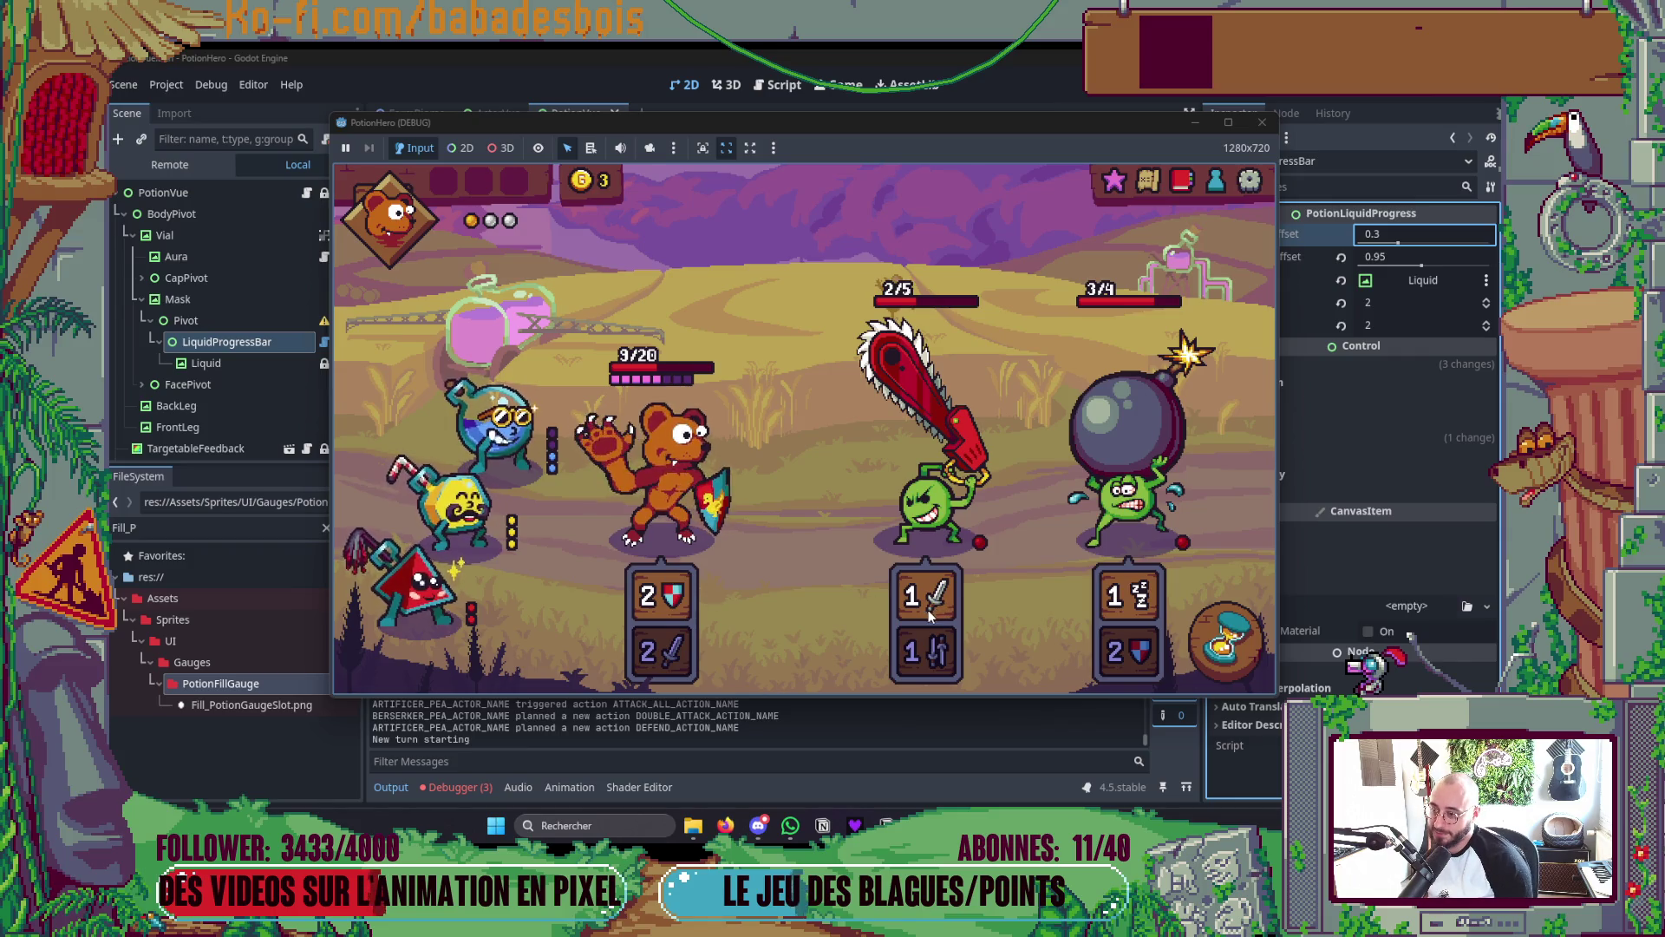
Next turn, swap the bear's two actions again and heal the bear by one point.
mouse_move(905, 633)
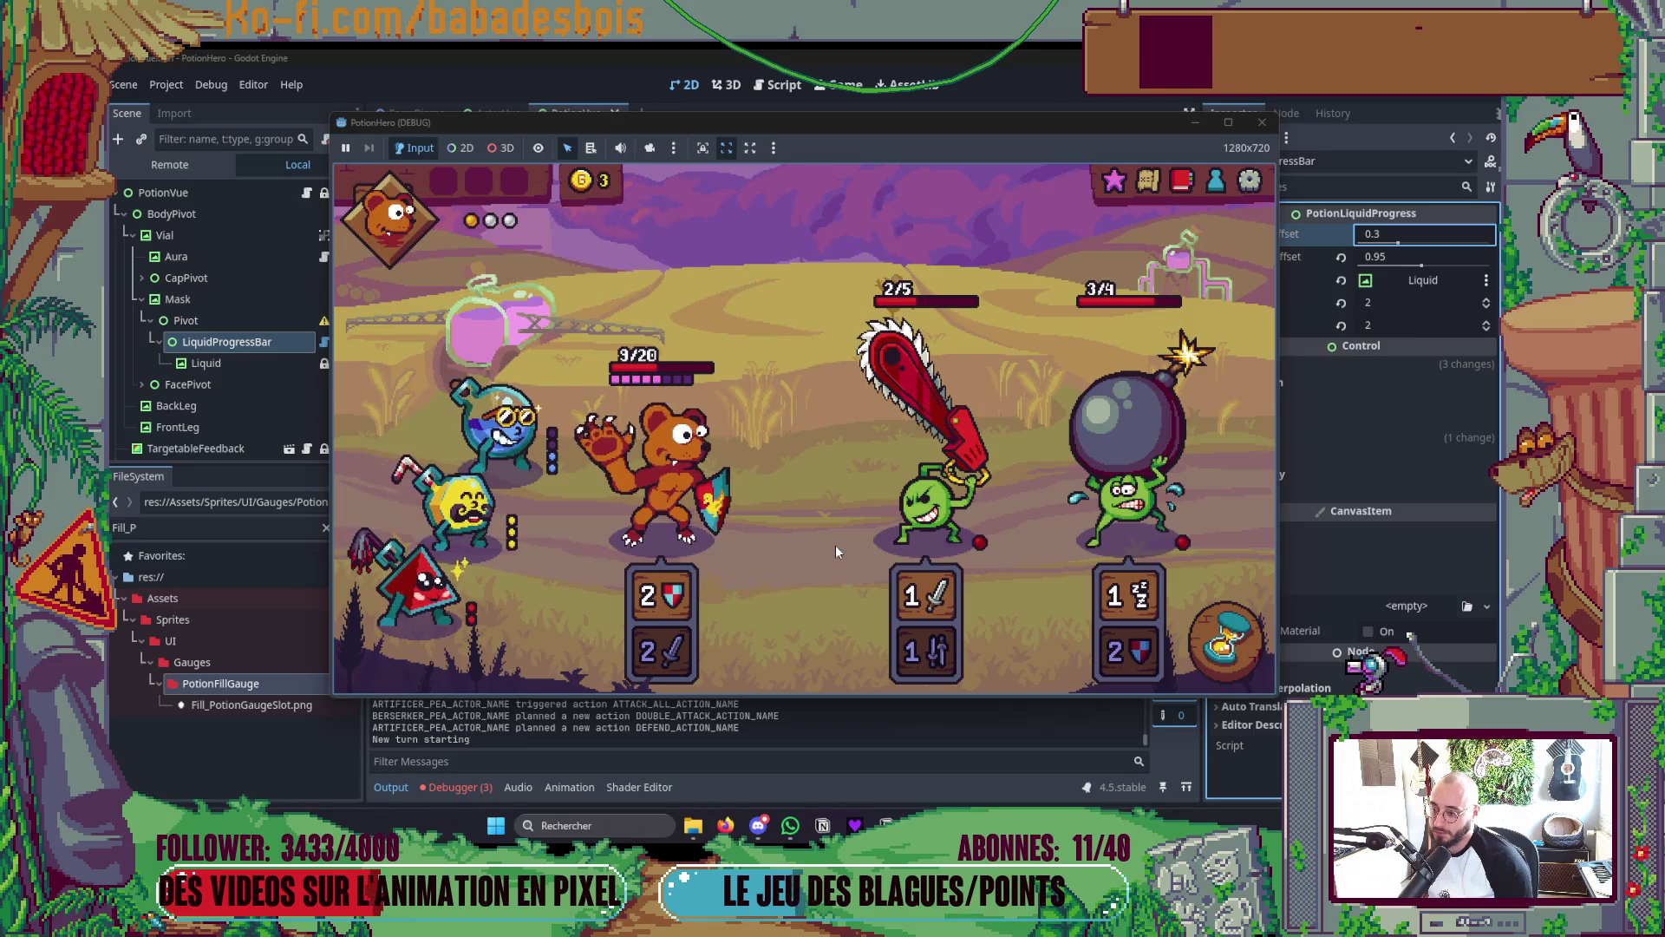
left_click(460, 503)
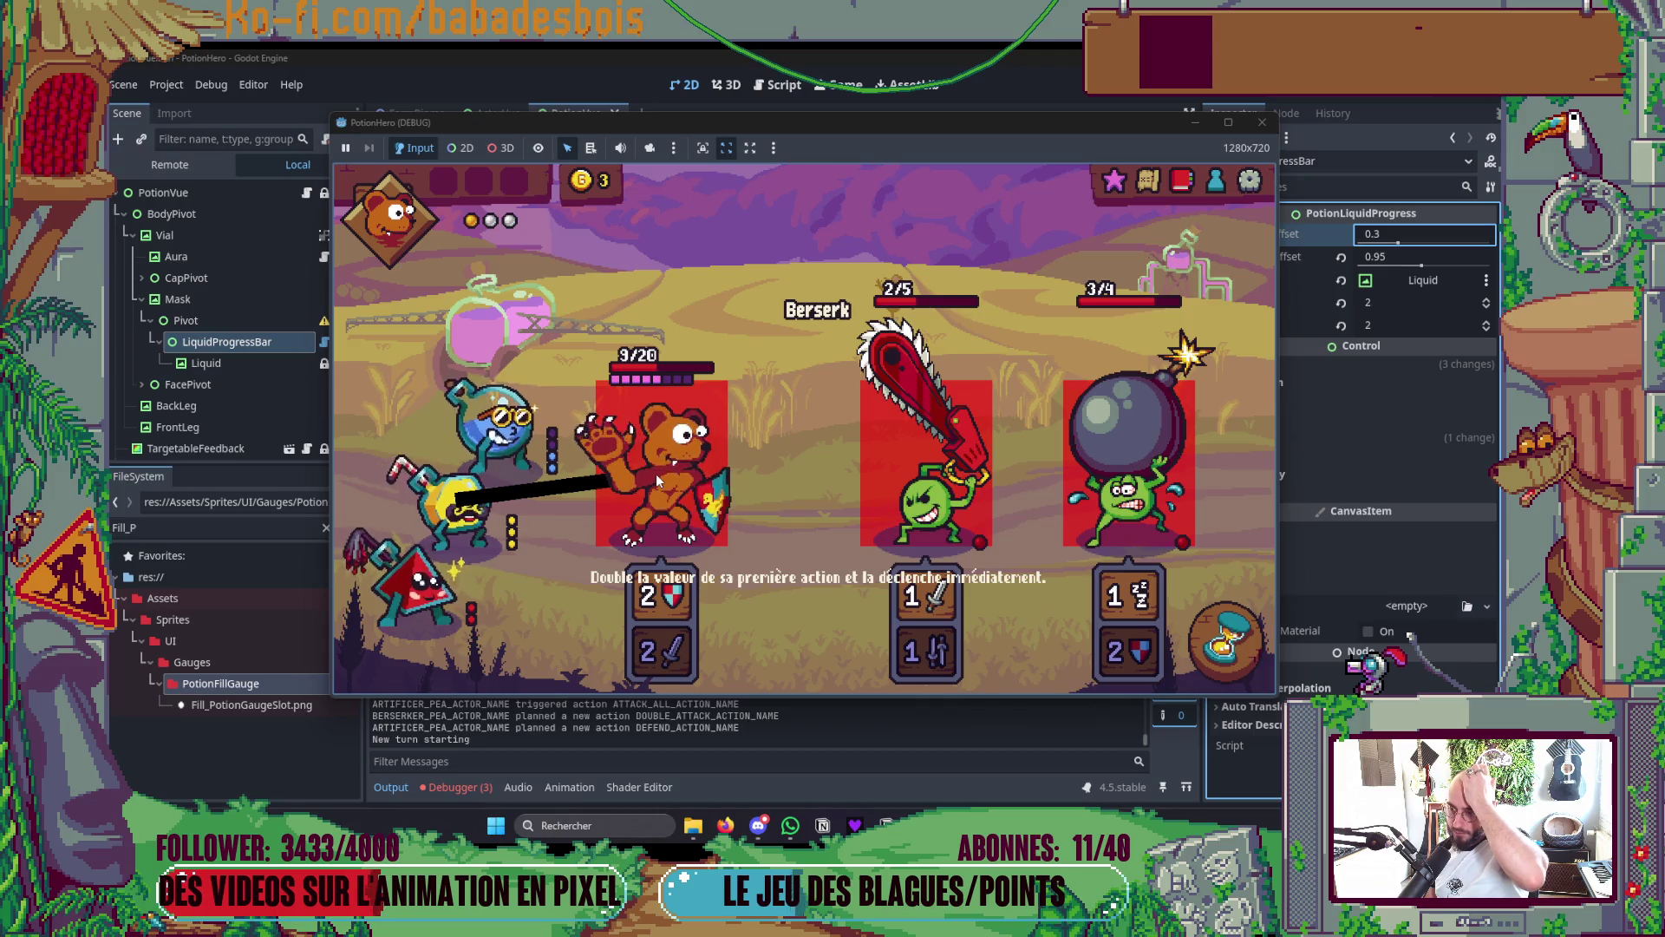
left_click(663, 477)
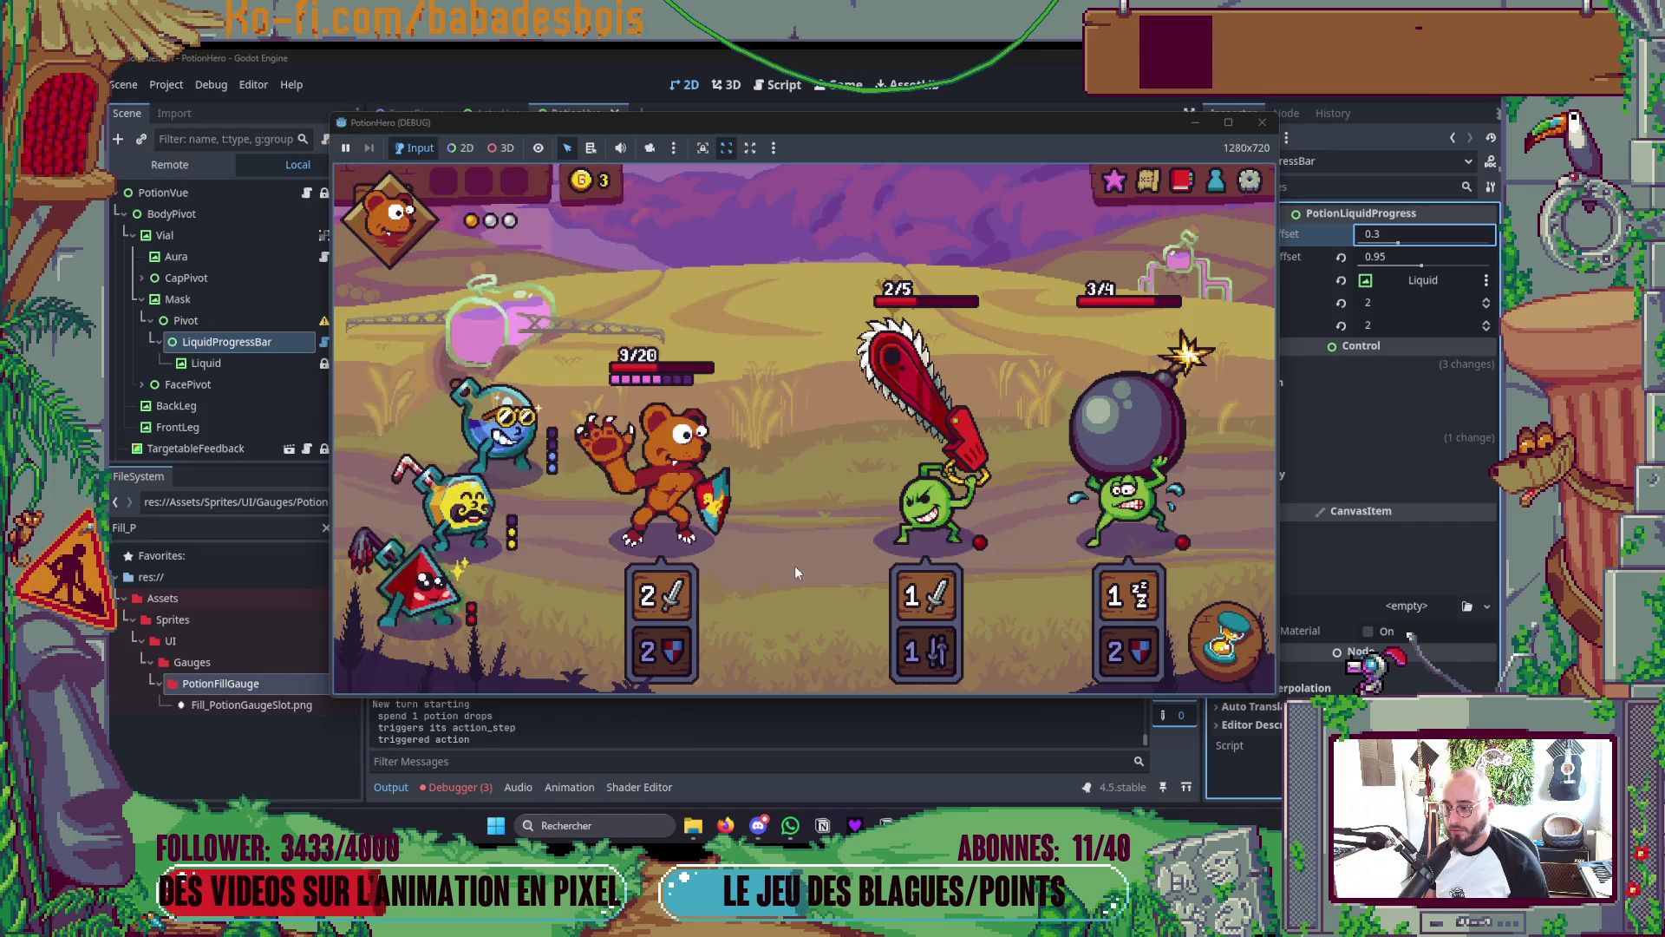
left_click(414, 579)
left_click(628, 500)
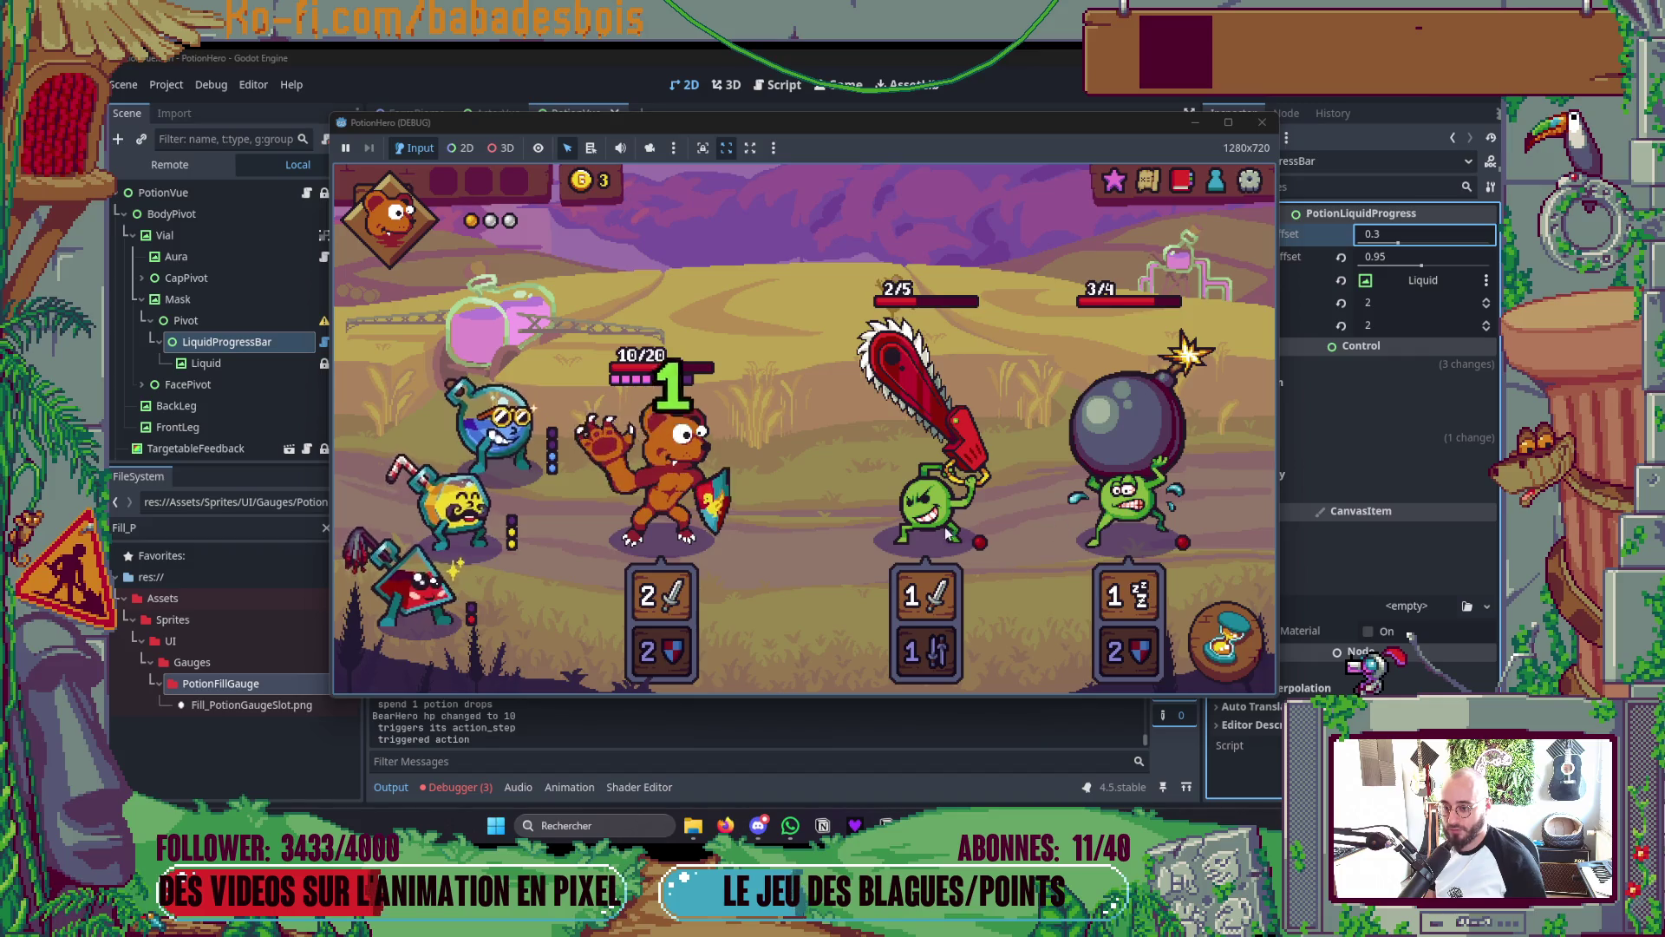
left_click(1226, 641)
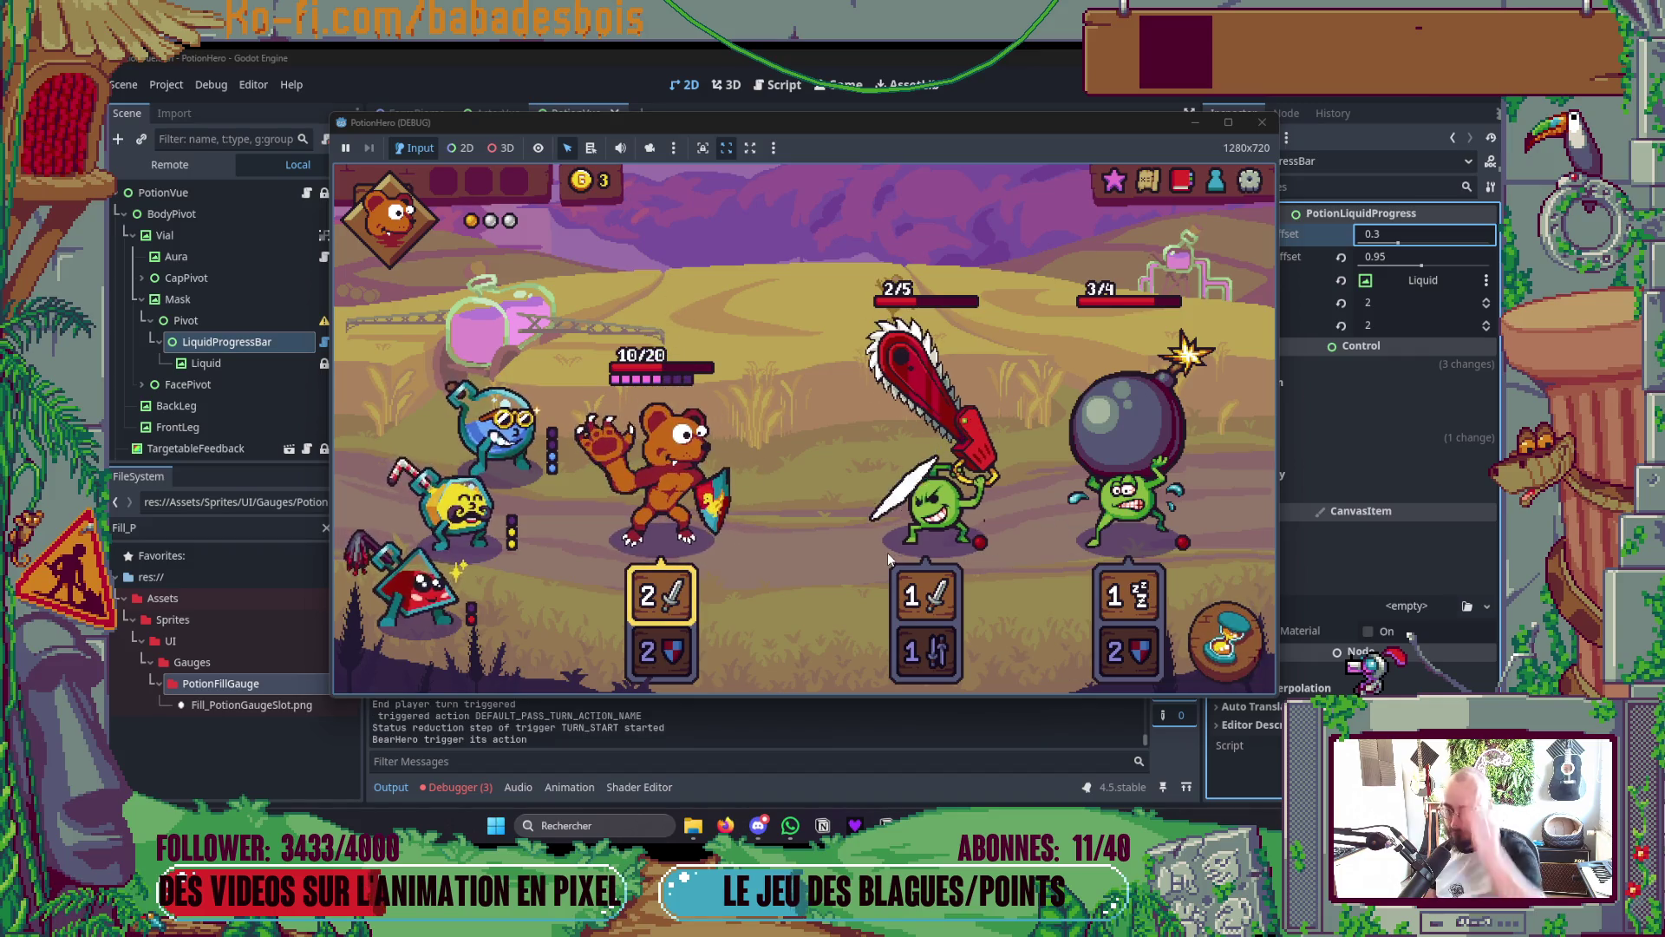